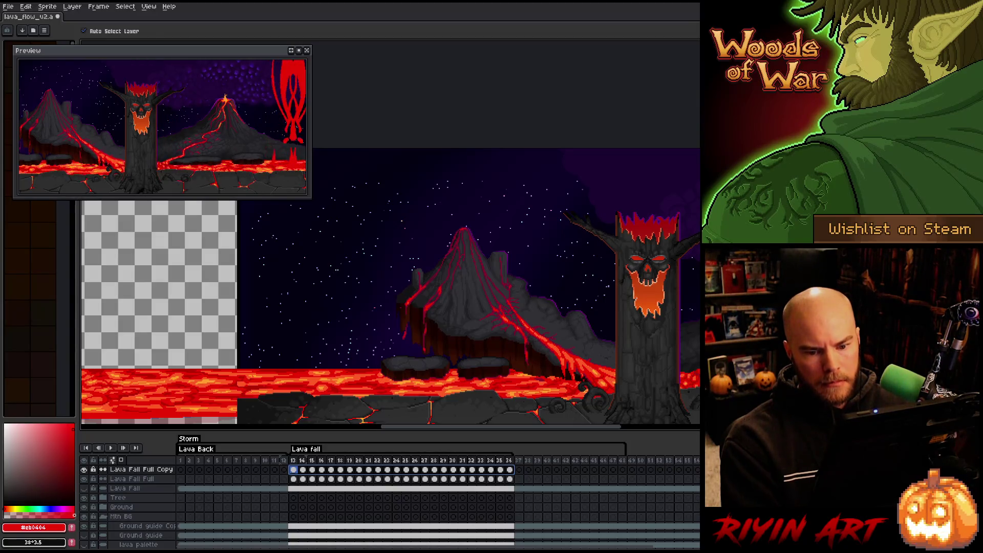
# Pan the view to the lava fall and play the animation
pyautogui.moveTo(697, 279); pyautogui.dragTo(504, 278)
pyautogui.press('Return')
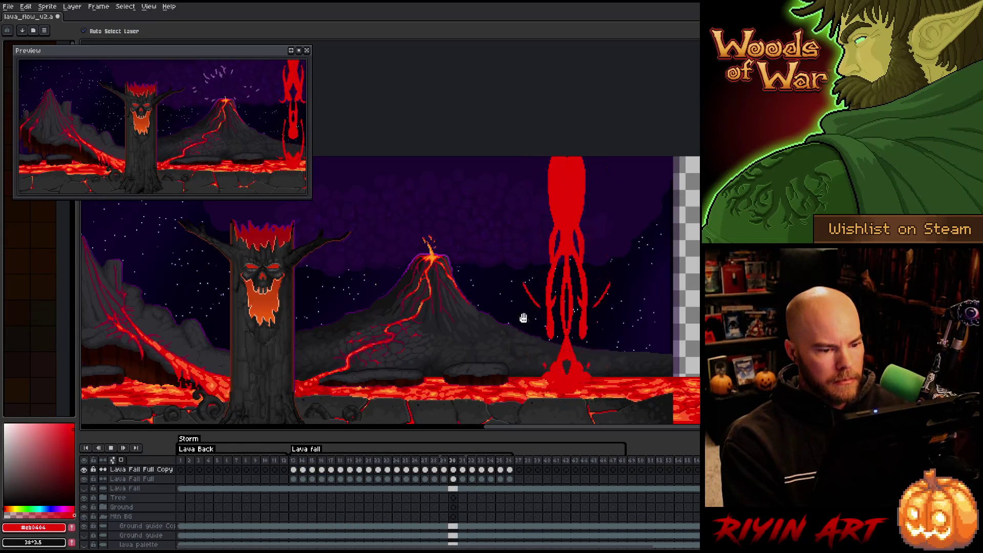
pyautogui.scroll(1, 617, 286)
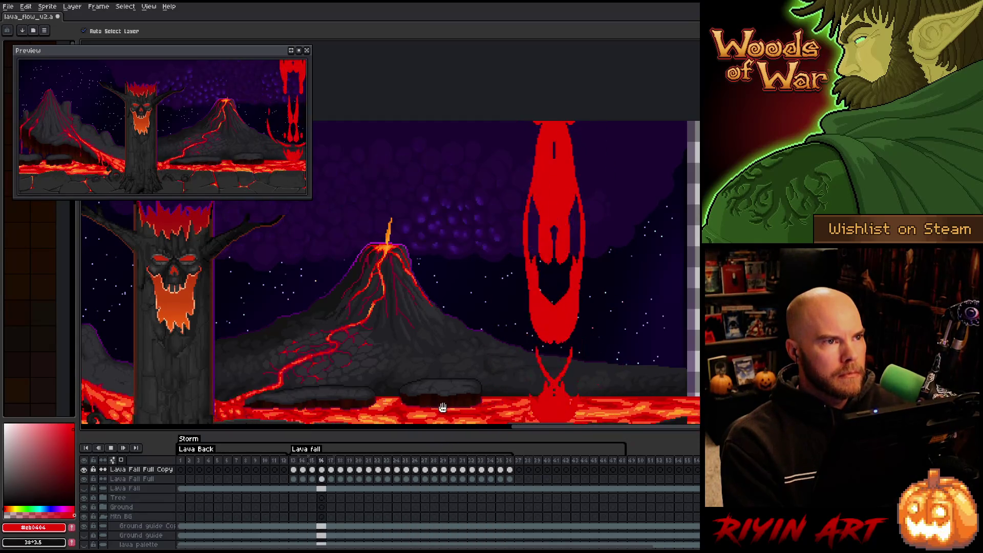
pyautogui.moveTo(542, 265); pyautogui.dragTo(484, 248)
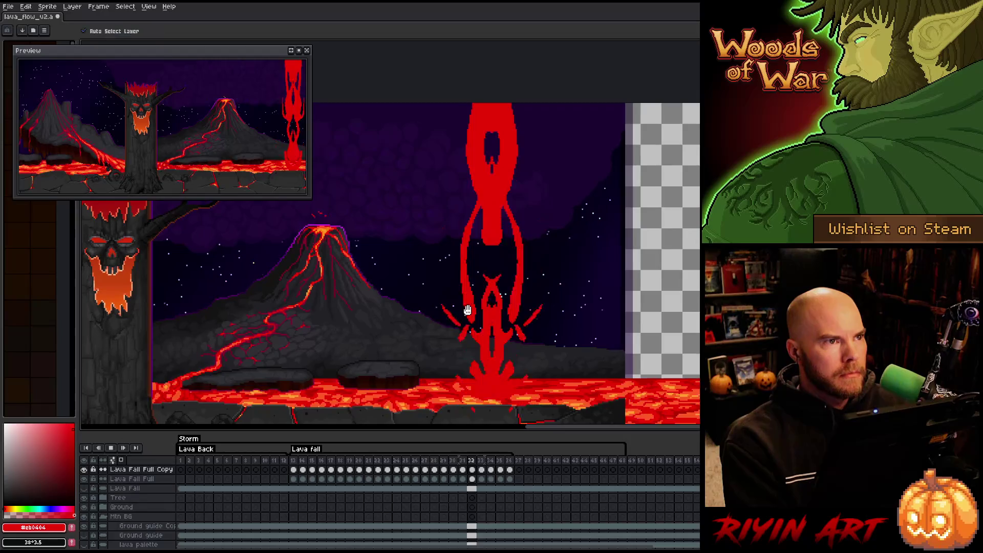
# Move the Lava Fall Full Copy cels 13–36 about 20 px left, then check the offset in playback
pyautogui.moveTo(511, 476); pyautogui.dragTo(300, 472)
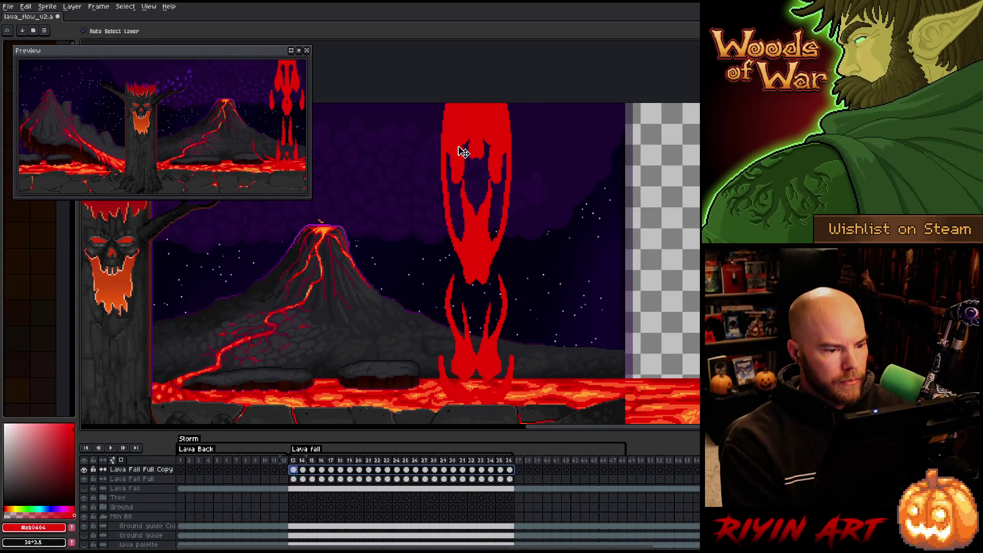
pyautogui.moveTo(457, 152); pyautogui.dragTo(447, 152)
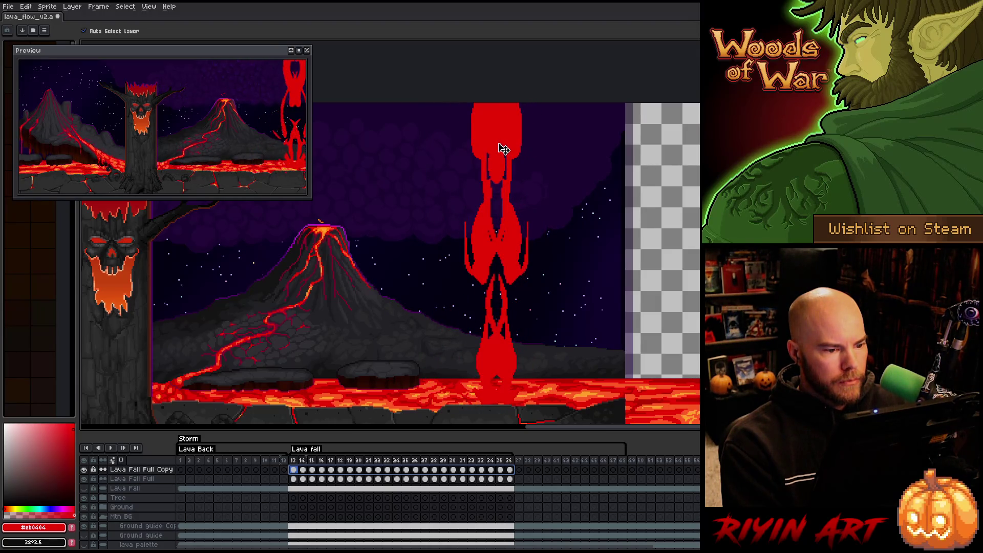
pyautogui.press('Return')
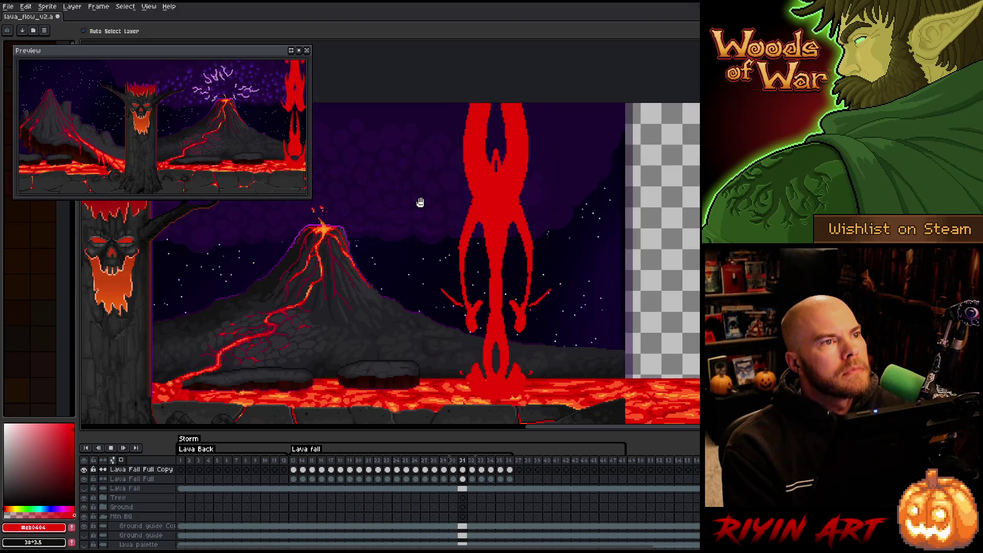
pyautogui.press('Return')
pyautogui.moveTo(509, 470); pyautogui.dragTo(300, 471)
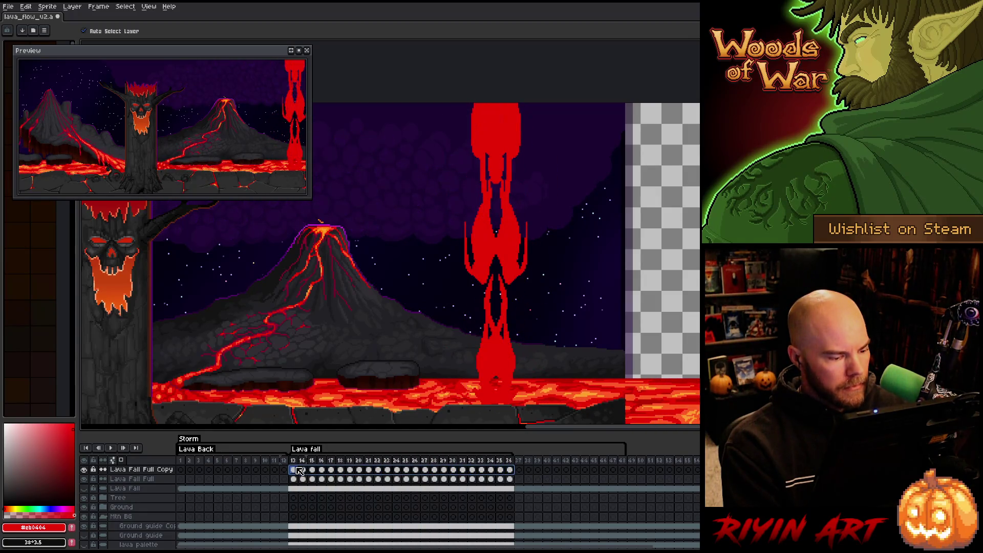
# Shift the copy's cels later to frames 24–47, wrap the overflow back to frame 13, and play
pyautogui.moveTo(520, 474)
pyautogui.mouseDown()
pyautogui.moveTo(617, 474)
pyautogui.moveTo(529, 470)
pyautogui.mouseUp()
pyautogui.click(528, 470)
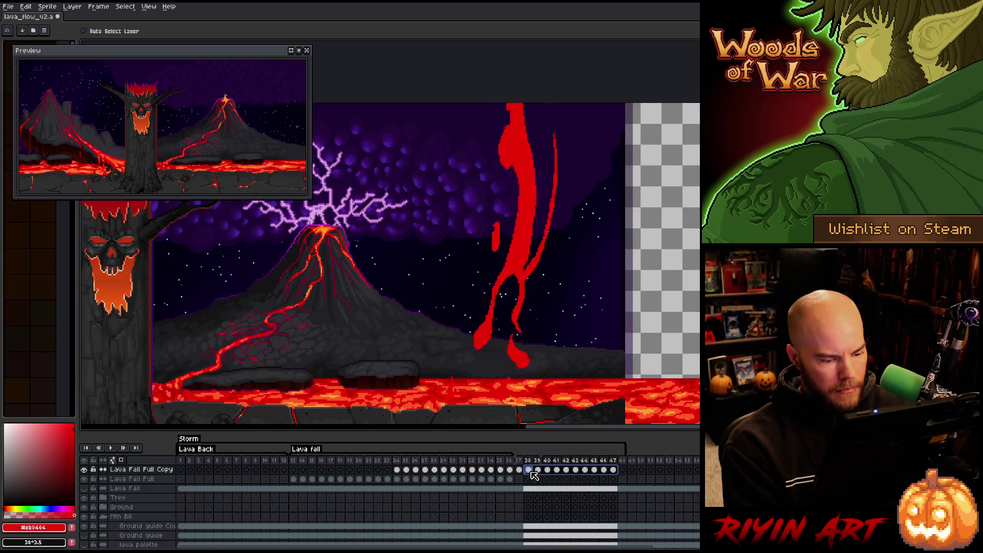
pyautogui.moveTo(624, 477); pyautogui.dragTo(390, 475)
pyautogui.click(297, 469)
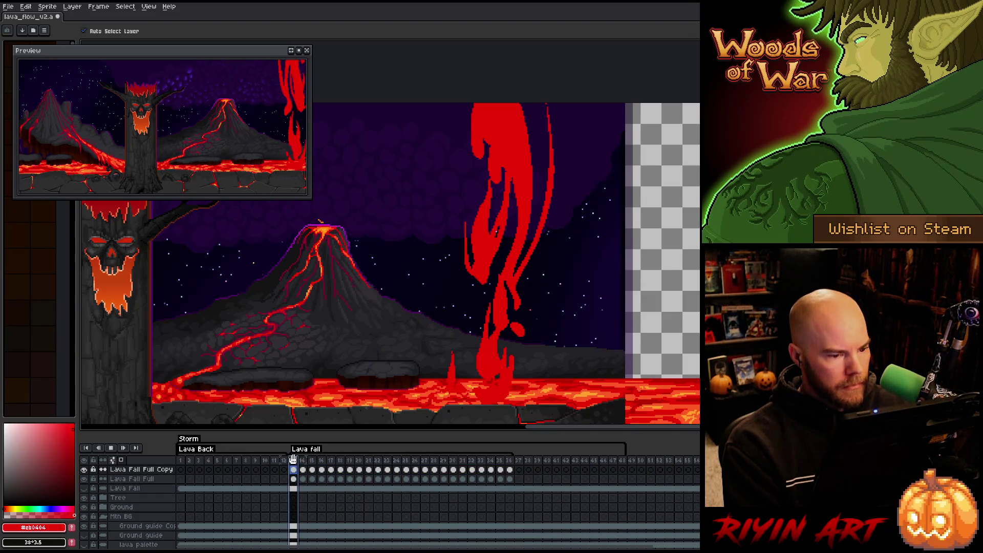
pyautogui.press('Return')
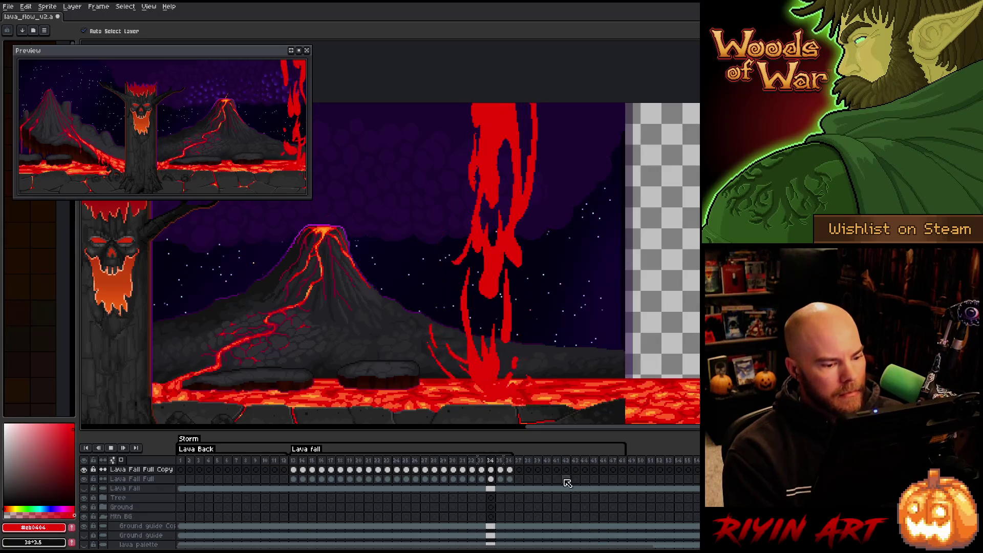
# Shift frames 14–36 about 6 frames later and wrap cels 37–42 back to frames 13–18
pyautogui.moveTo(509, 469)
pyautogui.mouseDown()
pyautogui.moveTo(302, 470)
pyautogui.moveTo(572, 475)
pyautogui.mouseUp()
pyautogui.click(525, 473)
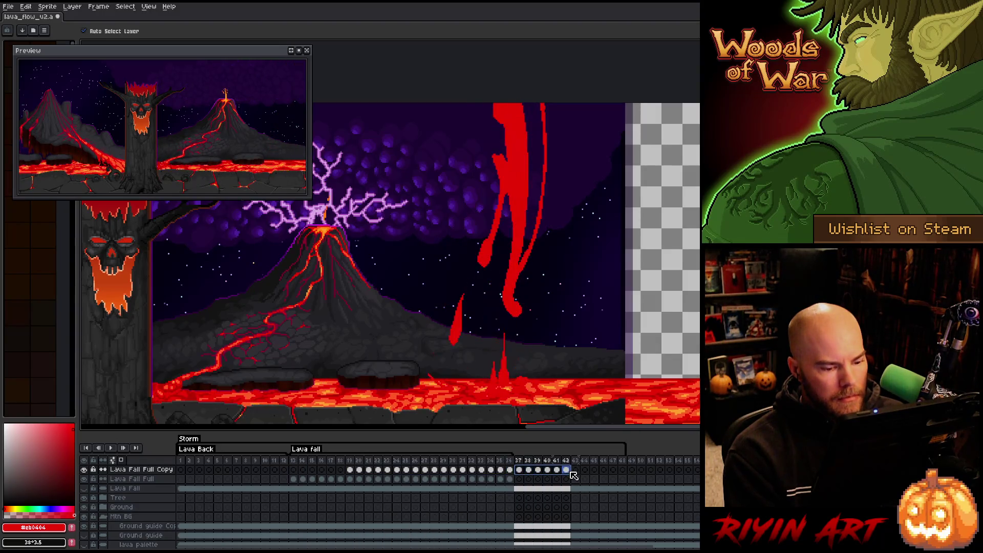
pyautogui.moveTo(372, 460); pyautogui.dragTo(319, 470)
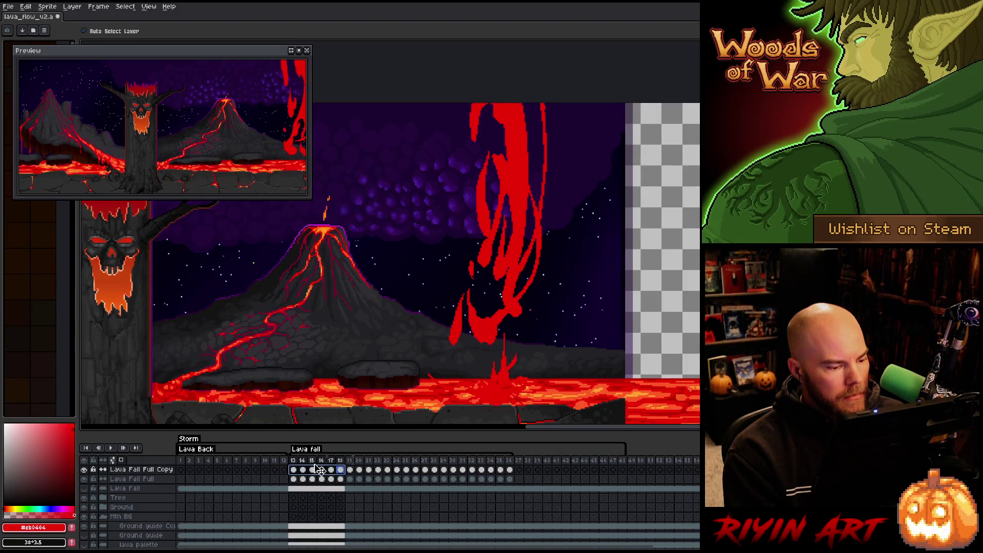
pyautogui.press('Return')
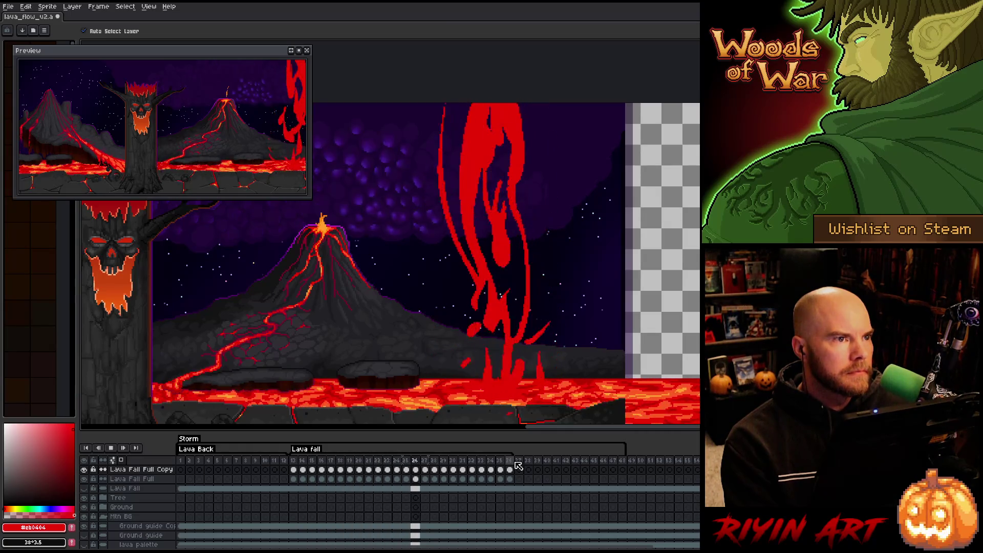
pyautogui.press('Return')
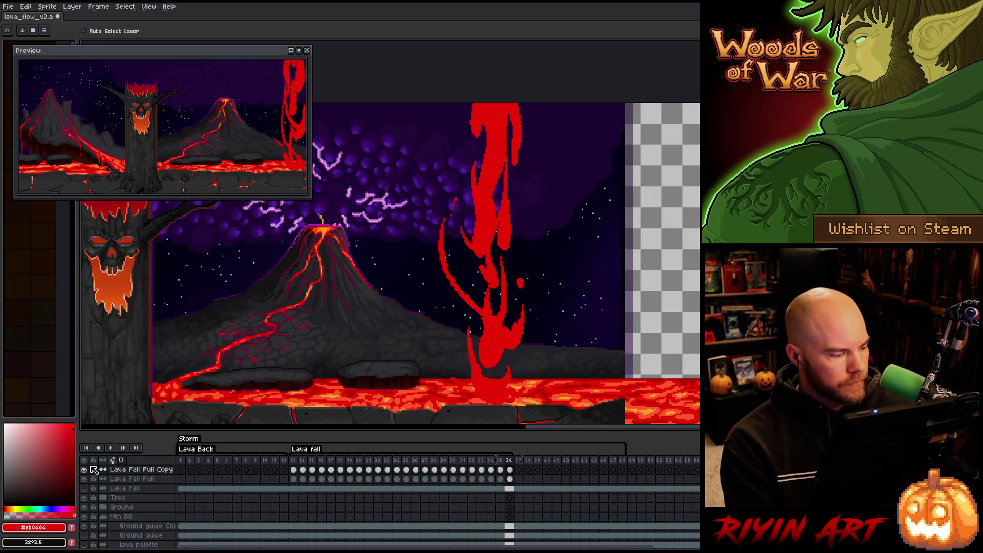
pyautogui.press('Return')
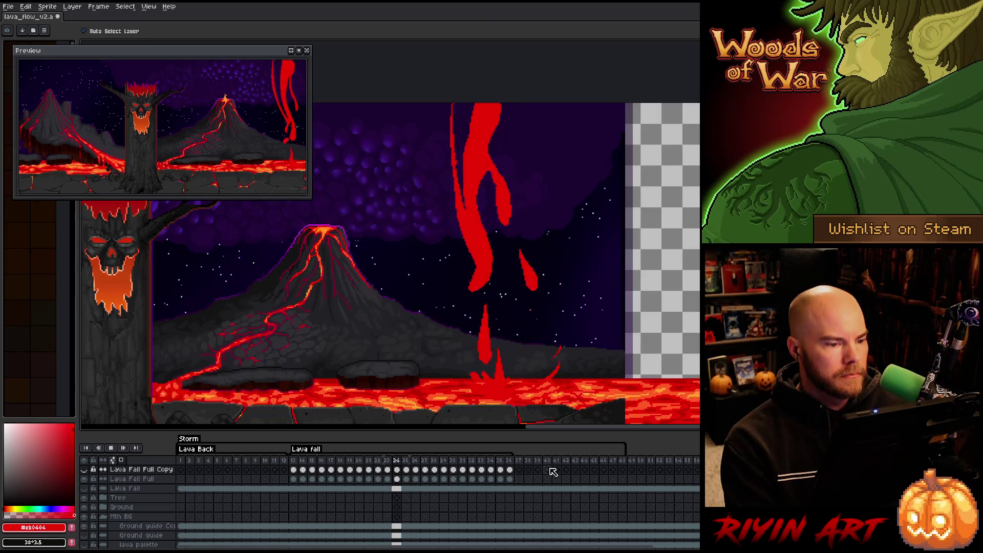
pyautogui.click(295, 480)
pyautogui.press('Return')
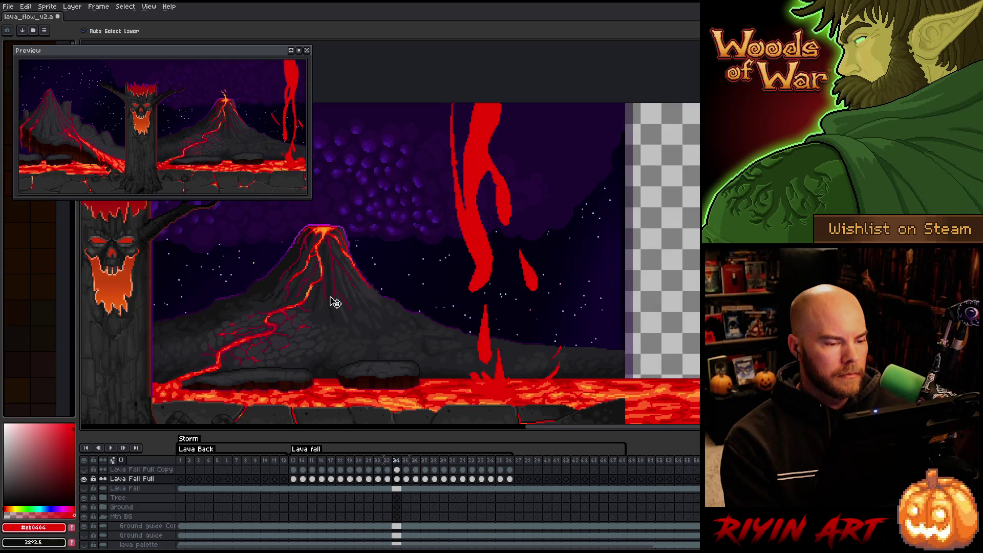
# Retouch the red lava shapes on frames 24–25 with pencil, eraser and bucket
pyautogui.press('b')
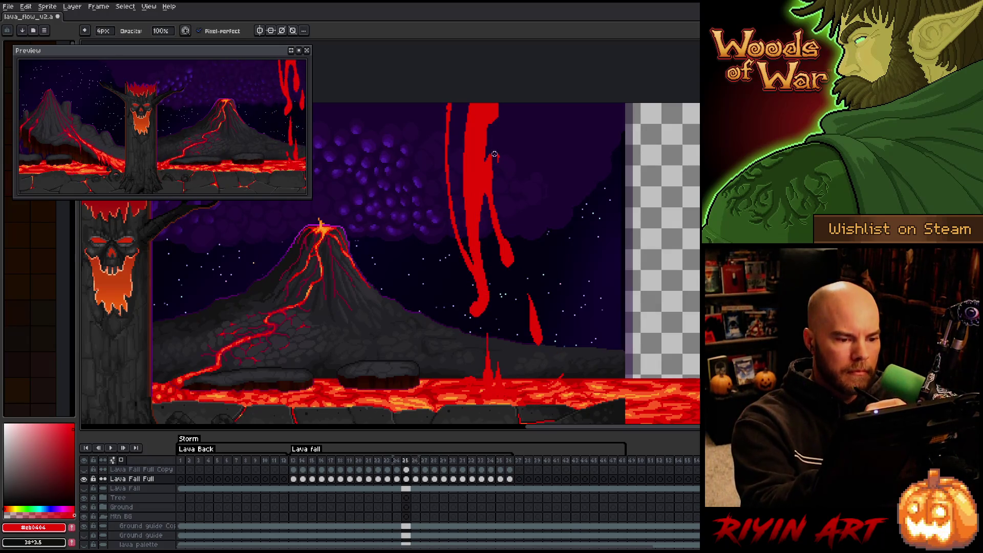
pyautogui.press('e')
pyautogui.press('g')
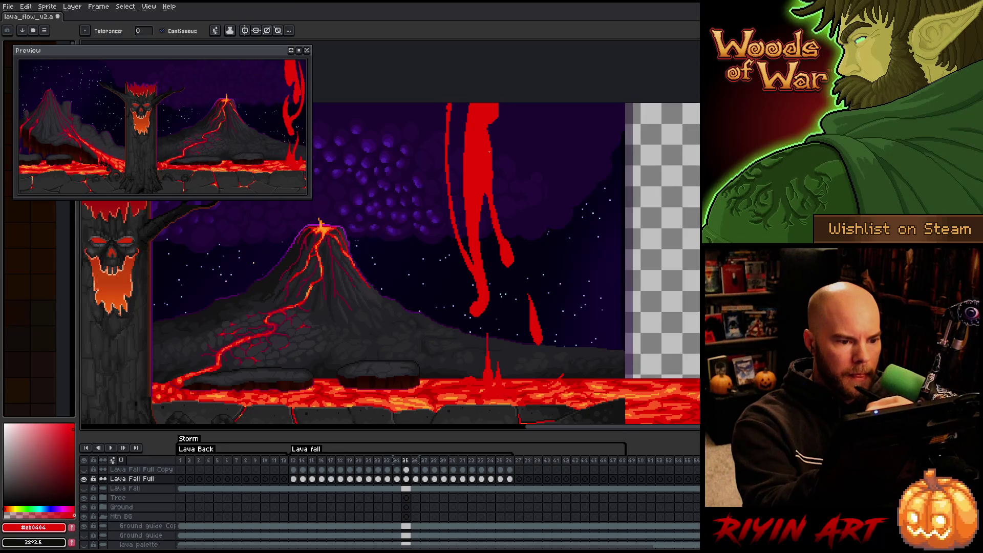
pyautogui.press('e')
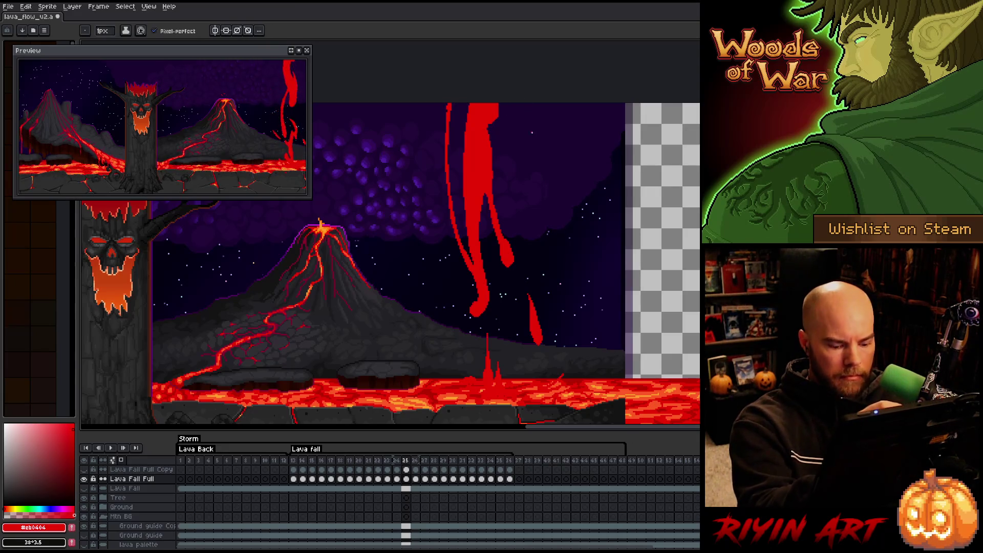
pyautogui.press(',')
pyautogui.press('.')
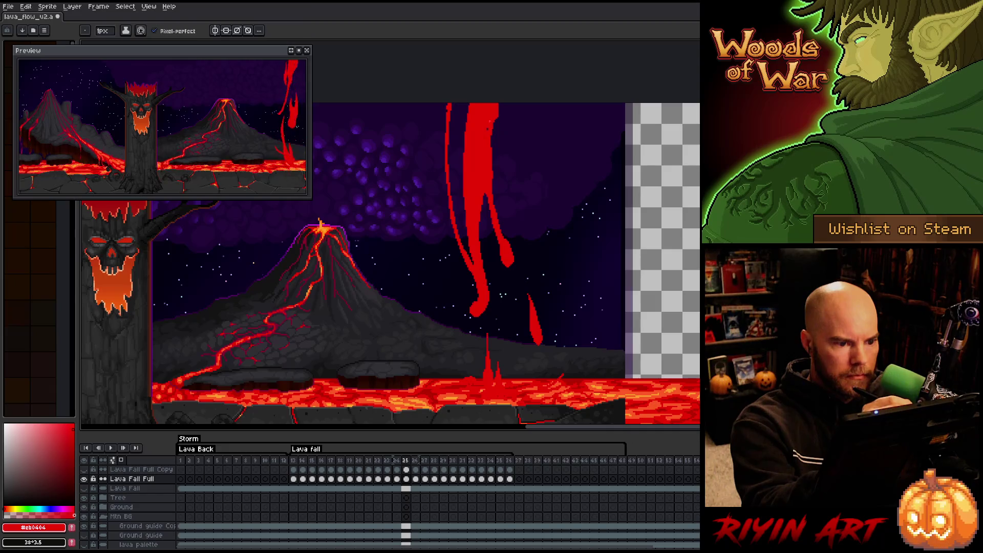
pyautogui.press('b')
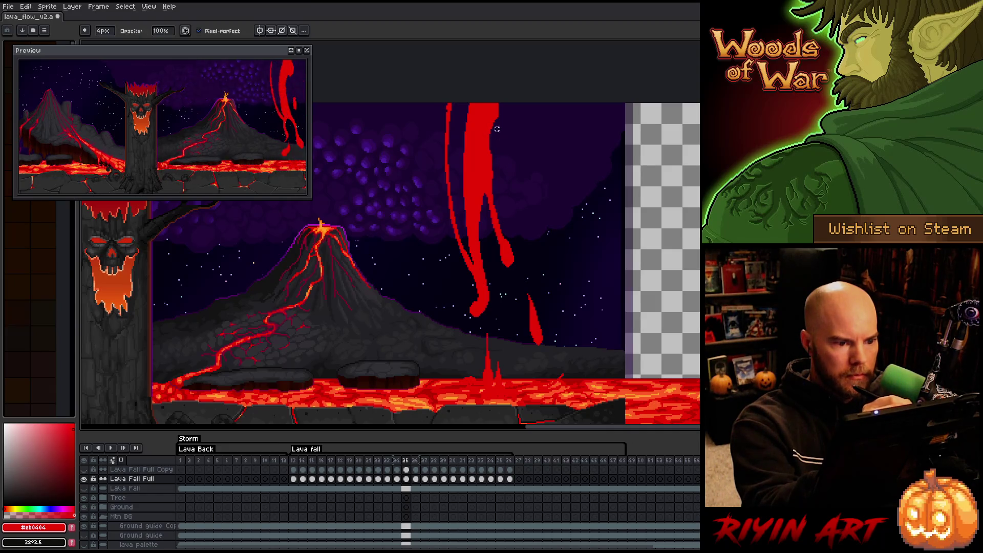
pyautogui.press('e')
pyautogui.press('b')
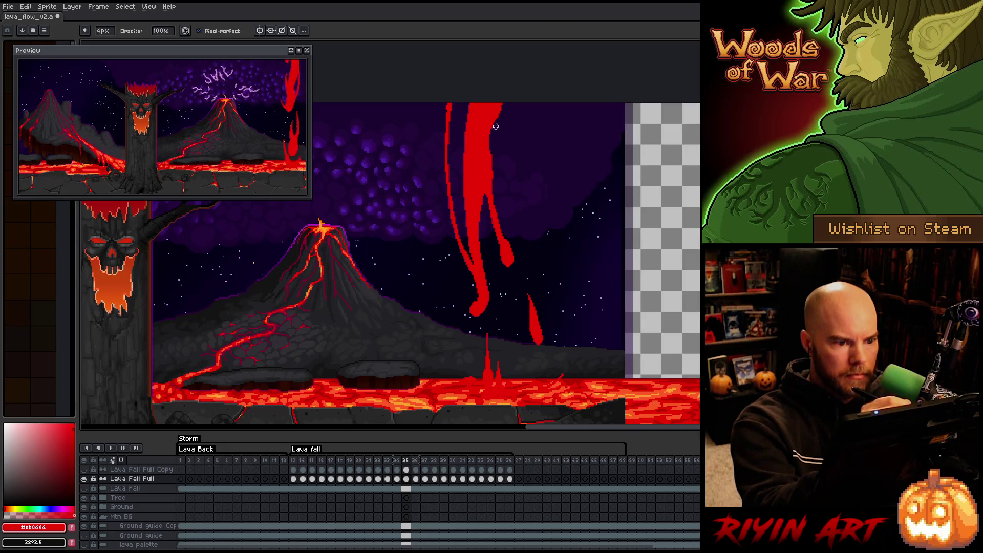
# Erase and redraw the lava on frames 26–31, then play the animation to check it
pyautogui.press('Right')
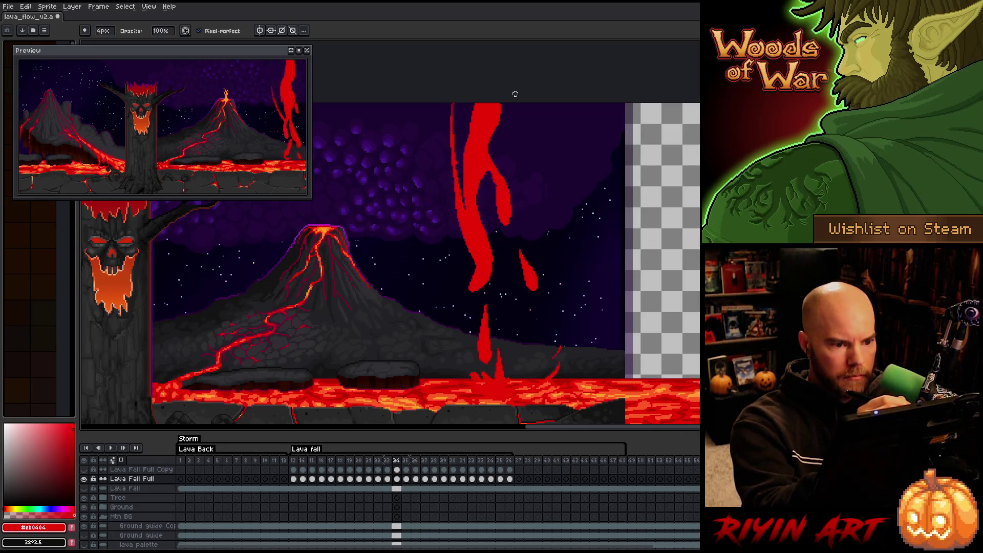
pyautogui.press('Left')
pyautogui.press('Right')
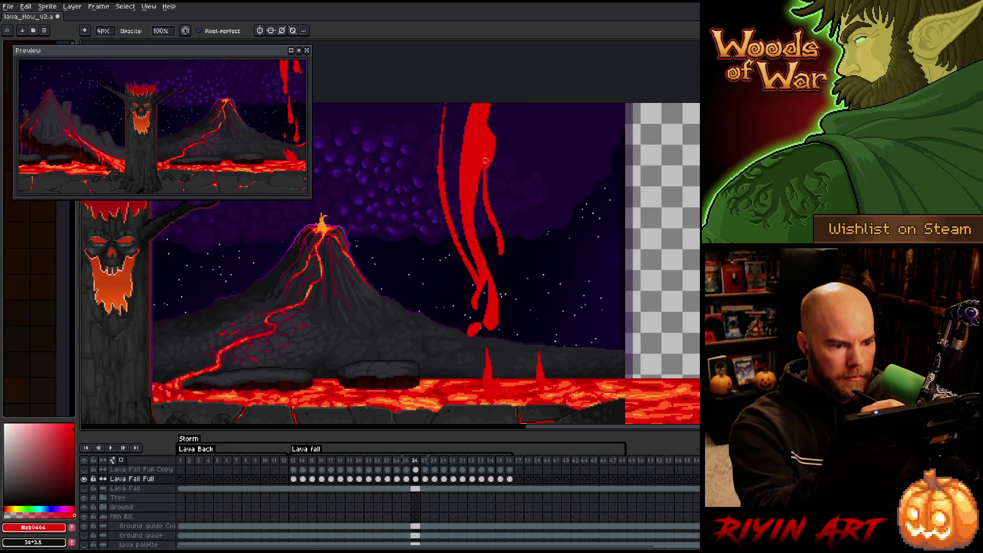
pyautogui.press('e')
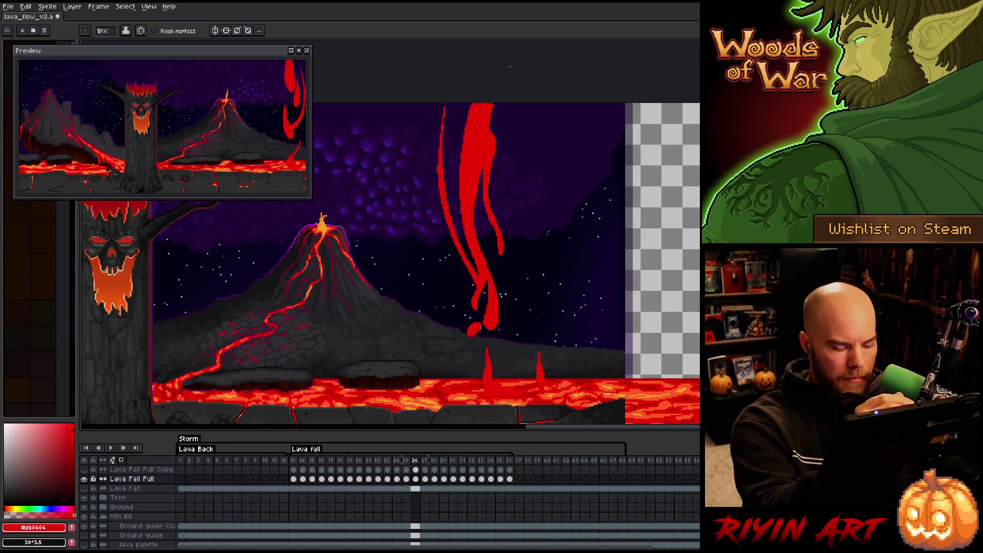
pyautogui.press('Right')
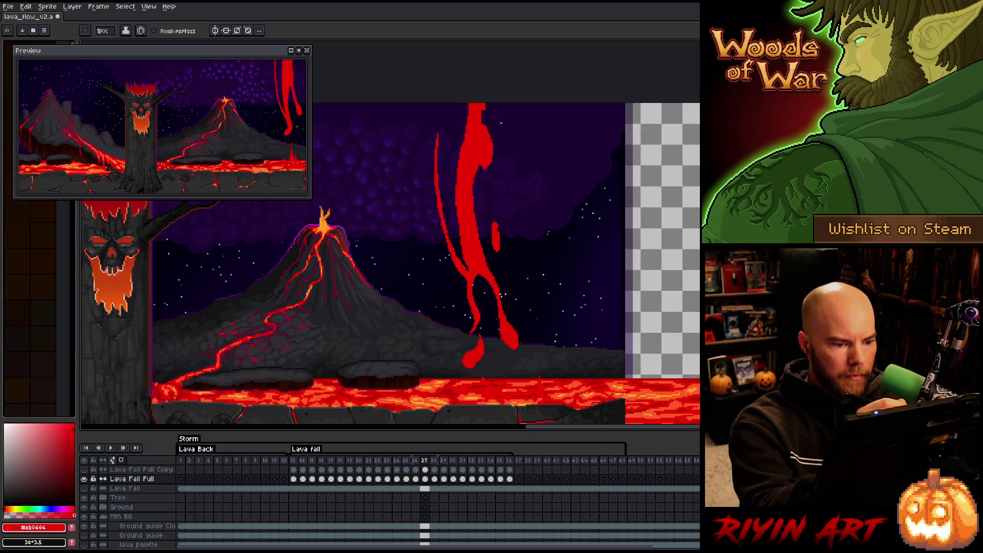
pyautogui.press('Right')
pyautogui.press('Right')
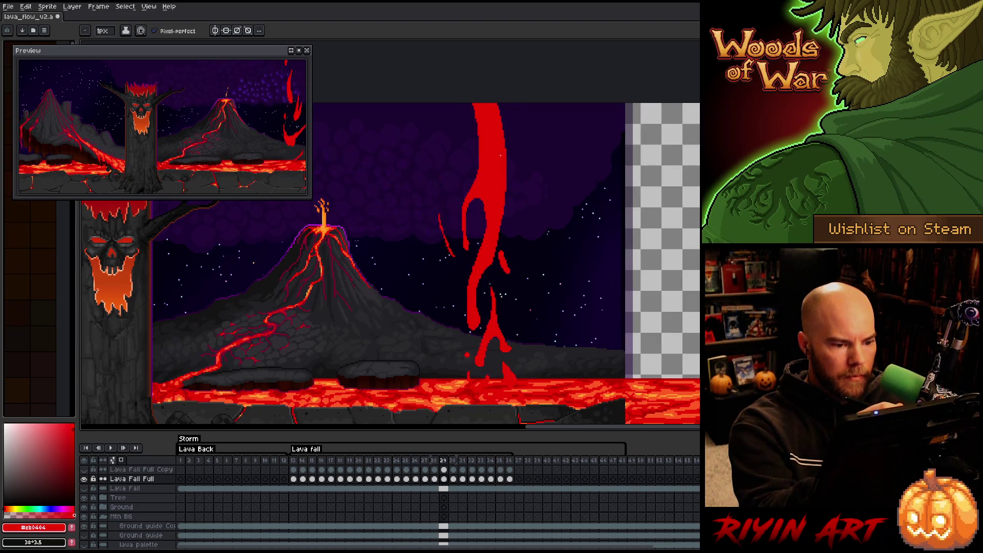
pyautogui.press('Right')
pyautogui.press('Right')
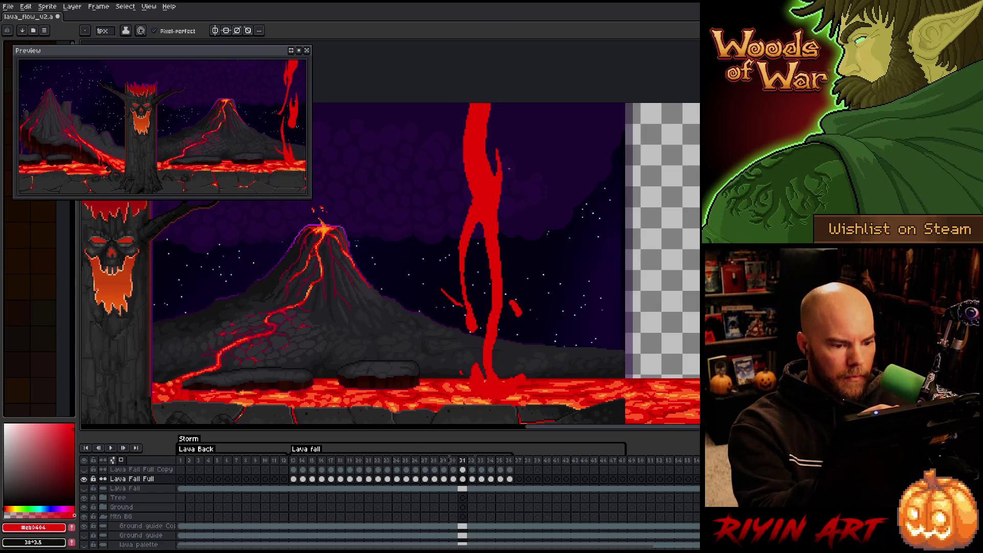
pyautogui.press('Left')
pyautogui.press('Left')
pyautogui.press('Left')
pyautogui.press('Right')
pyautogui.press('Right')
pyautogui.press('Right')
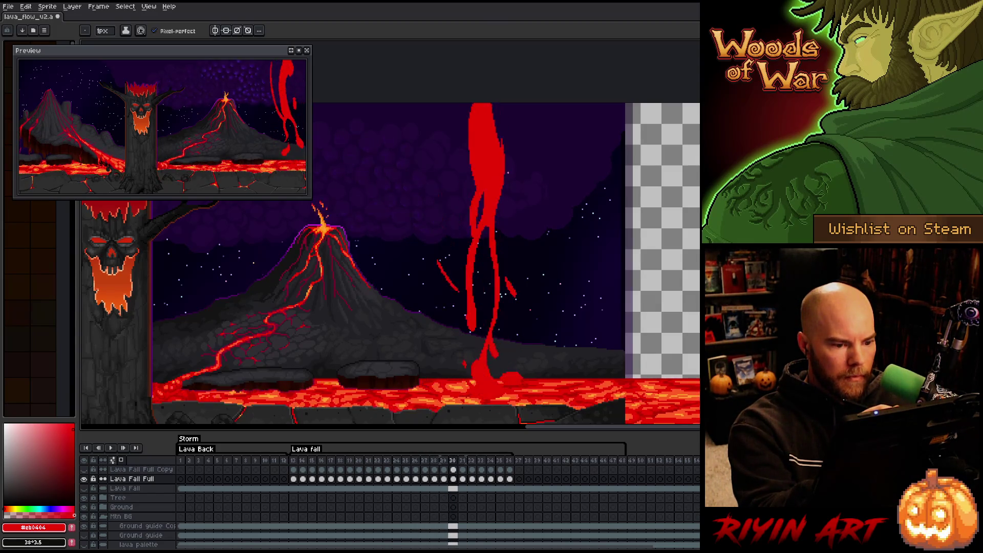
pyautogui.press('Return')
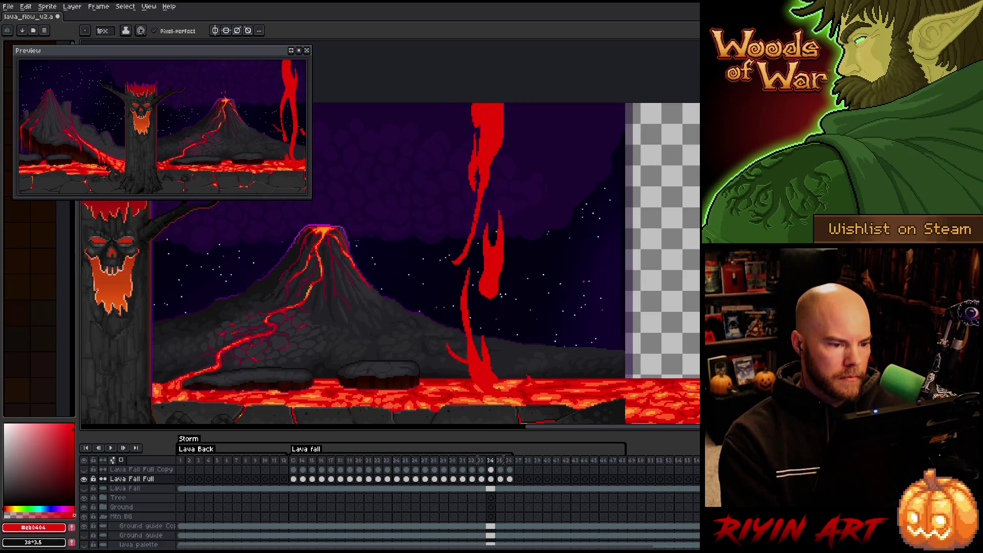
pyautogui.press('Return')
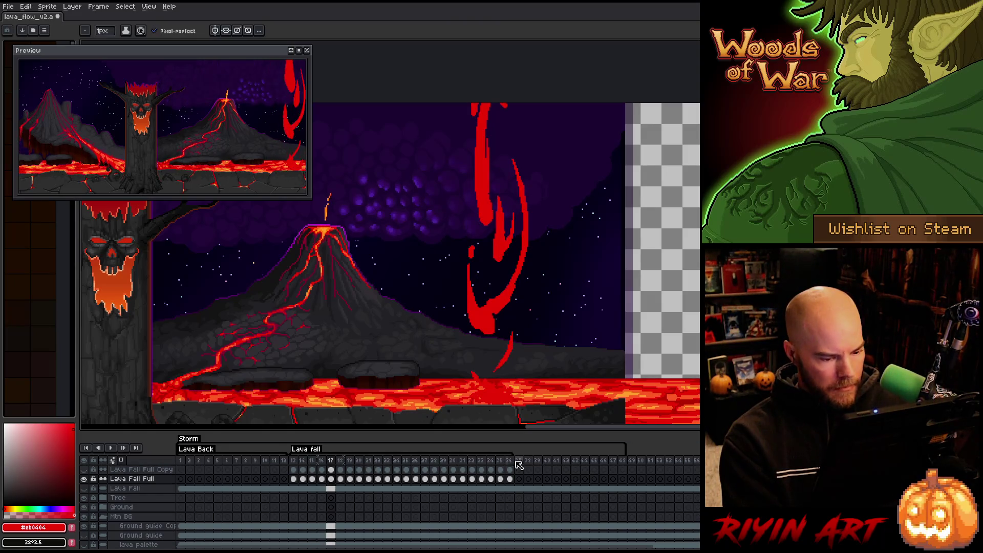
# Select the copy layer's cels 13–36 and replay from frame 13 to review the lava fall
pyautogui.moveTo(513, 469); pyautogui.dragTo(296, 474)
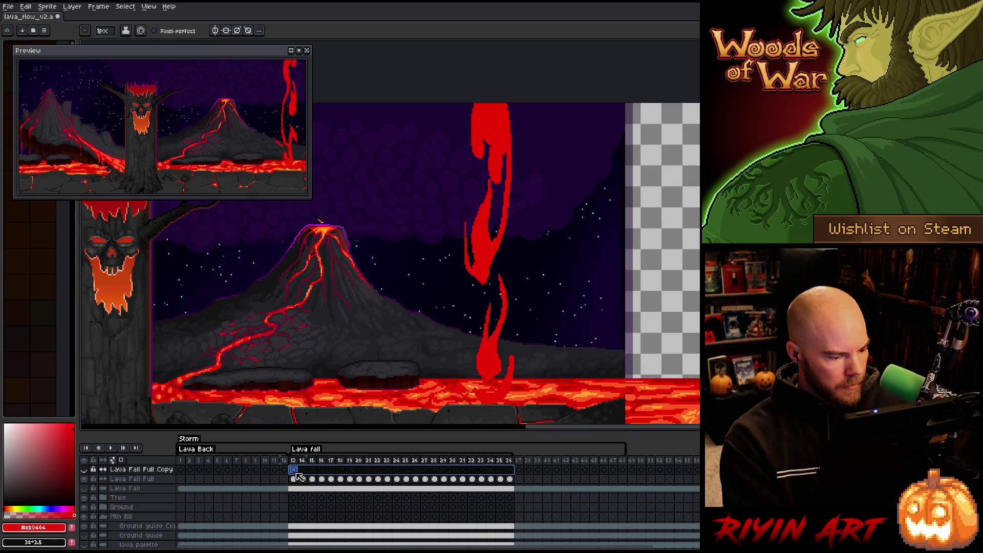
pyautogui.click(295, 472)
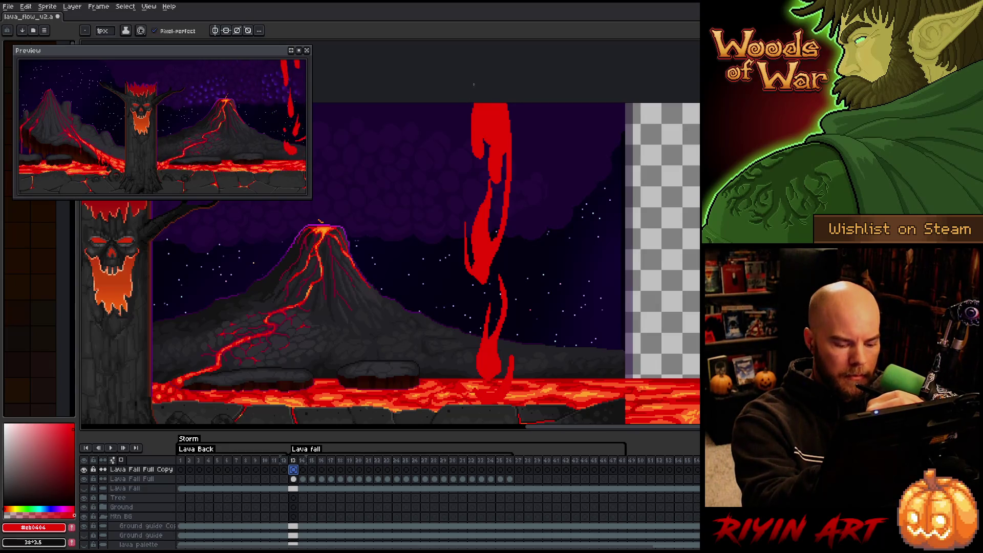
pyautogui.press('Return')
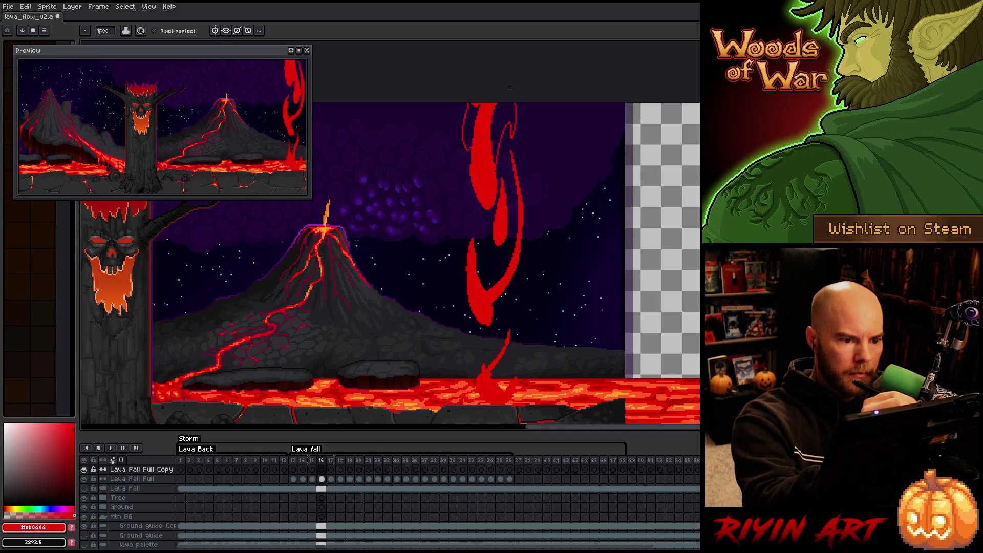
# Bucket-fill the gaps at the lava fall's top solid red on frames up to 18
pyautogui.press('g')
pyautogui.click(502, 118)
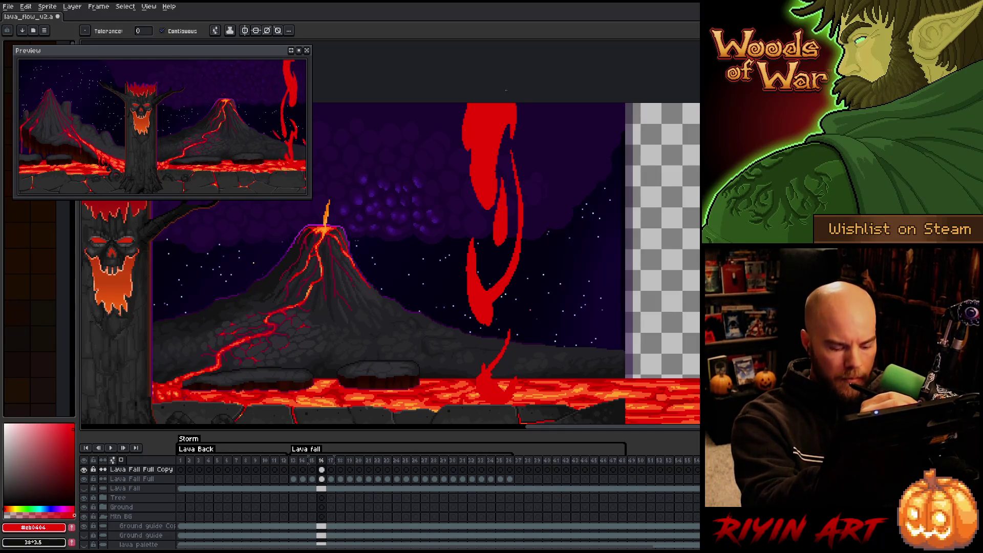
pyautogui.press('Right')
pyautogui.press('b')
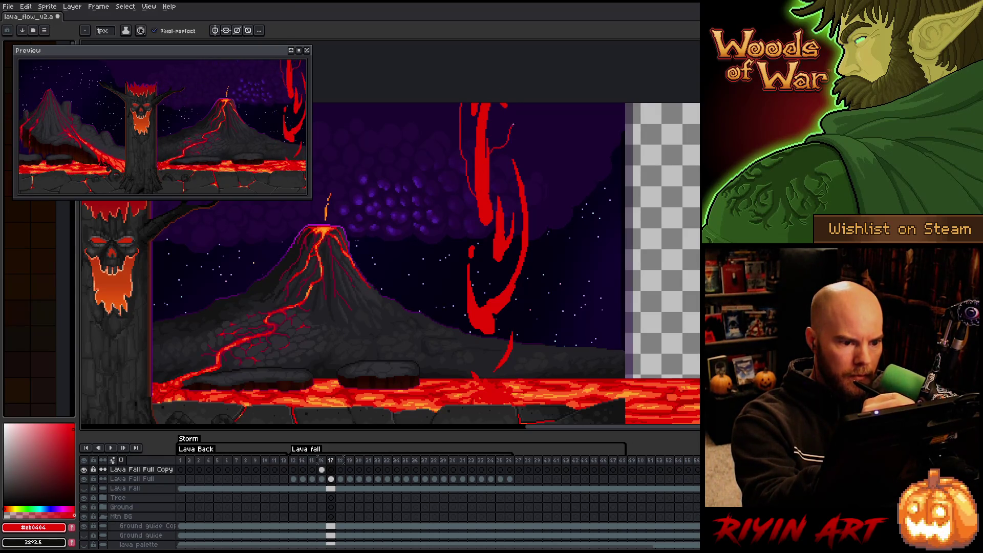
pyautogui.press('g')
pyautogui.click(507, 110)
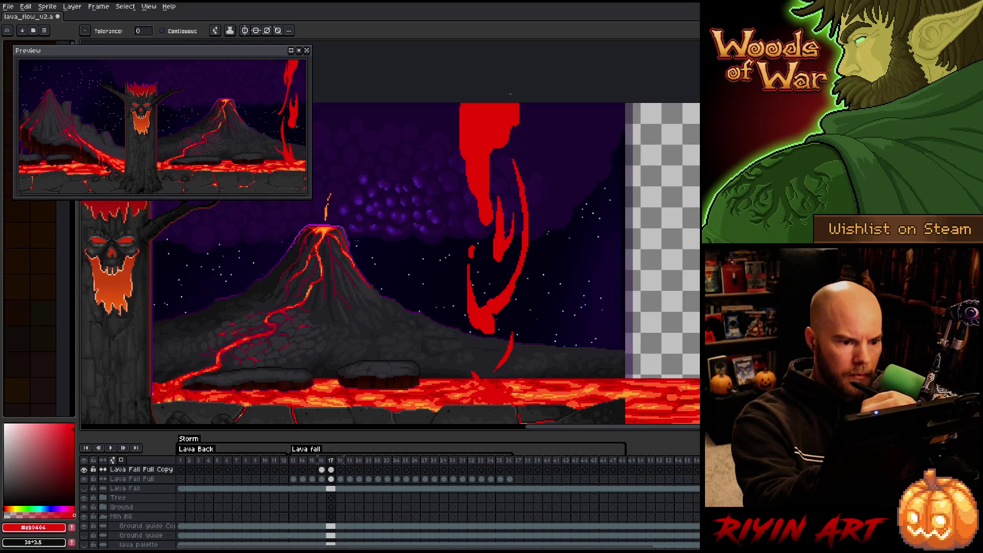
pyautogui.press('Right')
pyautogui.press('b')
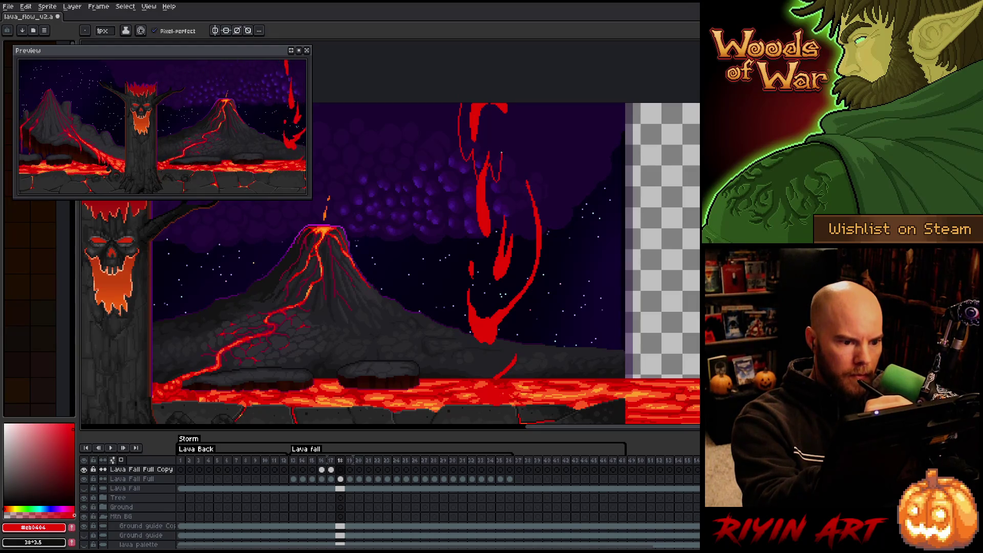
pyautogui.press('g')
pyautogui.click(490, 153)
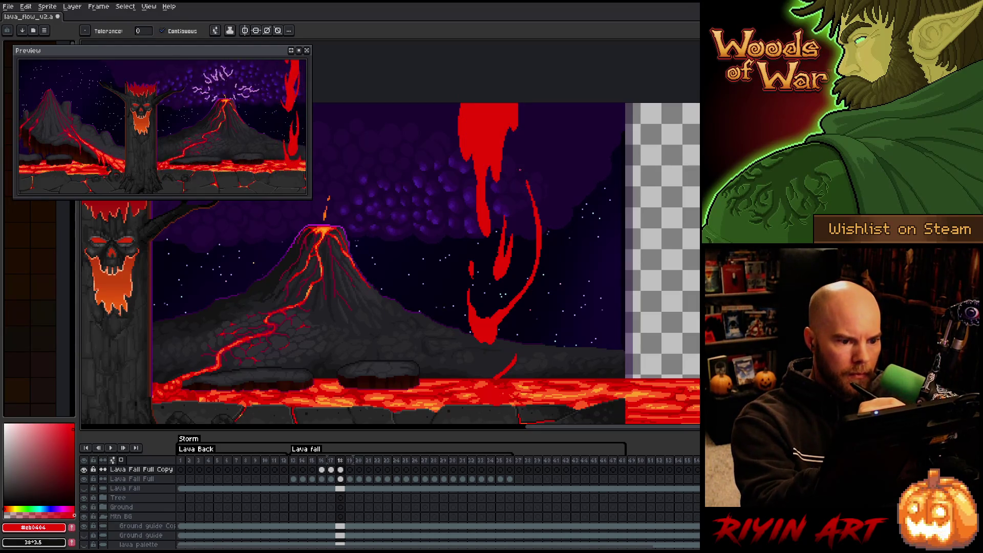
# Paint in the hollow lava top solid red on frames 19–21
pyautogui.press('Right')
pyautogui.press('b')
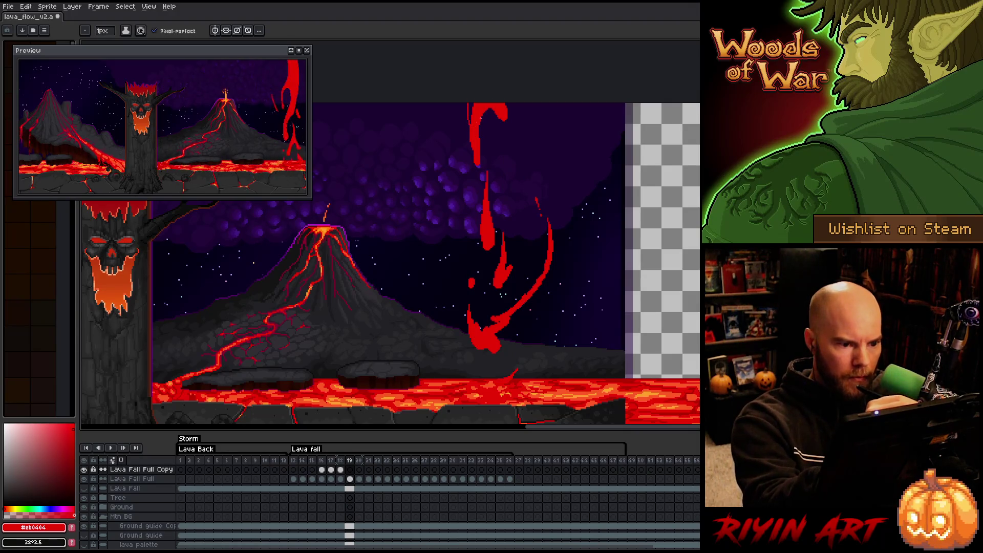
pyautogui.click(510, 107)
pyautogui.press('g')
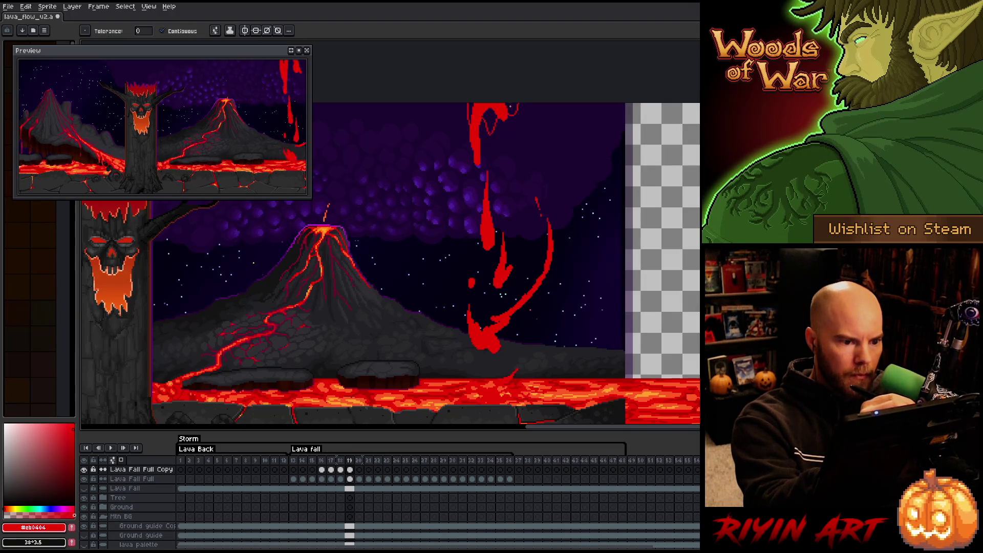
pyautogui.press('Right')
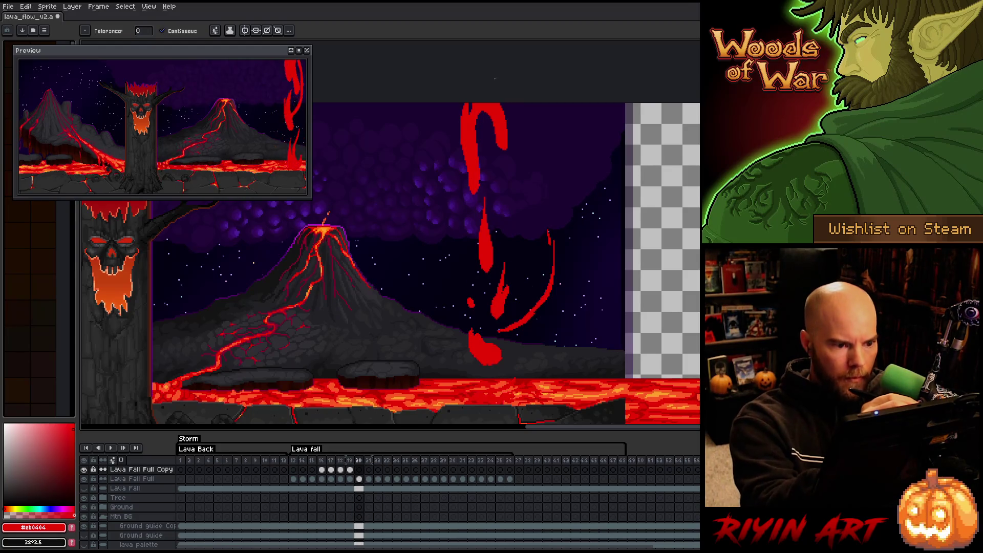
pyautogui.press('b')
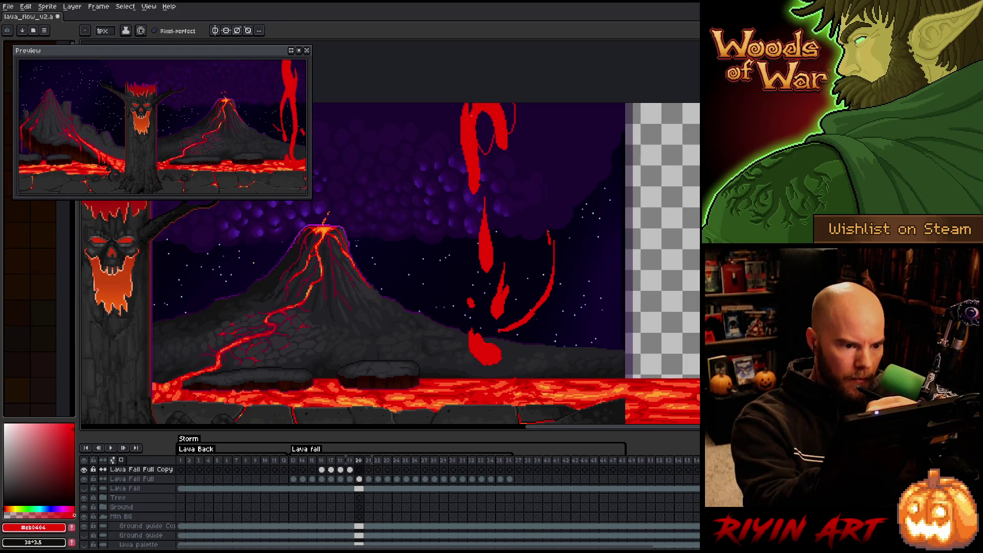
pyautogui.moveTo(484, 123); pyautogui.dragTo(469, 112)
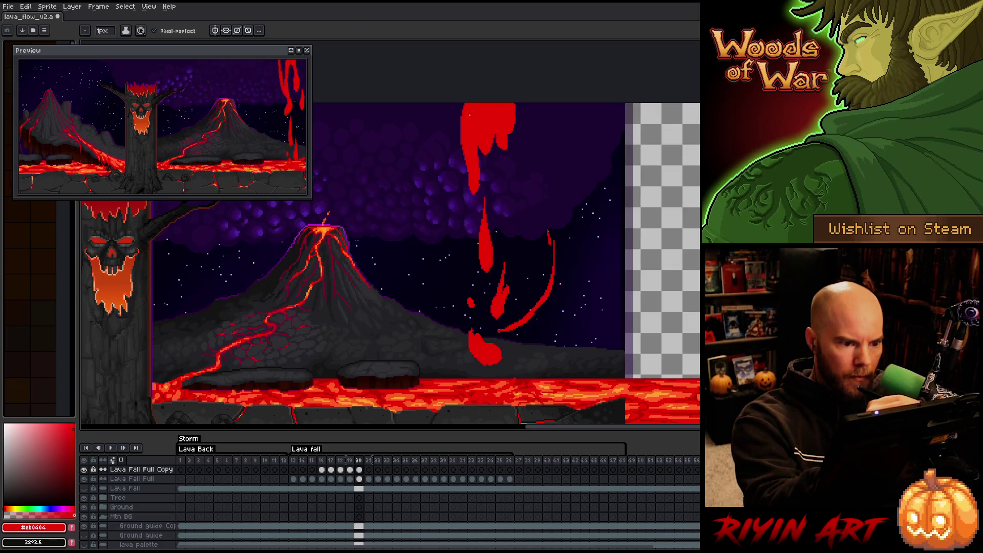
pyautogui.press('Right')
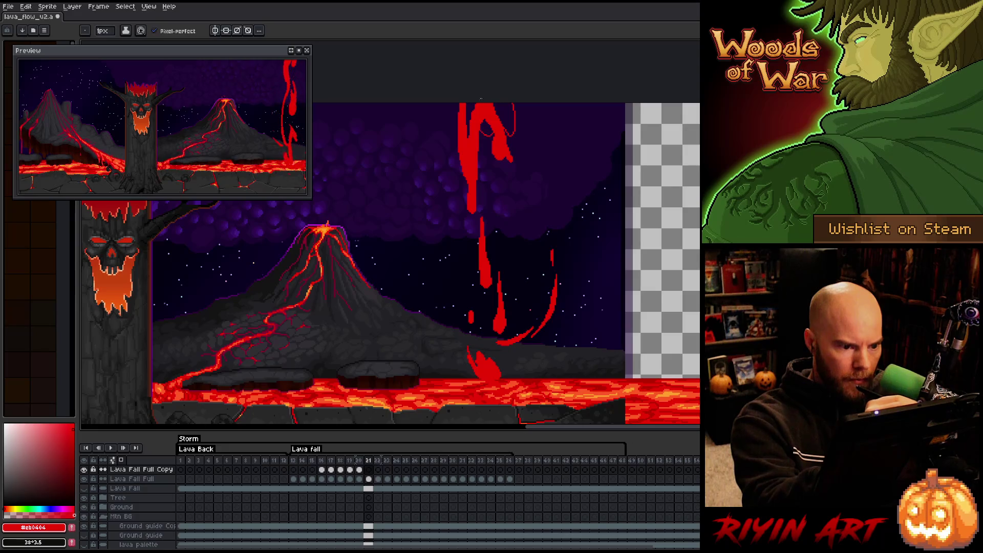
pyautogui.moveTo(497, 107); pyautogui.dragTo(504, 130)
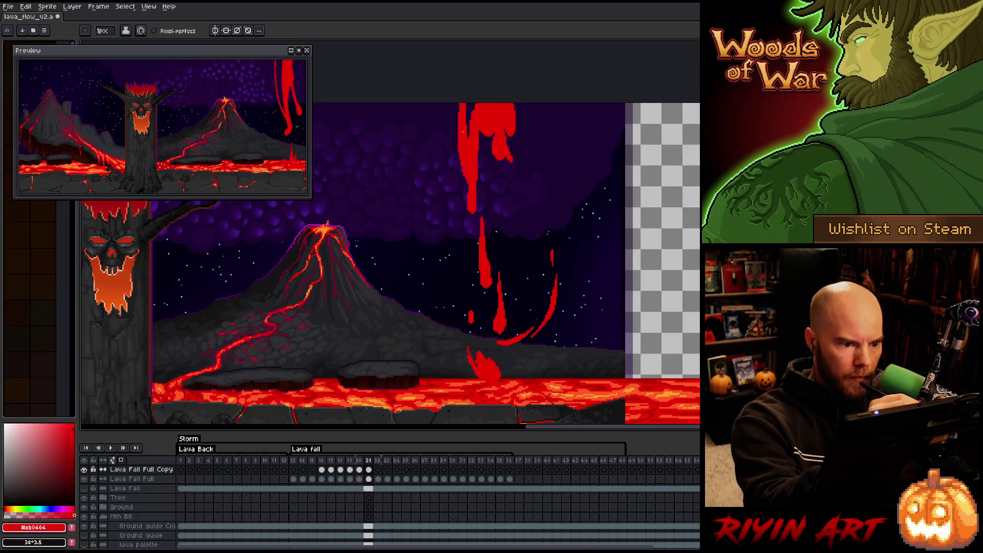
pyautogui.press('g')
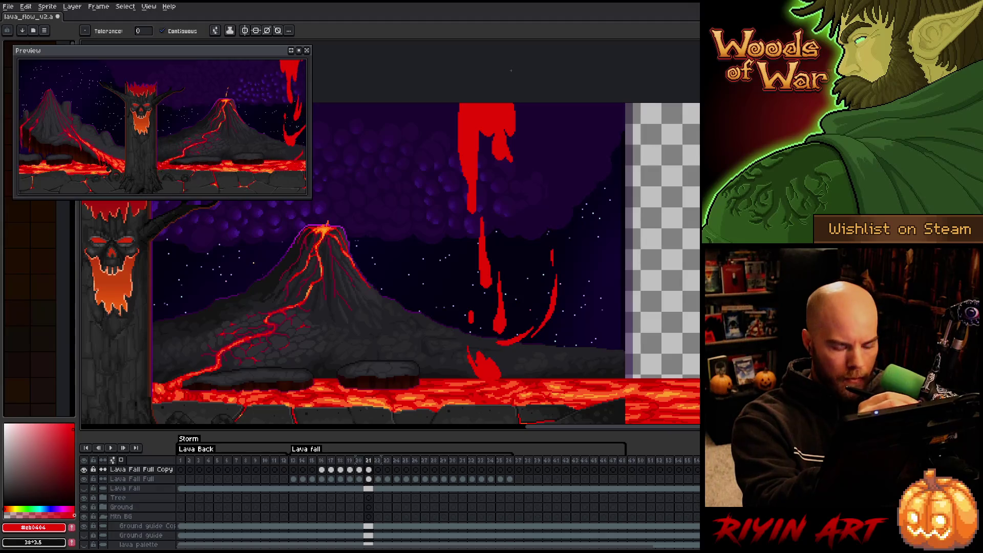
# Outline the lava fall's edges in red and fill the enclosed shapes on frames 22–23
pyautogui.press('.')
pyautogui.press('b')
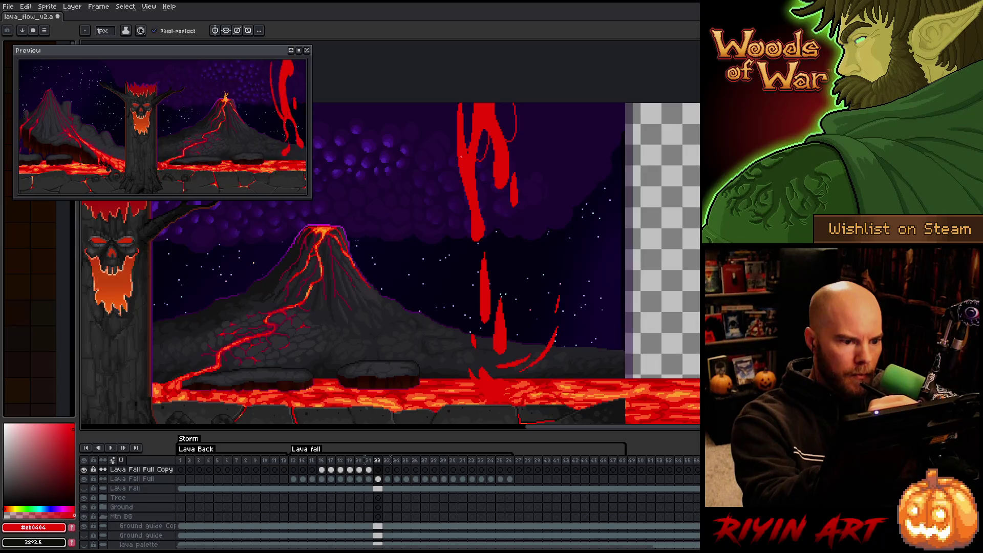
pyautogui.moveTo(457, 149); pyautogui.dragTo(454, 97)
pyautogui.press('g')
pyautogui.click(468, 148)
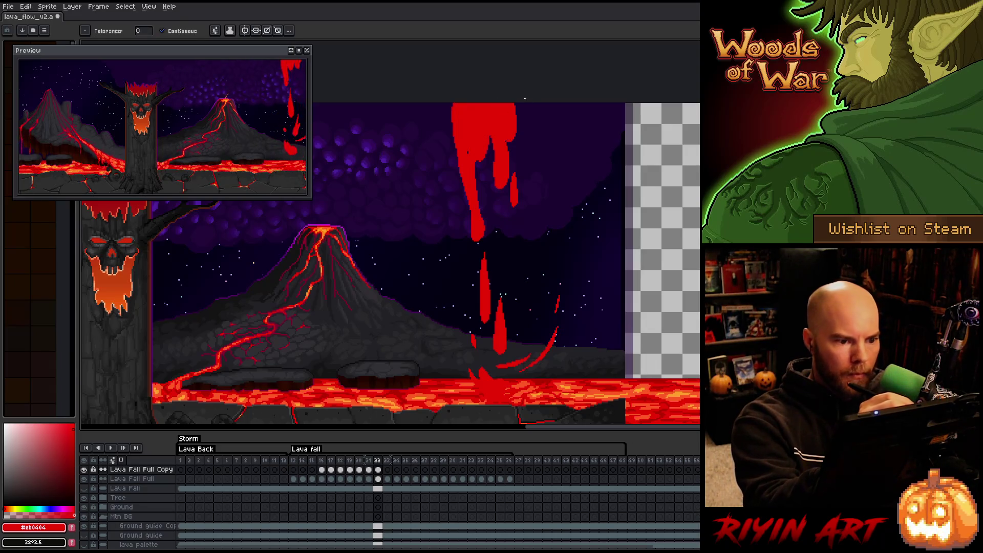
pyautogui.press('b')
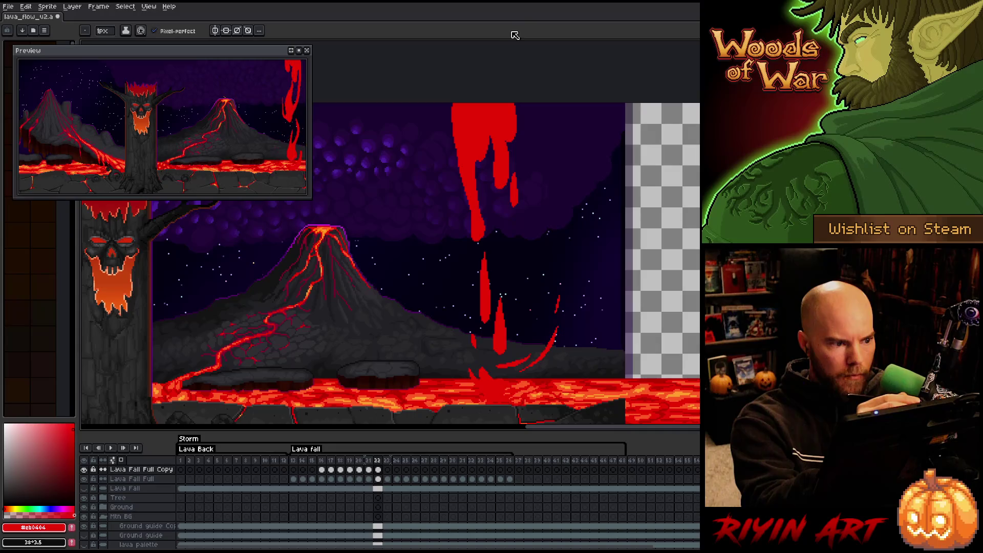
pyautogui.press('.')
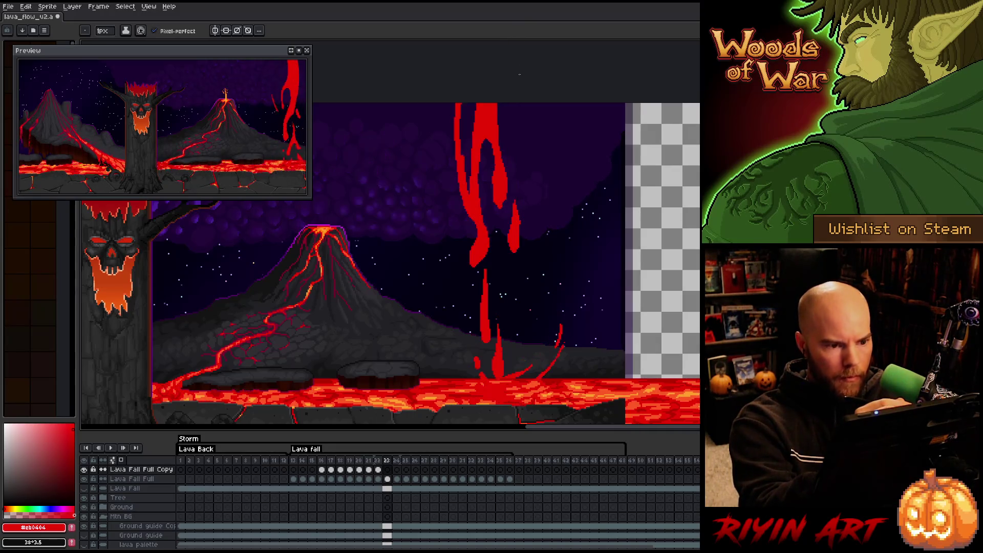
pyautogui.moveTo(514, 104); pyautogui.dragTo(506, 149)
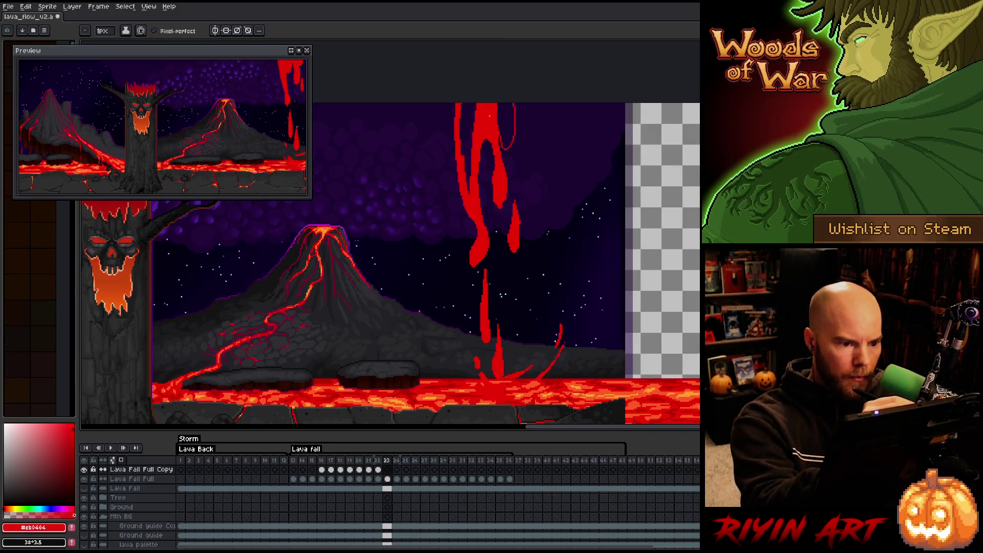
pyautogui.press('g')
pyautogui.click(467, 123)
pyautogui.click(506, 125)
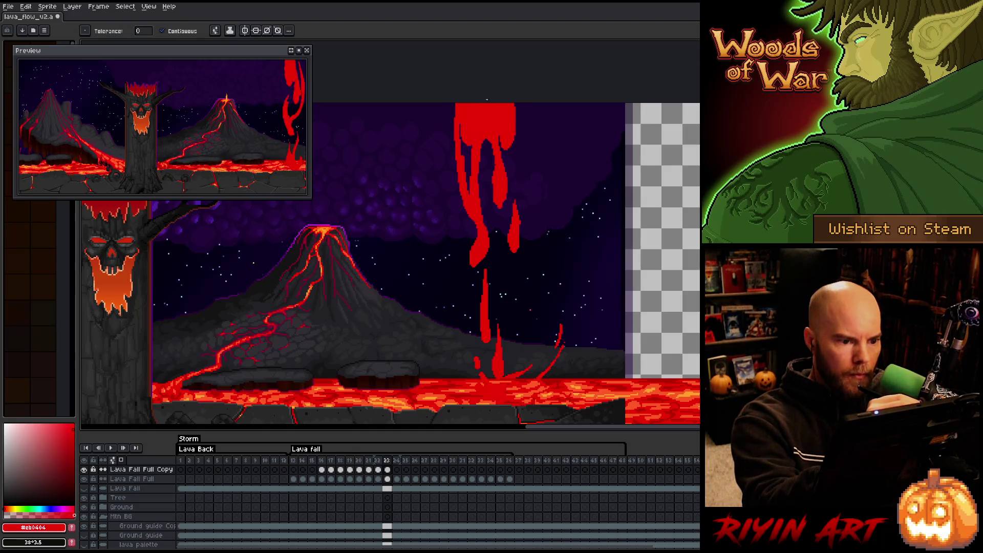
pyautogui.press('b')
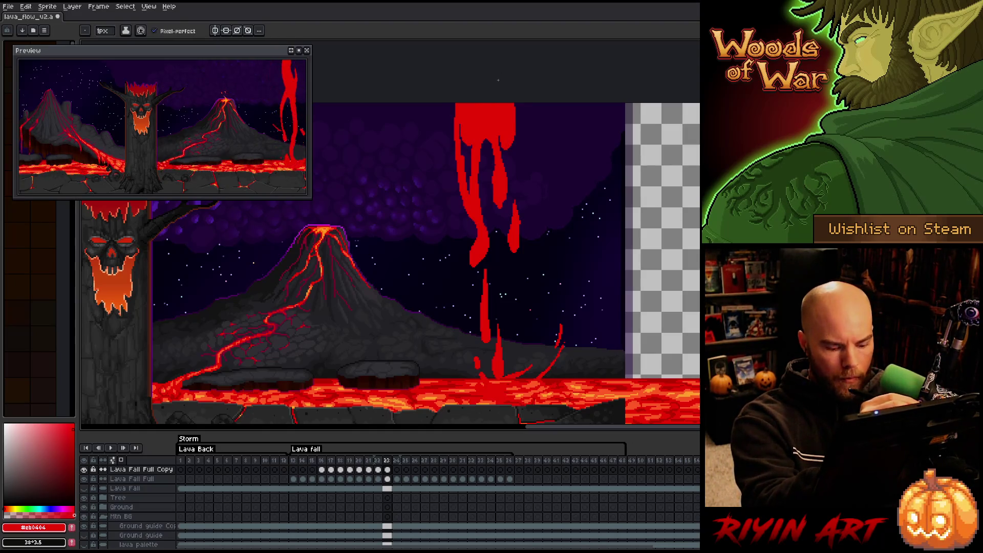
# Fill the outlined lava areas red on frames 24–25, undoing a stray stroke
pyautogui.press('.')
pyautogui.moveTo(513, 104); pyautogui.dragTo(513, 131)
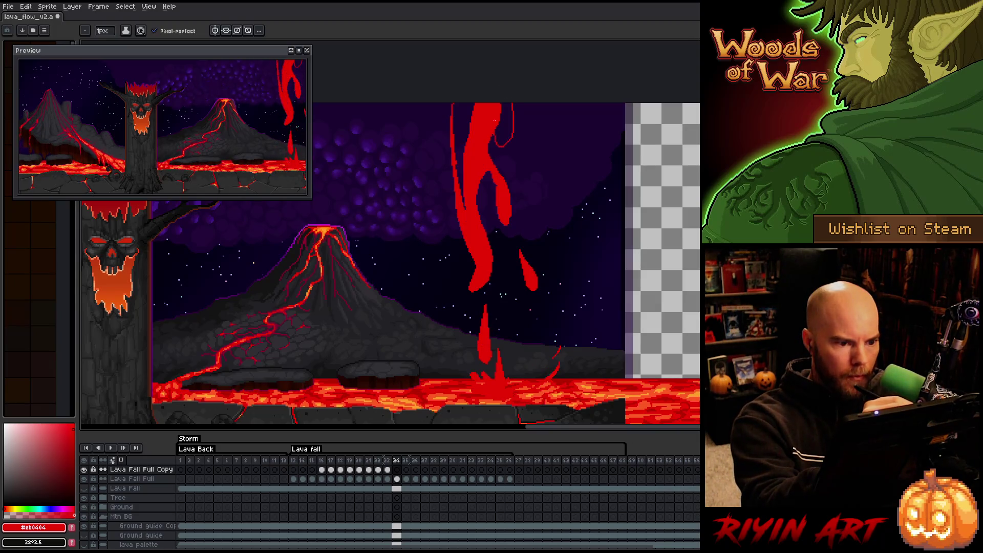
pyautogui.hotkey('ctrl', 'z')
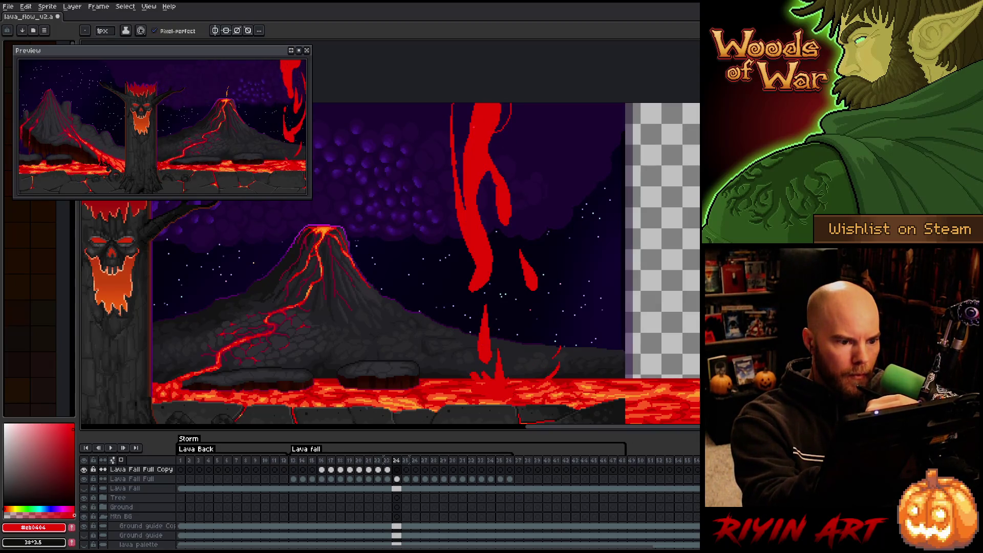
pyautogui.press('g')
pyautogui.click(463, 123)
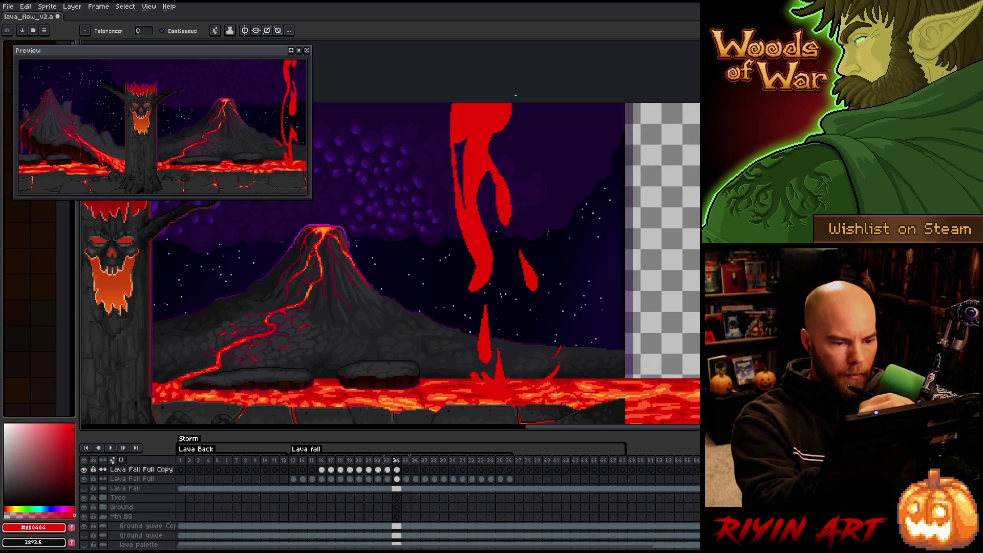
pyautogui.press('.')
pyautogui.press('b')
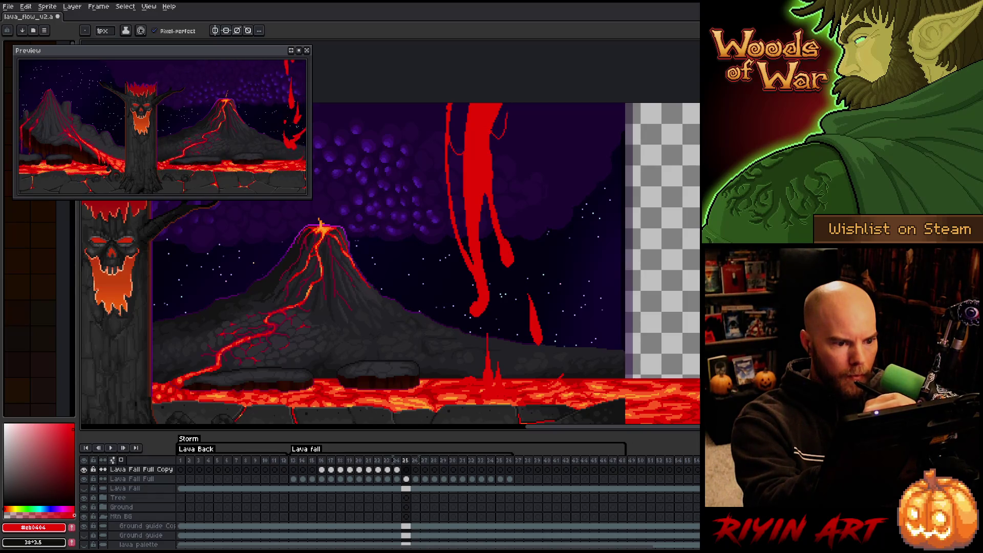
pyautogui.press('g')
pyautogui.click(504, 118)
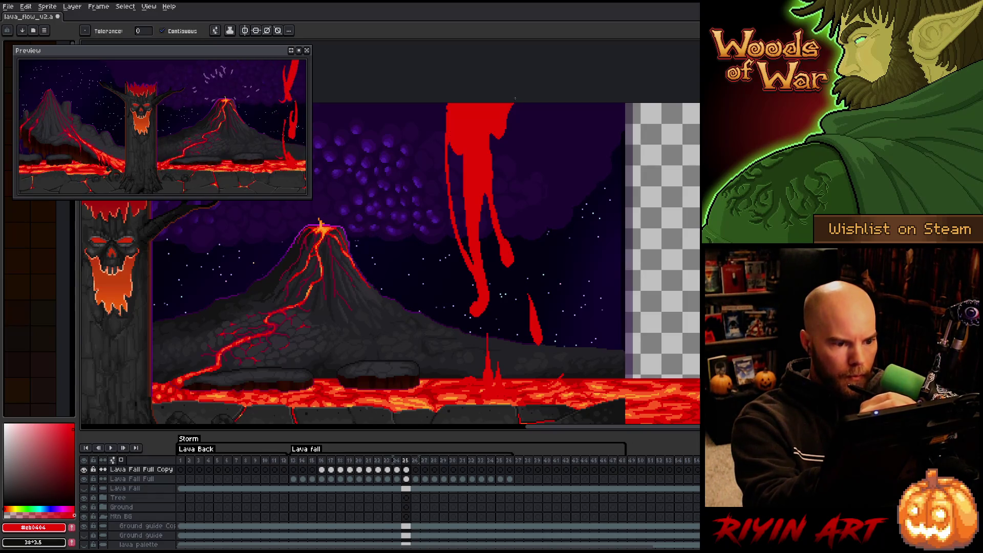
# Fill frame 26's lava top red, then outline and fill frame 27's lava top
pyautogui.press('.')
pyautogui.press('b')
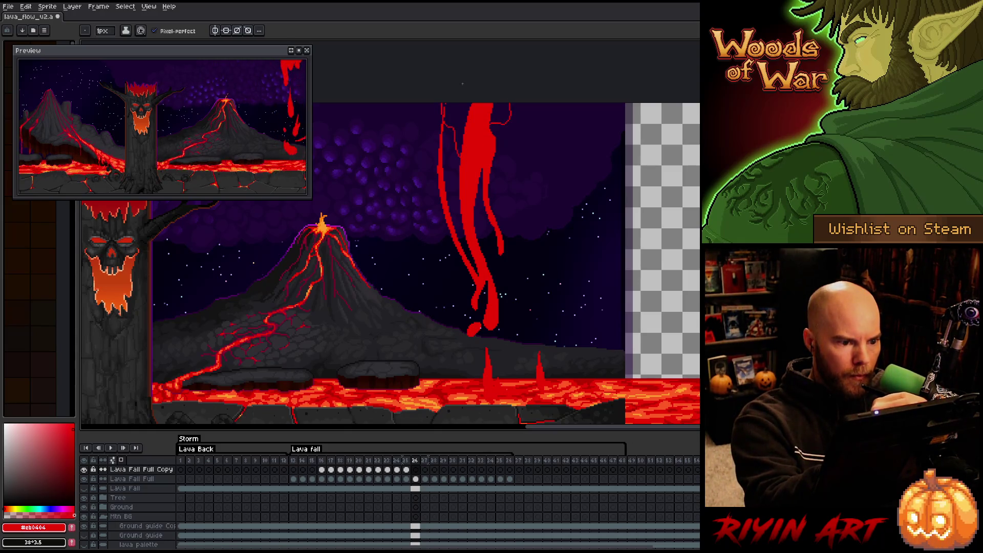
pyautogui.press('g')
pyautogui.click(463, 113)
pyautogui.press('.')
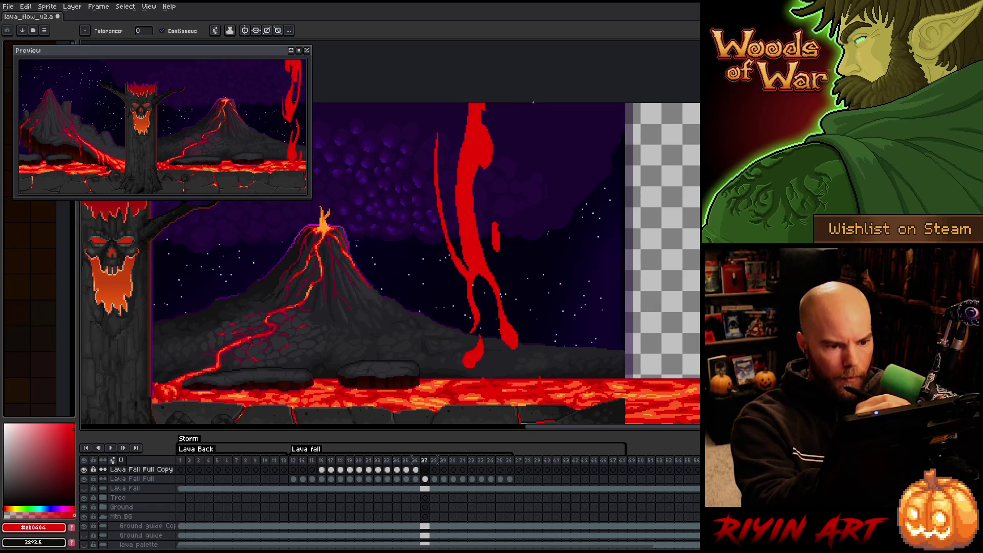
pyautogui.press('b')
pyautogui.moveTo(515, 105)
pyautogui.mouseDown()
pyautogui.moveTo(500, 124)
pyautogui.moveTo(440, 104)
pyautogui.mouseUp()
pyautogui.press('g')
pyautogui.click(476, 123)
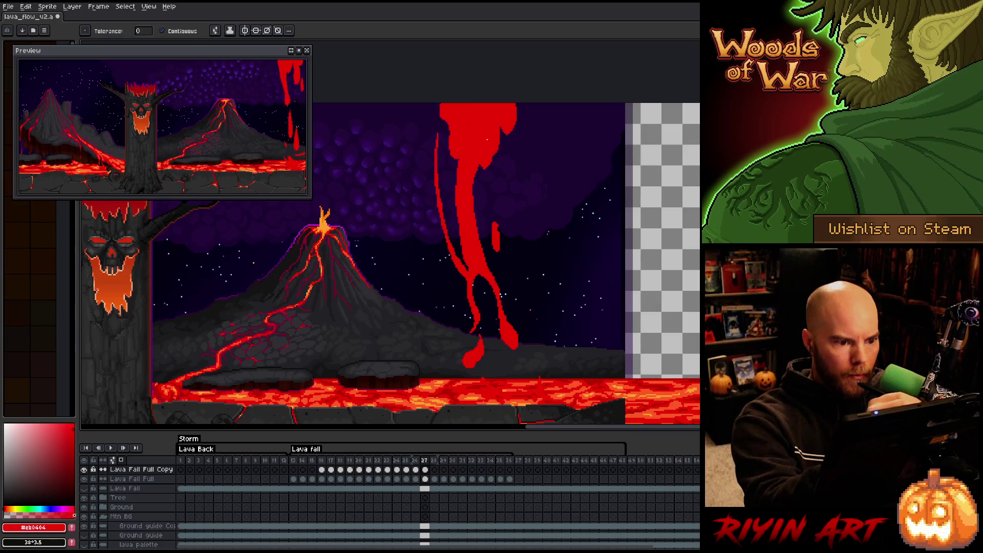
# Outline and fill frame 28's lava fall top red, then save the file
pyautogui.press('.')
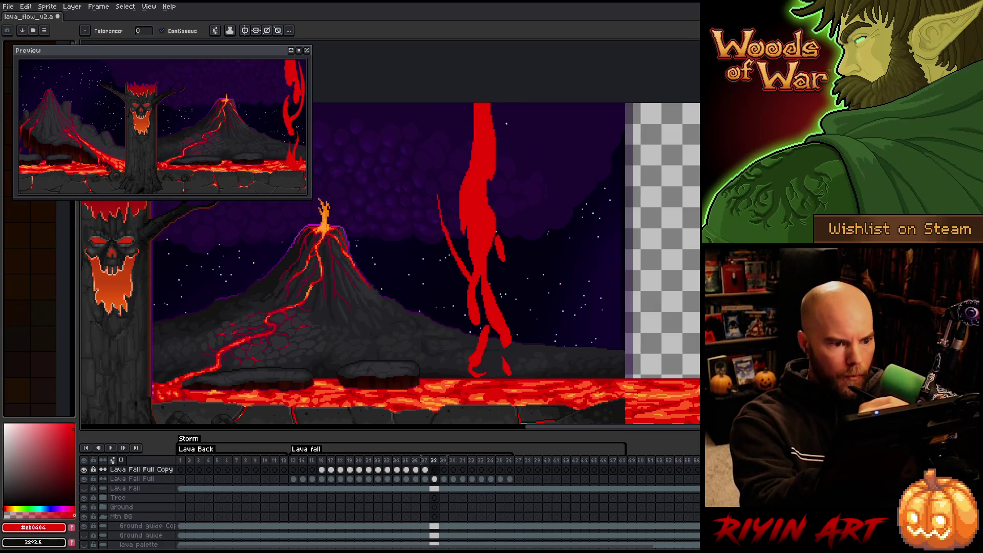
pyautogui.press('b')
pyautogui.moveTo(450, 104); pyautogui.dragTo(470, 160)
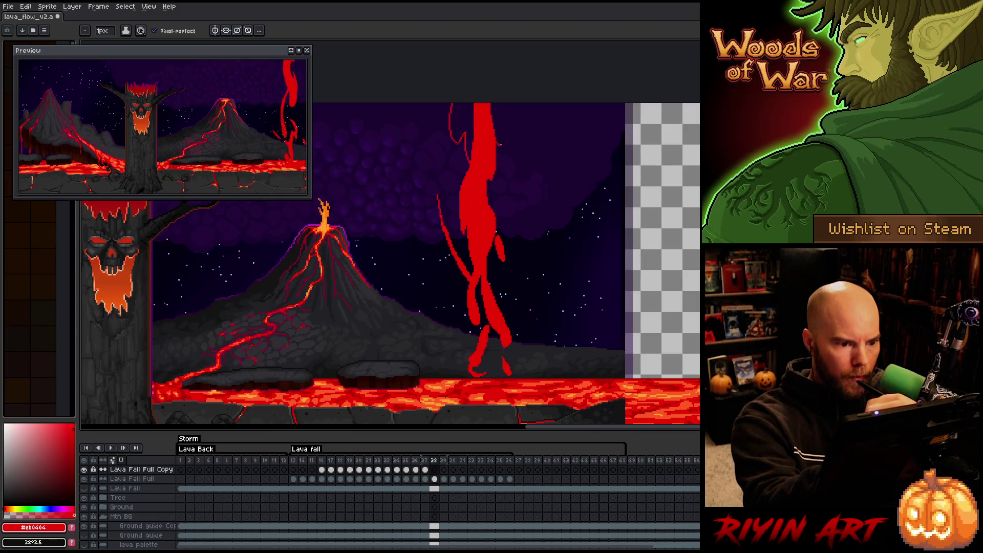
pyautogui.press('g')
pyautogui.click(484, 120)
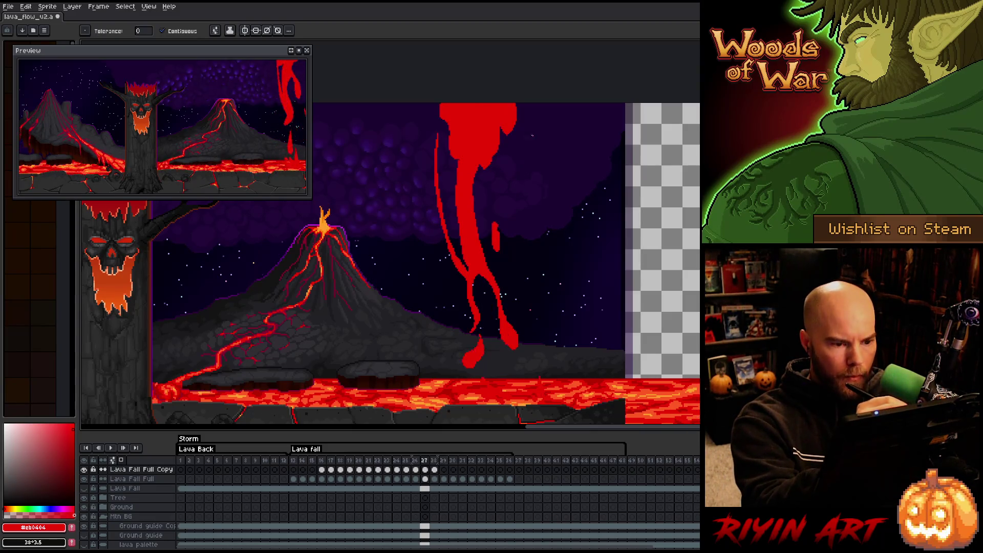
pyautogui.press('b')
pyautogui.moveTo(512, 104); pyautogui.dragTo(512, 117)
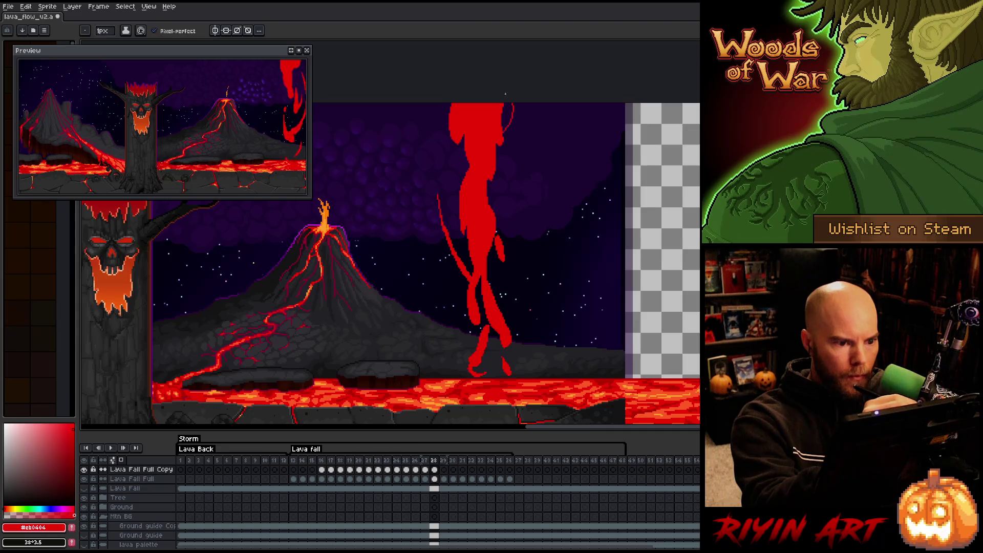
pyautogui.press('g')
pyautogui.click(508, 117)
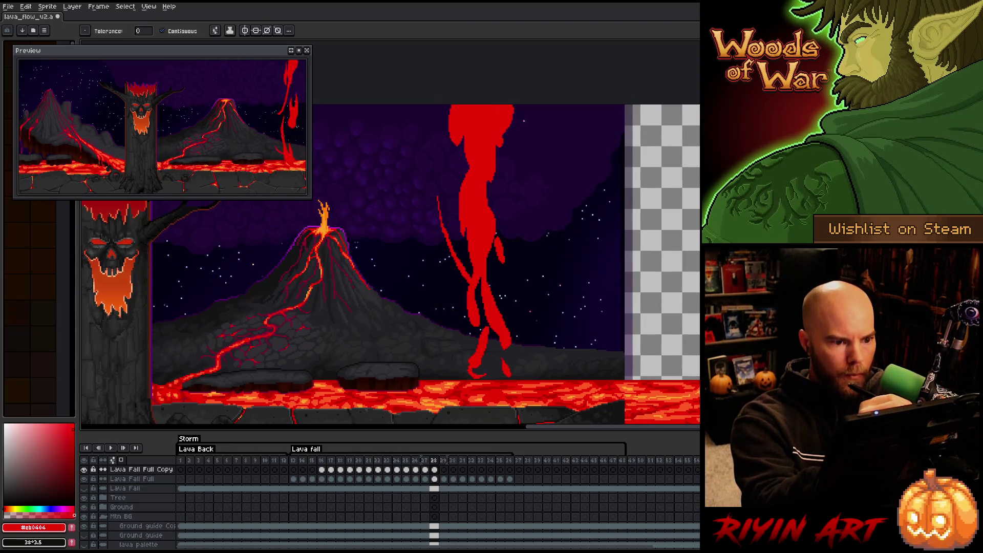
pyautogui.hotkey('ctrl', 's')
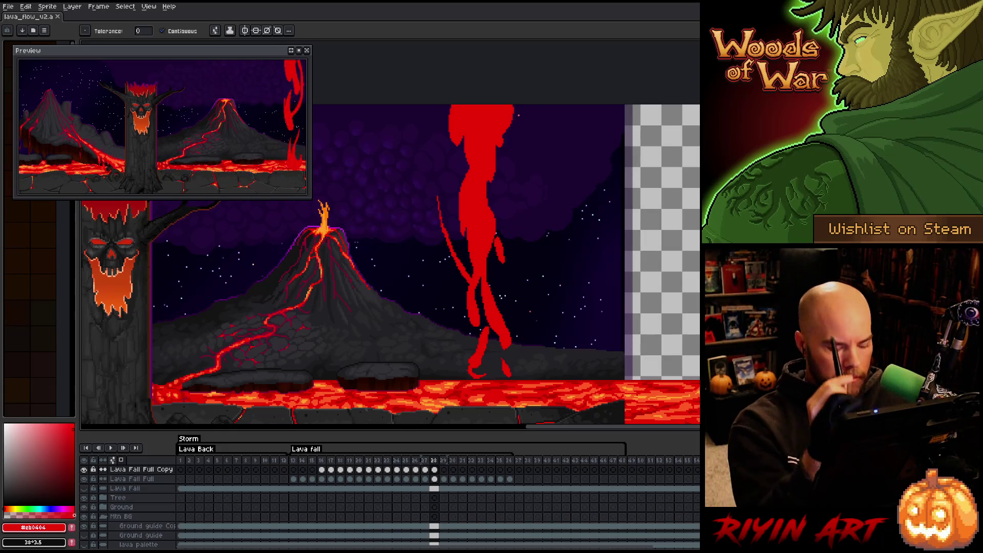
# On frame 29, outline the lava fall's top and top-left edge and fill it red
pyautogui.press('Right')
pyautogui.press('b')
pyautogui.moveTo(509, 107); pyautogui.dragTo(511, 121)
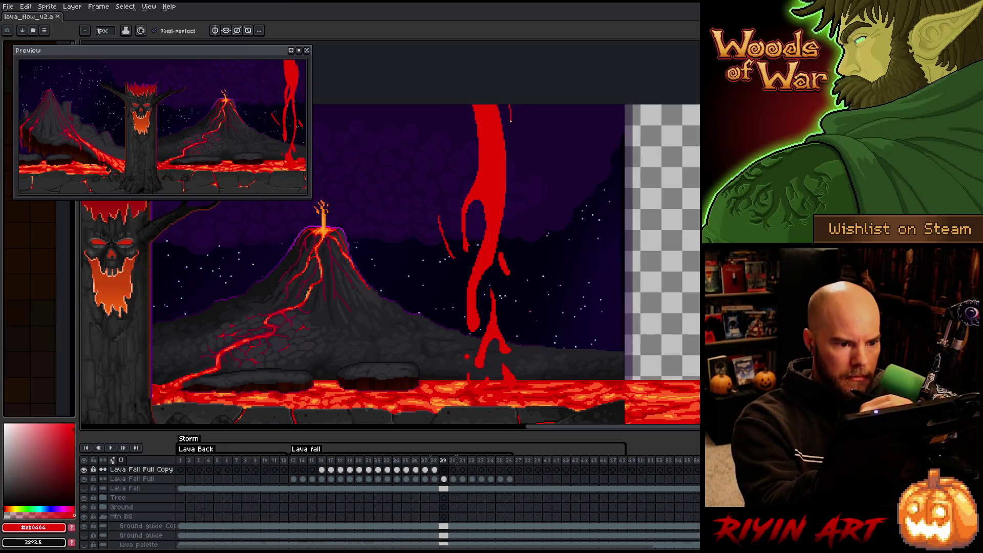
pyautogui.moveTo(477, 156)
pyautogui.mouseDown()
pyautogui.moveTo(457, 105)
pyautogui.moveTo(457, 124)
pyautogui.mouseUp()
pyautogui.press('g')
pyautogui.click(469, 123)
pyautogui.press('b')
pyautogui.press('g')
pyautogui.click(454, 113)
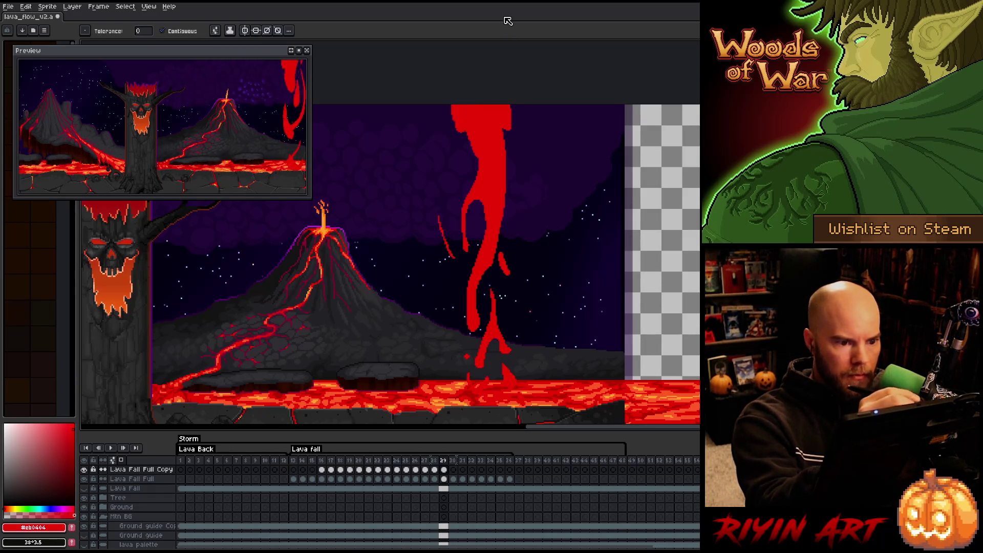
# Redraw the lava fall's left edge on frame 30 and its top-right curve on frame 31
pyautogui.press('Right')
pyautogui.press('Left')
pyautogui.press('Right')
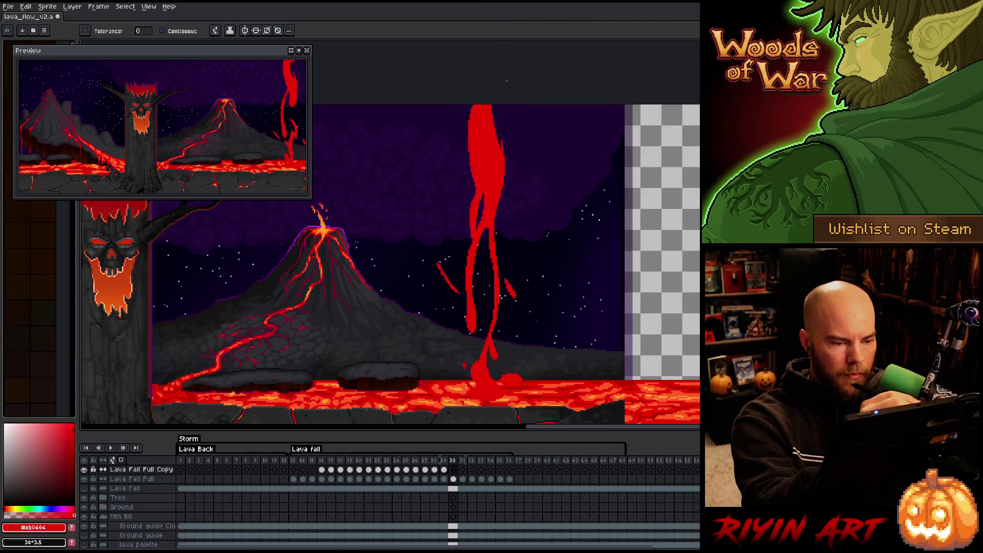
pyautogui.press('b')
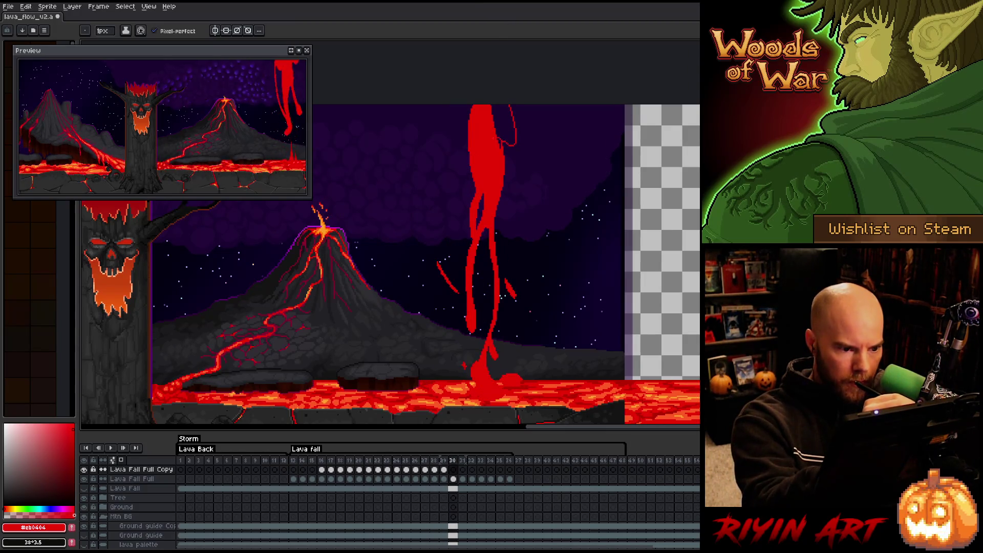
pyautogui.moveTo(470, 164)
pyautogui.mouseDown()
pyautogui.moveTo(461, 118)
pyautogui.moveTo(478, 149)
pyautogui.moveTo(450, 105)
pyautogui.mouseUp()
pyautogui.press('g')
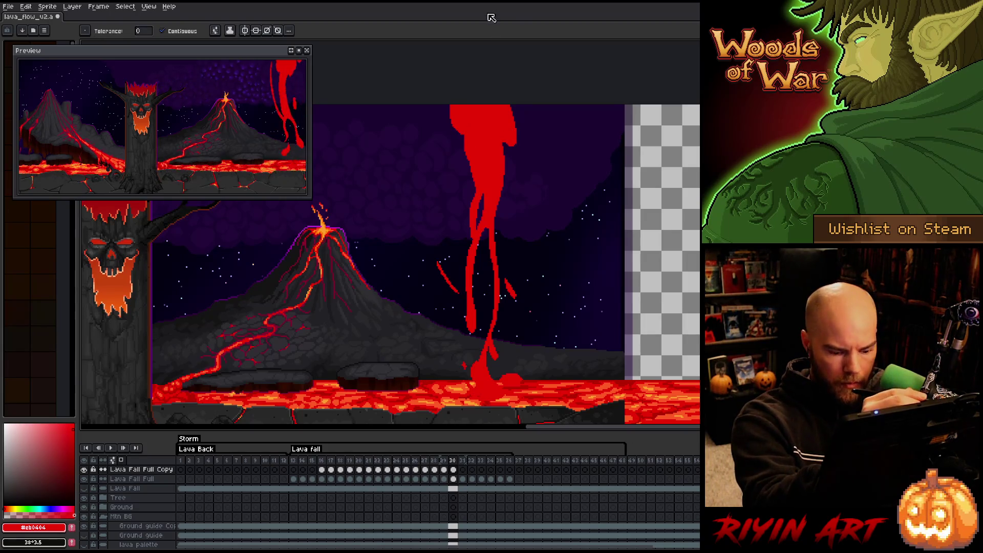
pyautogui.press('Right')
pyautogui.press('b')
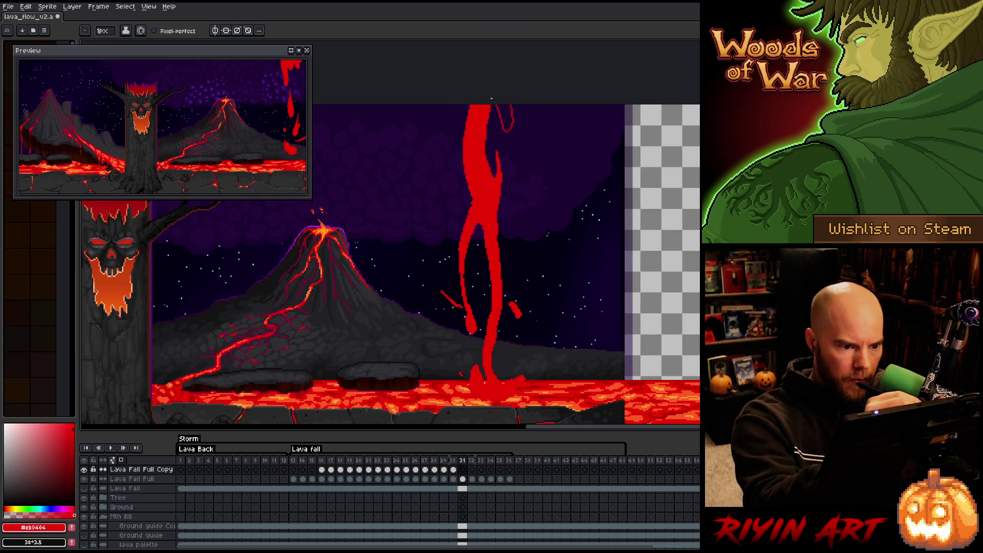
pyautogui.moveTo(512, 130)
pyautogui.mouseDown()
pyautogui.moveTo(508, 104)
pyautogui.moveTo(486, 148)
pyautogui.moveTo(449, 116)
pyautogui.mouseUp()
pyautogui.press('g')
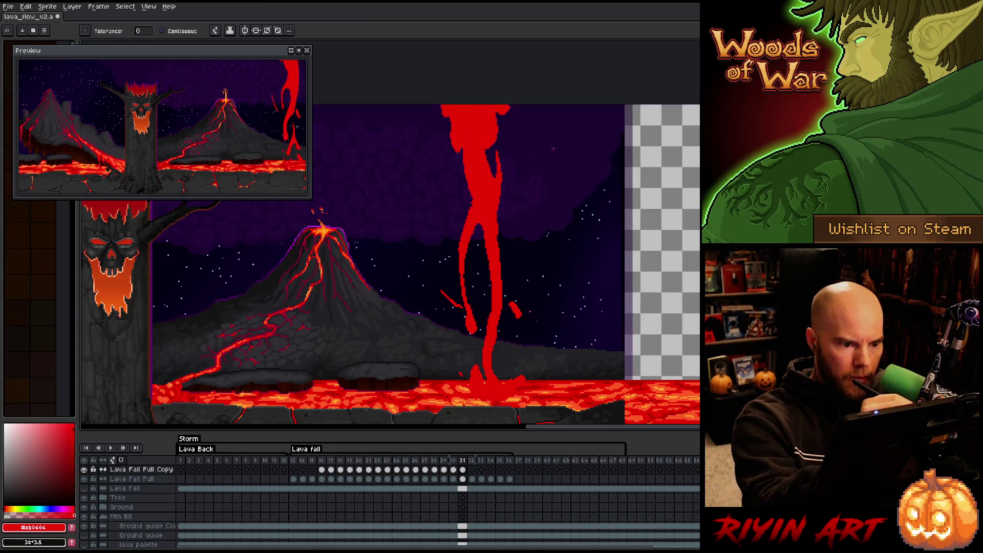
# Outline the lava fall's left side on frames 32 and 33 and fill it red
pyautogui.press('Right')
pyautogui.press('b')
pyautogui.moveTo(510, 105); pyautogui.dragTo(506, 125)
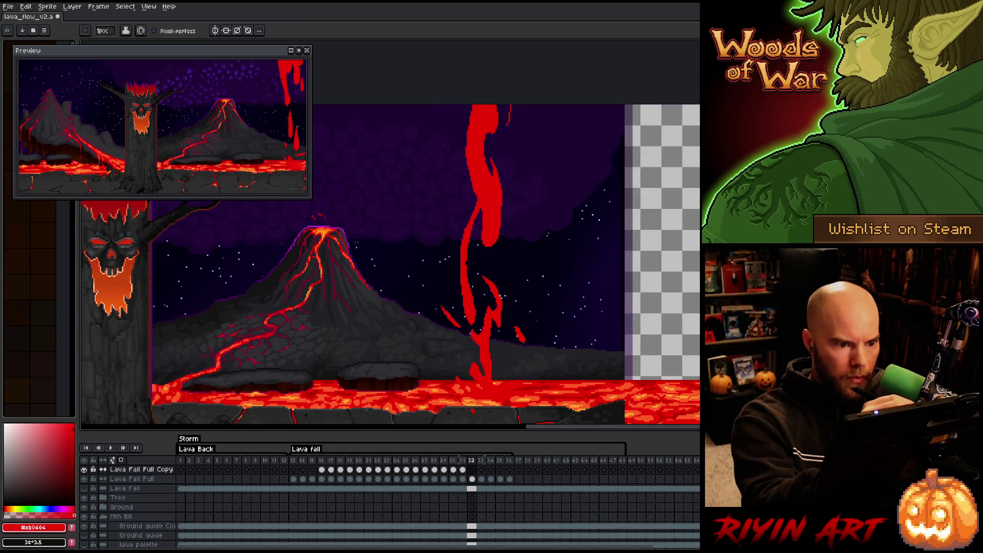
pyautogui.moveTo(466, 163); pyautogui.dragTo(459, 109)
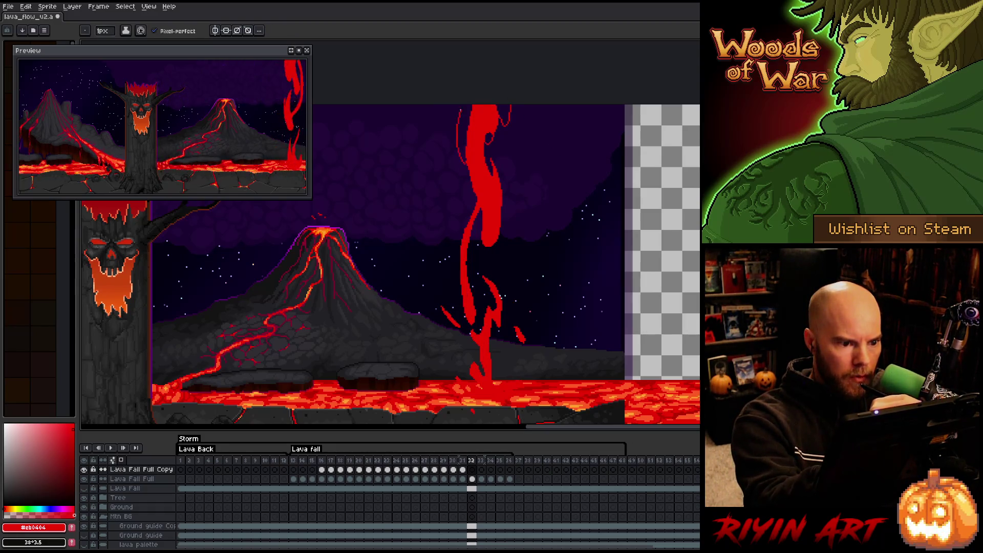
pyautogui.press('g')
pyautogui.click(464, 128)
pyautogui.press('.')
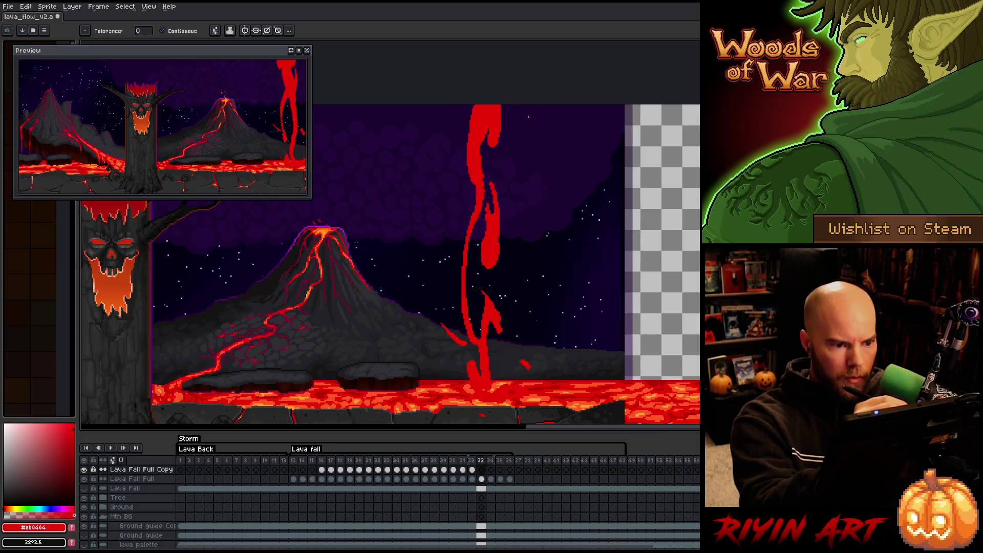
pyautogui.press('b')
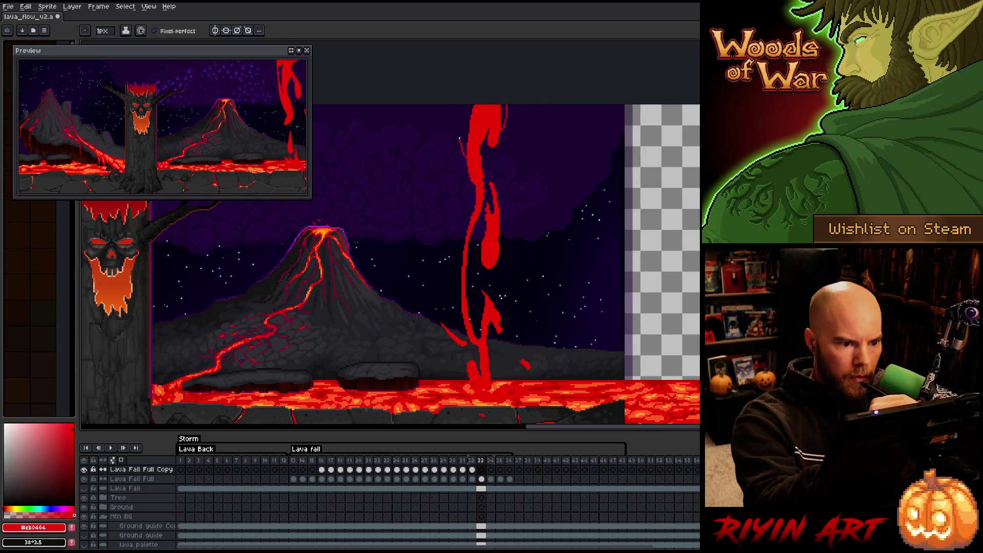
pyautogui.moveTo(461, 139); pyautogui.dragTo(457, 107)
pyautogui.press('g')
pyautogui.click(463, 123)
# Outline the lava fall's top on frame 34 and fill it red
pyautogui.press('.')
pyautogui.press('b')
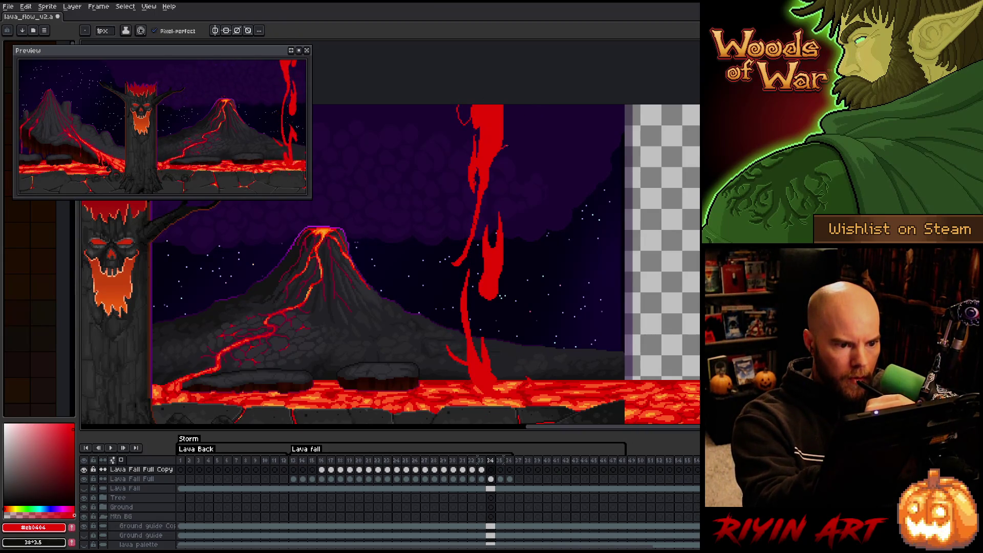
pyautogui.moveTo(520, 147)
pyautogui.mouseDown()
pyautogui.moveTo(521, 109)
pyautogui.moveTo(511, 144)
pyautogui.moveTo(469, 128)
pyautogui.mouseUp()
pyautogui.press('g')
pyautogui.click(512, 128)
# Fill the gap inside the lava-fall outline red on frame 35, undoing two fills that flooded the canvas
pyautogui.press('.')
pyautogui.press('b')
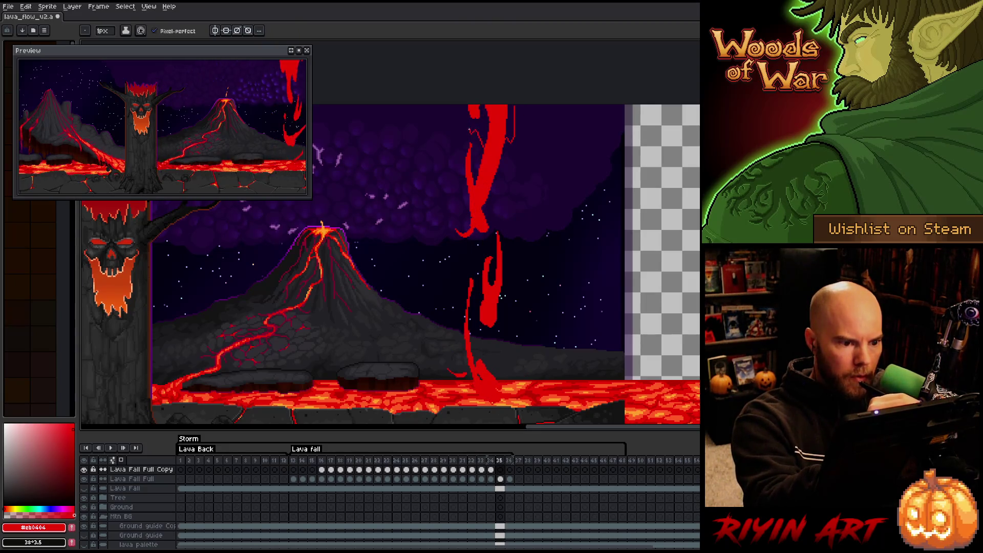
pyautogui.press('g')
pyautogui.click(537, 133)
pyautogui.hotkey('ctrl', 'z')
pyautogui.press('b')
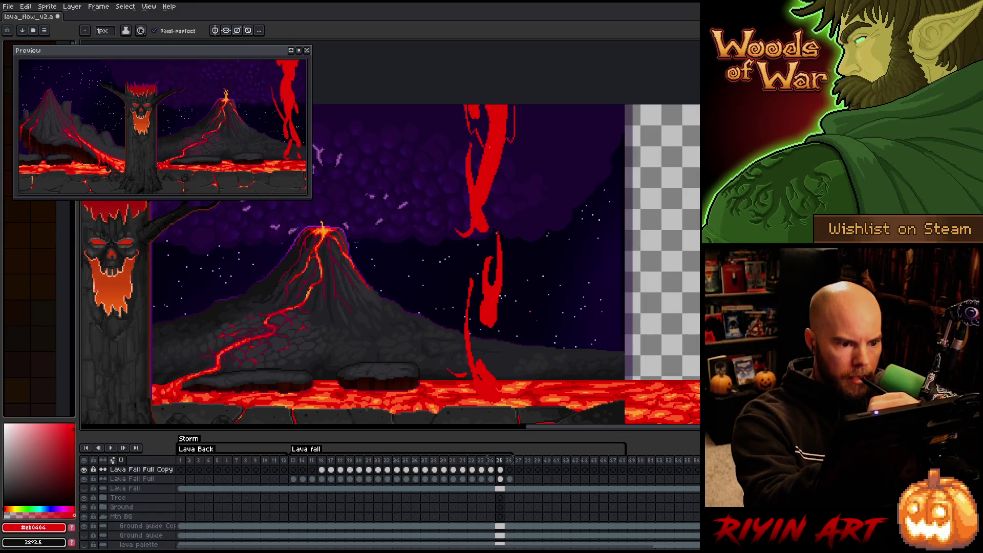
pyautogui.press('g')
pyautogui.click(505, 143)
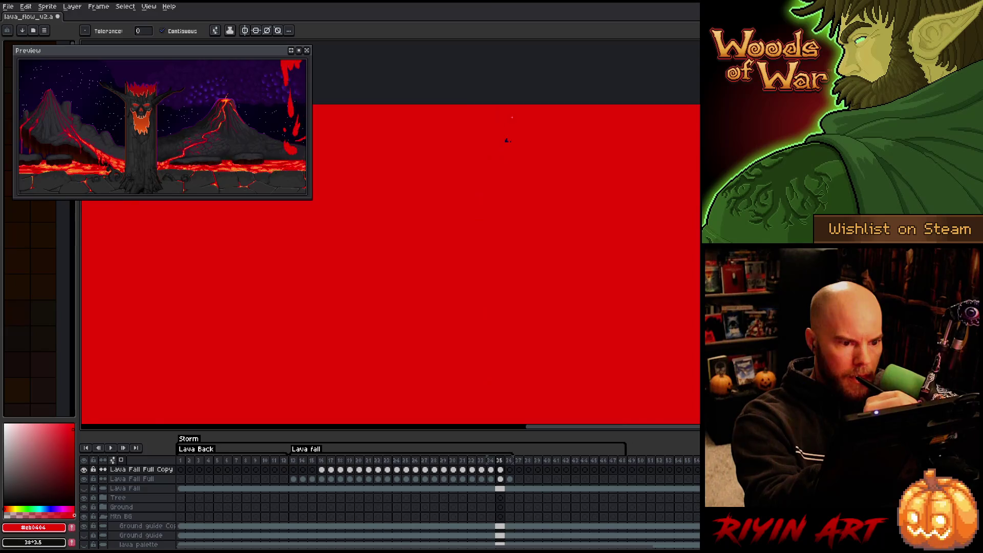
pyautogui.hotkey('ctrl', 'z')
pyautogui.press('b')
pyautogui.press('g')
pyautogui.click(507, 123)
pyautogui.press('b')
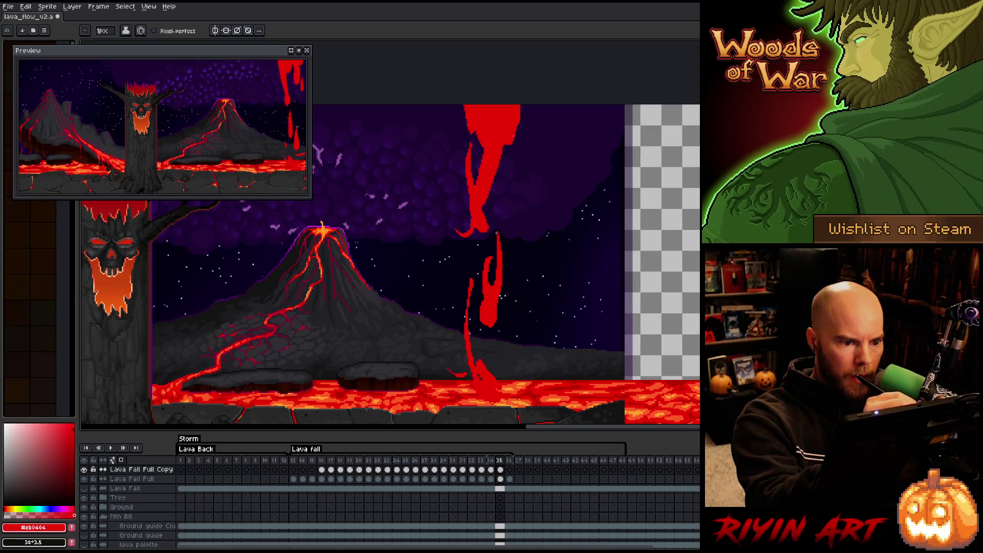
# Move through frames 36 and 13, then outline and red-fill the lava fall's top right on frame 14
pyautogui.press('Right')
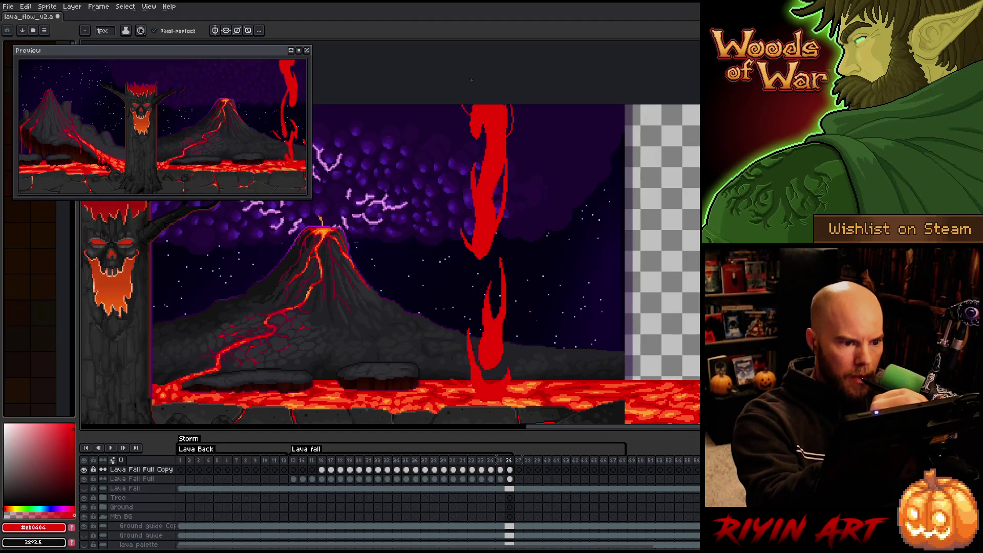
pyautogui.press('g')
pyautogui.press('Right')
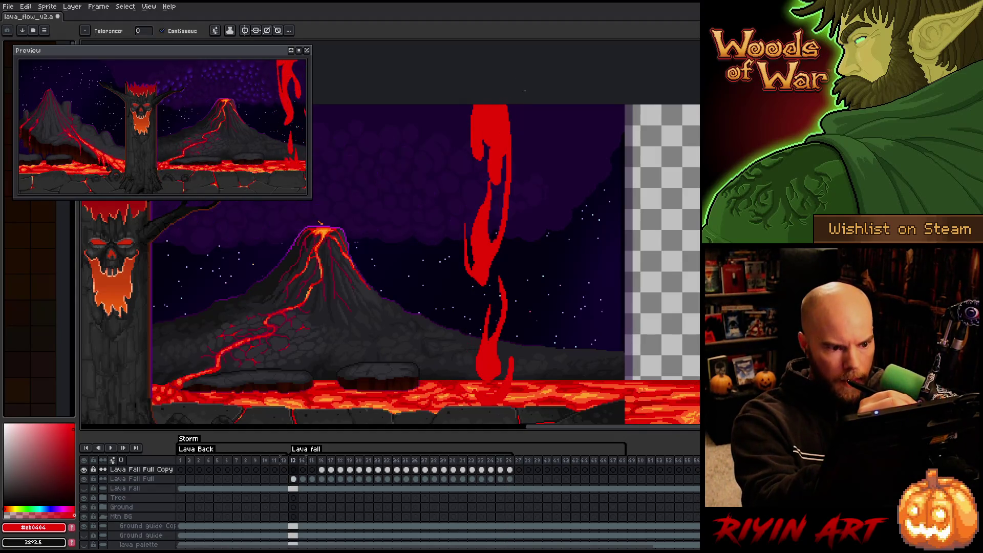
pyautogui.press('b')
pyautogui.press('g')
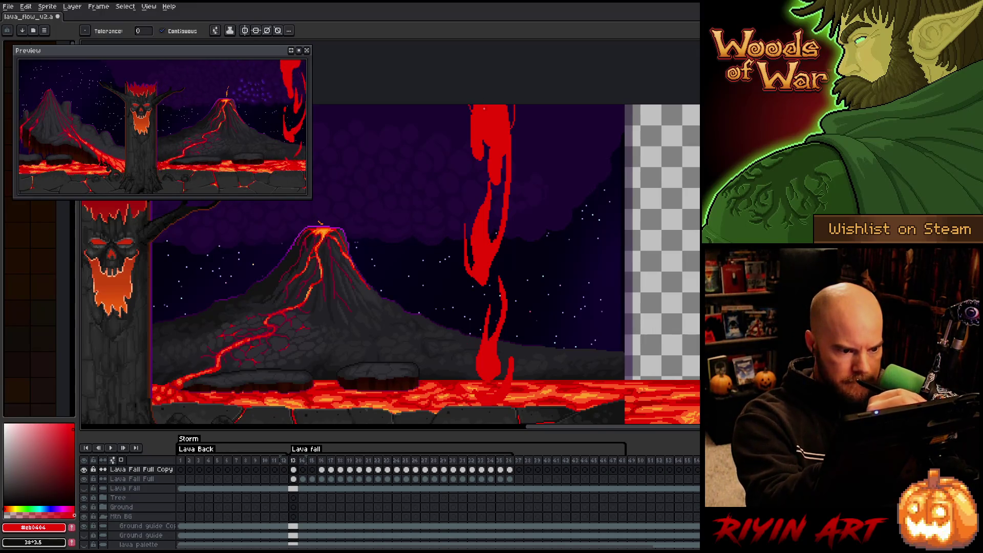
pyautogui.press('Right')
pyautogui.press('b')
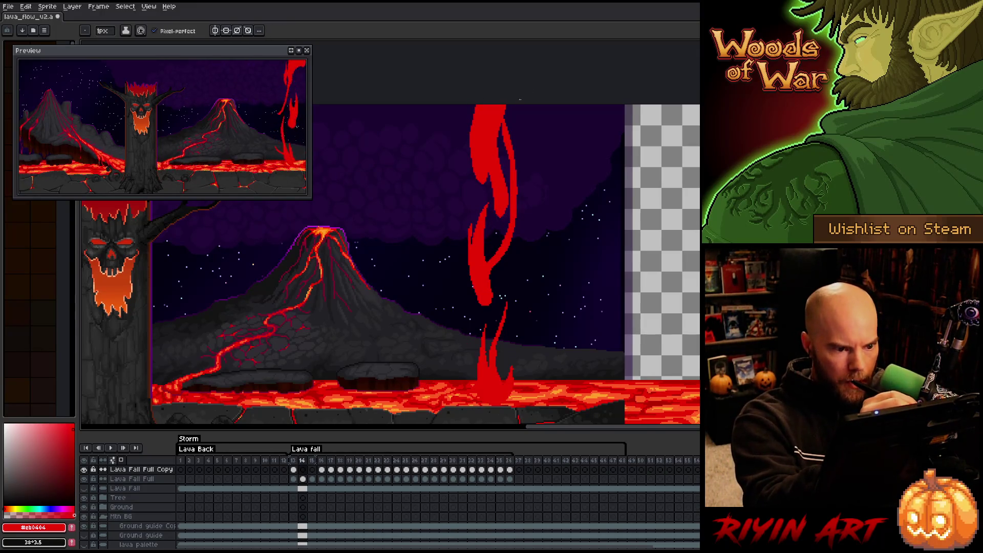
pyautogui.moveTo(523, 106)
pyautogui.mouseDown()
pyautogui.moveTo(509, 126)
pyautogui.moveTo(467, 125)
pyautogui.mouseUp()
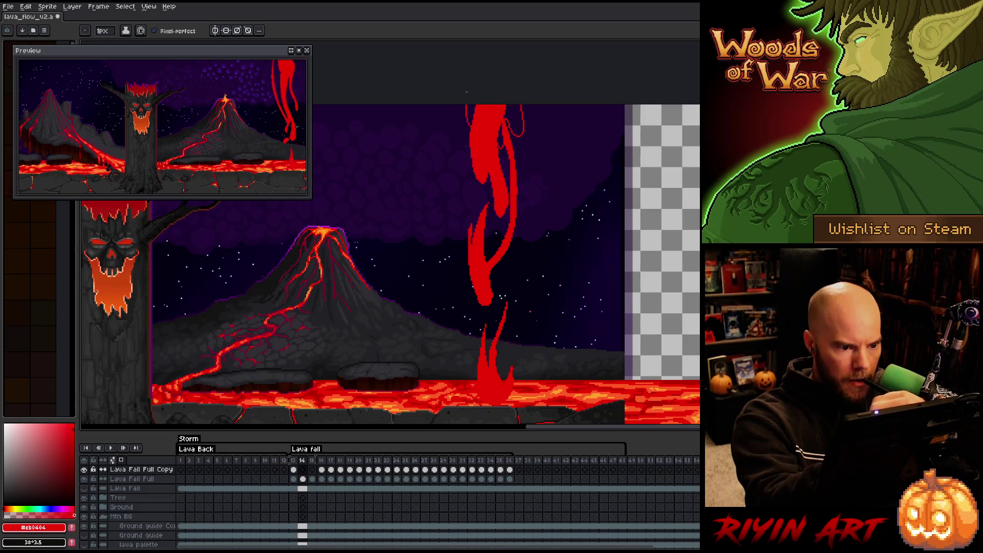
pyautogui.press('g')
pyautogui.click(514, 120)
# Fill the lava fall's top region red on frame 15, then play the animation to review it
pyautogui.press('Right')
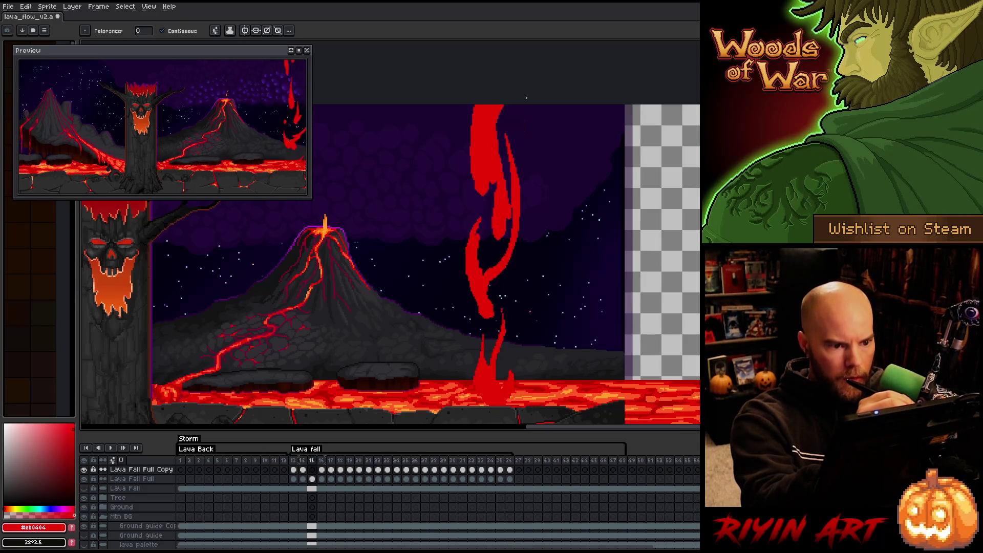
pyautogui.press('b')
pyautogui.moveTo(526, 106); pyautogui.dragTo(523, 116)
pyautogui.hotkey('ctrl', 'z')
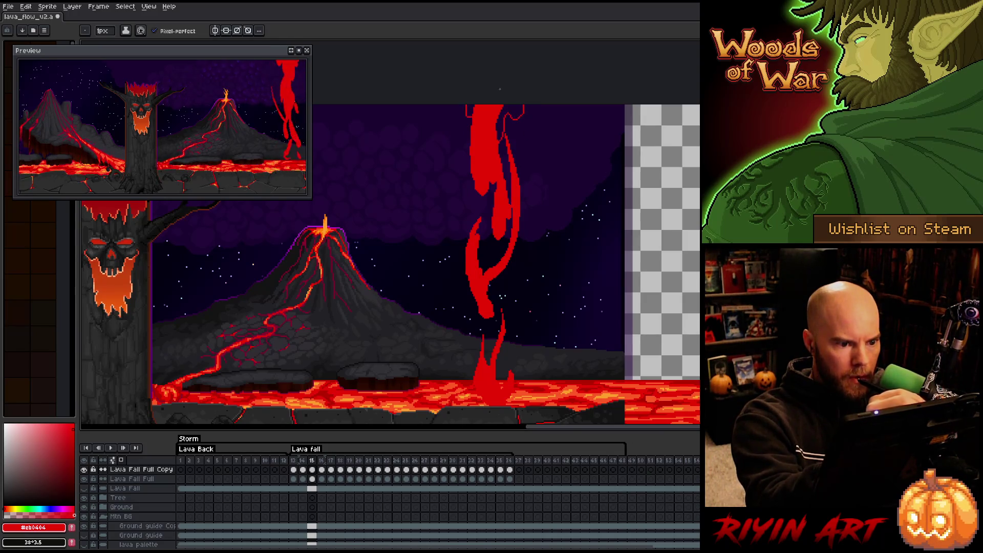
pyautogui.press('g')
pyautogui.click(515, 115)
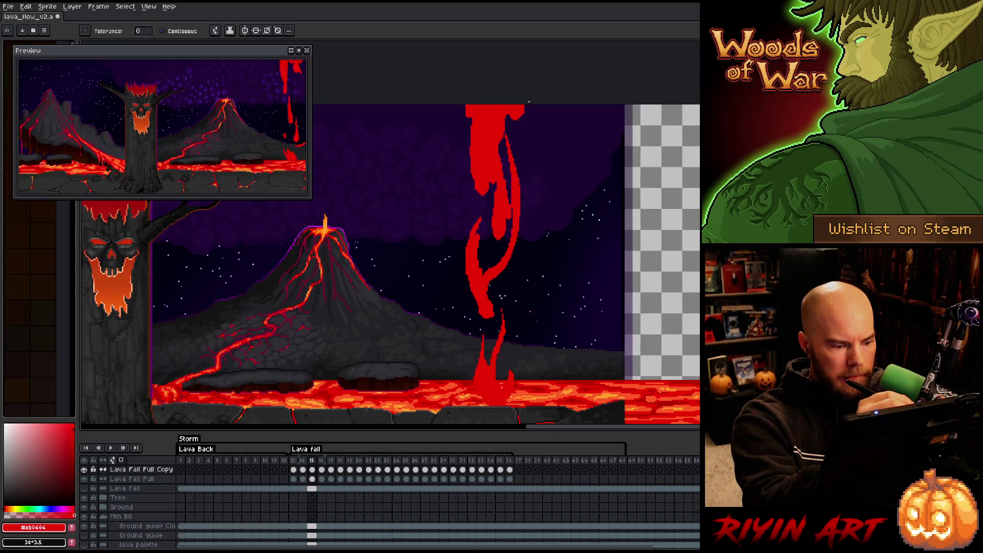
pyautogui.press('Right')
pyautogui.press('Return')
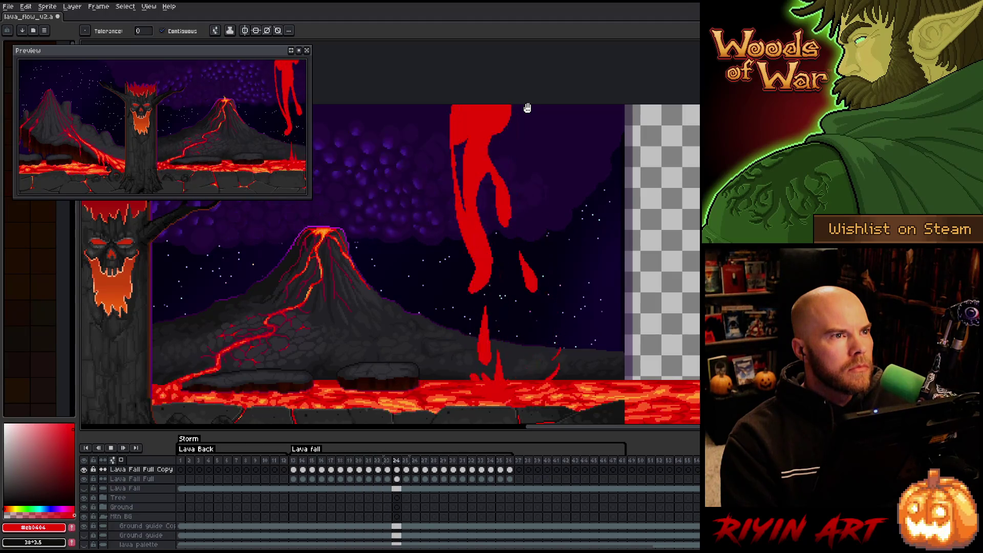
pyautogui.press('Return')
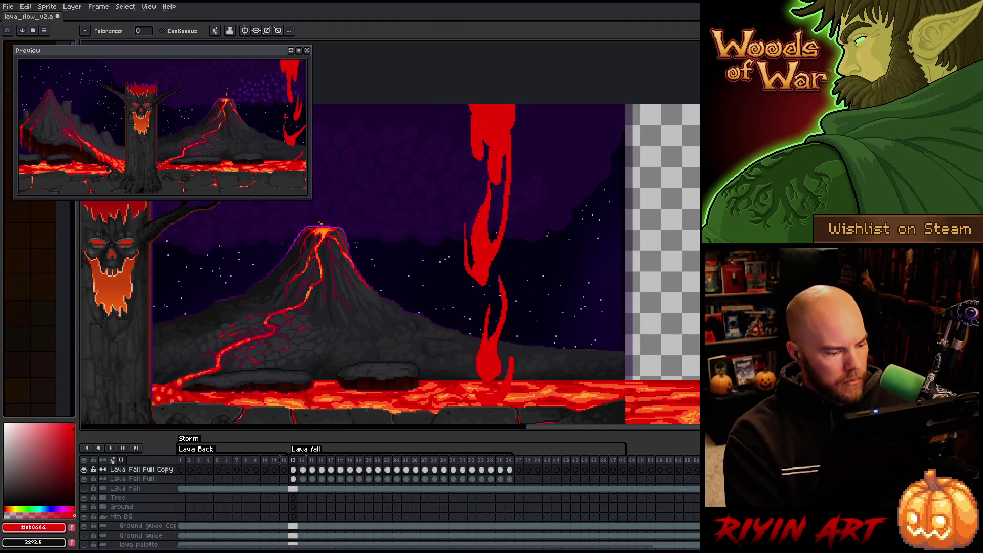
# Solo the Lava Fall Full Copy layer, then trace and fill the first drip's lava edge red
pyautogui.keyDown('alt'); pyautogui.click(84, 469); pyautogui.keyUp('alt')
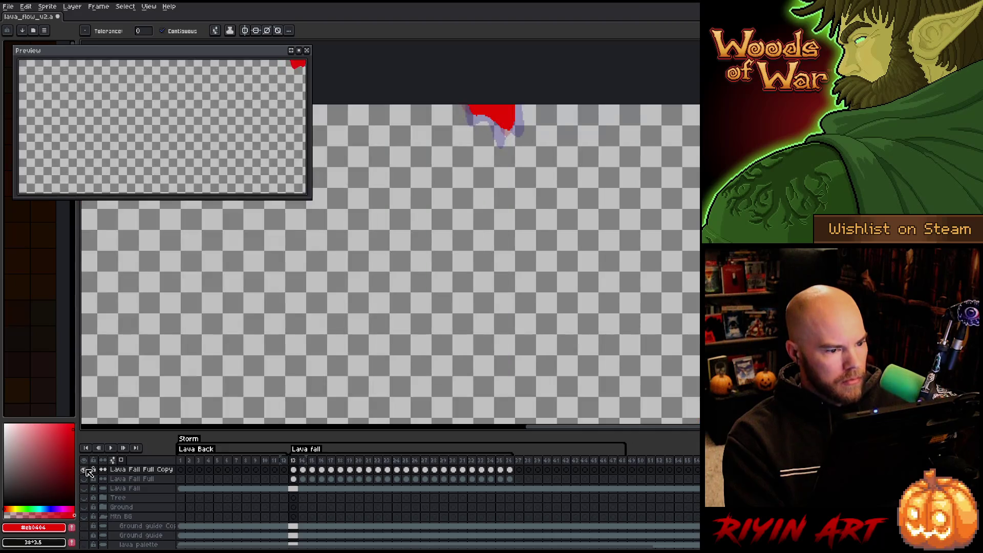
pyautogui.scroll(2, 495, 118)
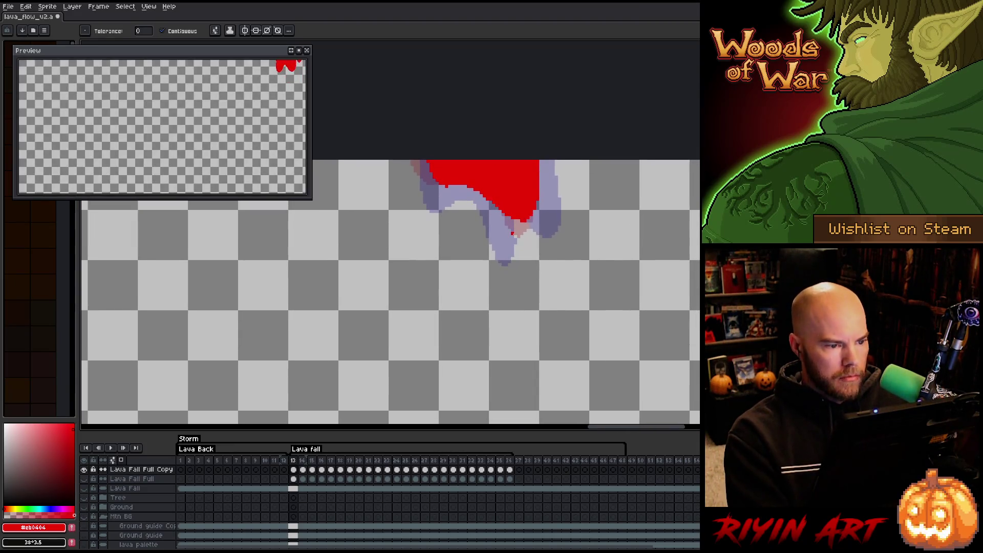
pyautogui.press('b')
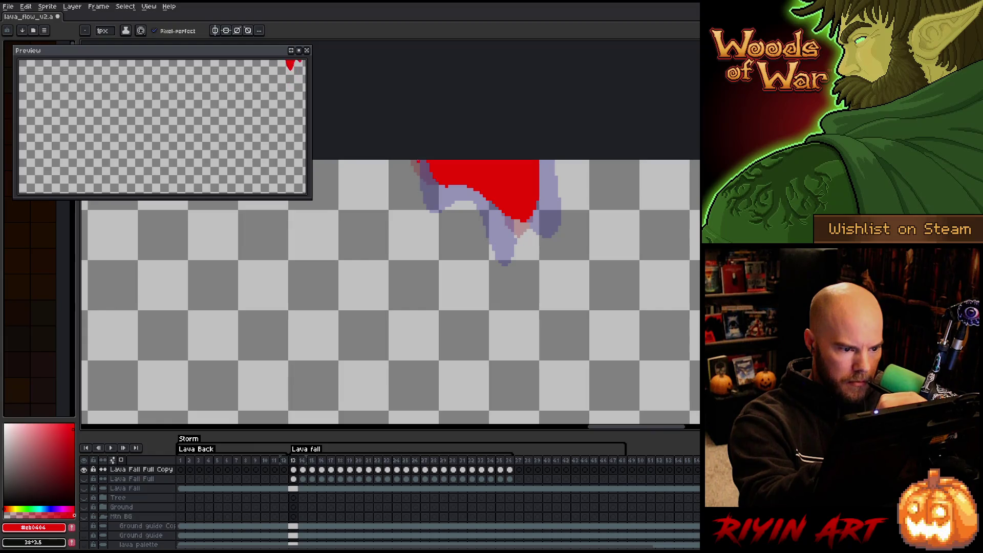
pyautogui.moveTo(418, 163)
pyautogui.mouseDown()
pyautogui.moveTo(436, 200)
pyautogui.moveTo(464, 193)
pyautogui.moveTo(516, 239)
pyautogui.moveTo(543, 217)
pyautogui.moveTo(543, 179)
pyautogui.mouseUp()
pyautogui.press('g')
pyautogui.click(481, 184)
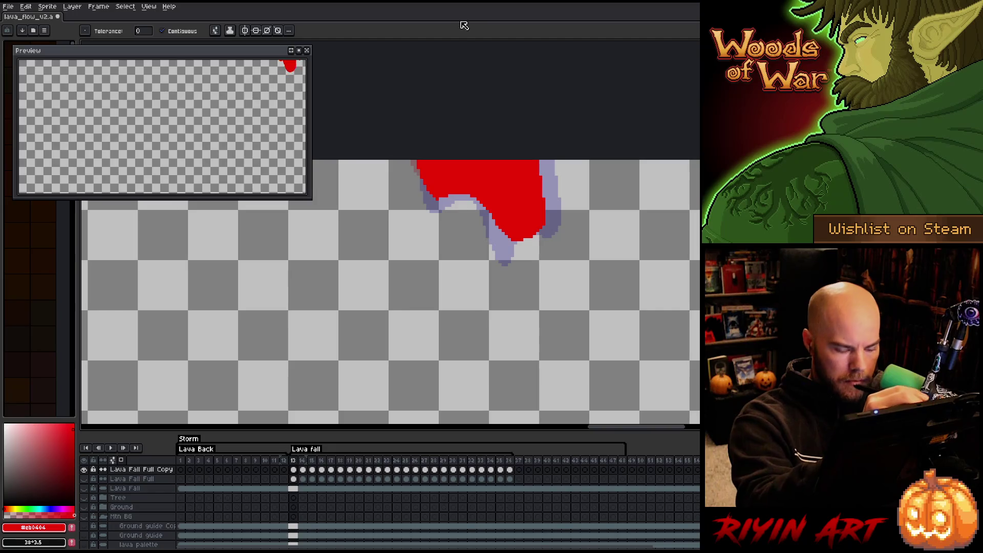
# On the next frame, outline the drip's upper right and bottom and fill both areas red
pyautogui.press('Right')
pyautogui.press('Right')
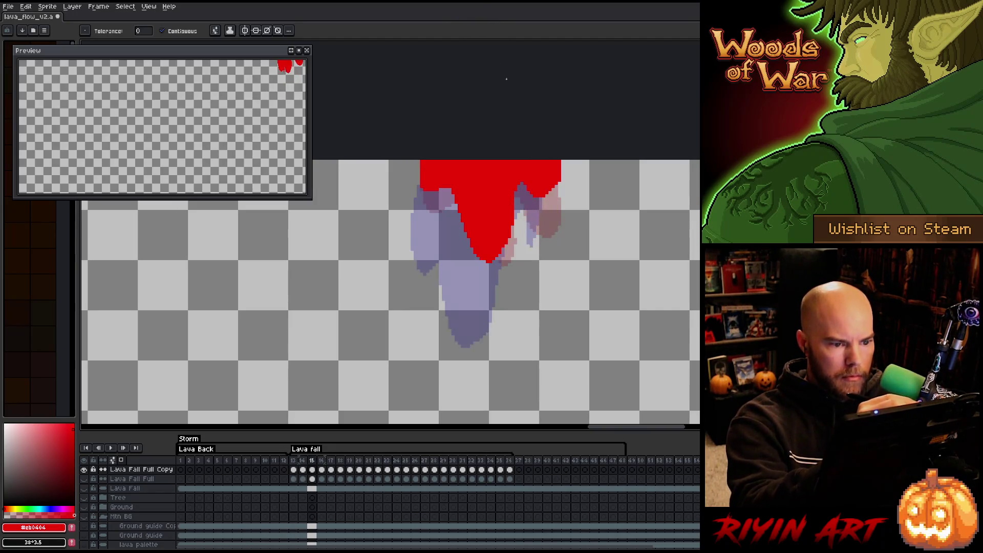
pyautogui.press('b')
pyautogui.moveTo(558, 184)
pyautogui.mouseDown()
pyautogui.moveTo(545, 218)
pyautogui.moveTo(522, 200)
pyautogui.mouseUp()
pyautogui.moveTo(508, 245)
pyautogui.mouseDown()
pyautogui.moveTo(481, 294)
pyautogui.moveTo(421, 188)
pyautogui.mouseUp()
pyautogui.press('g')
pyautogui.click(498, 210)
pyautogui.click(541, 205)
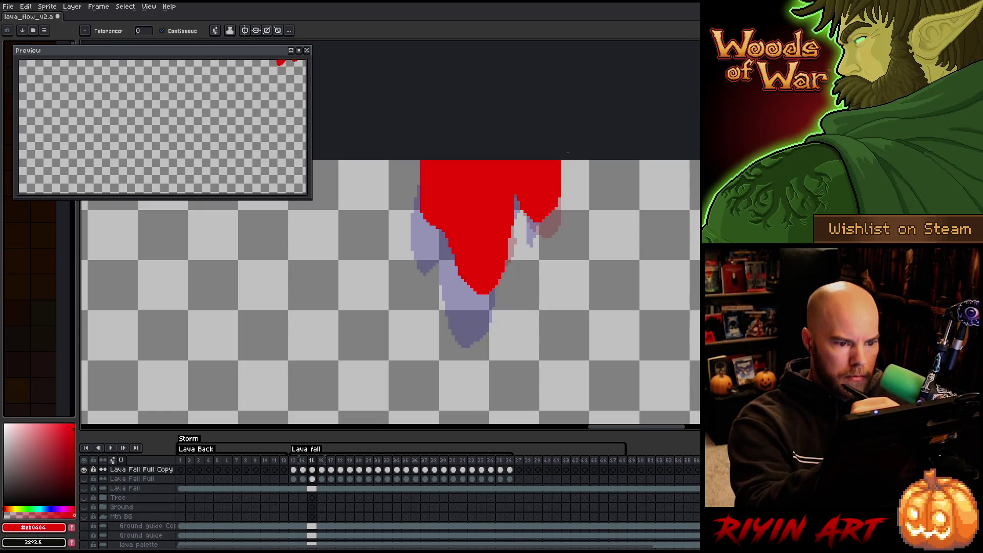
# On the following frame, outline the drip's right edge along the shadow and fill it red
pyautogui.press('.')
pyautogui.press('.')
pyautogui.press('b')
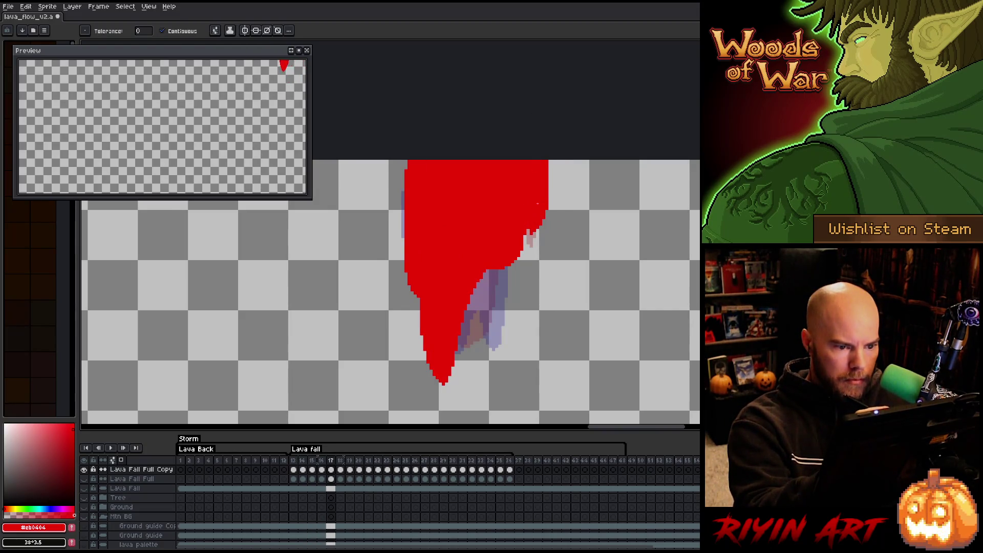
pyautogui.moveTo(507, 267); pyautogui.dragTo(486, 329)
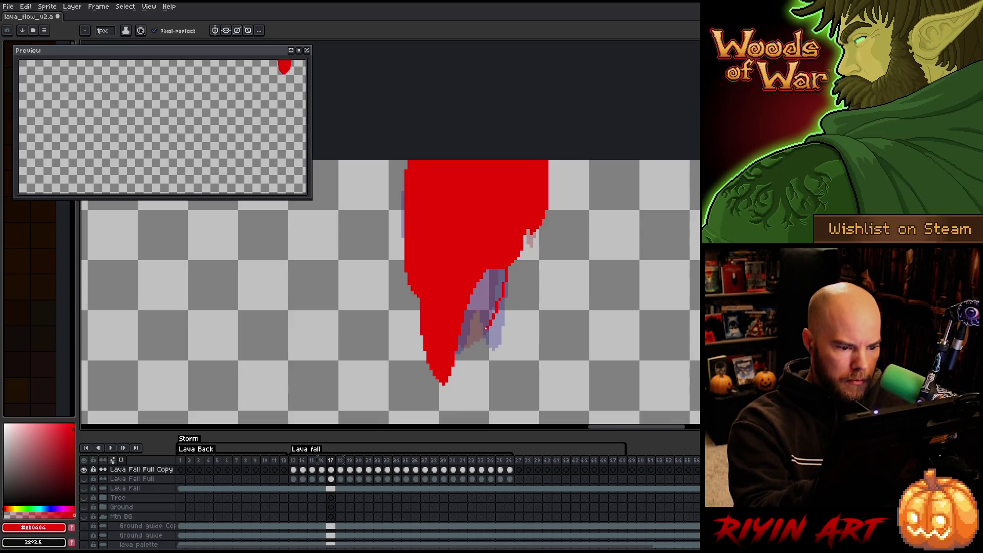
pyautogui.press('g')
pyautogui.click(489, 302)
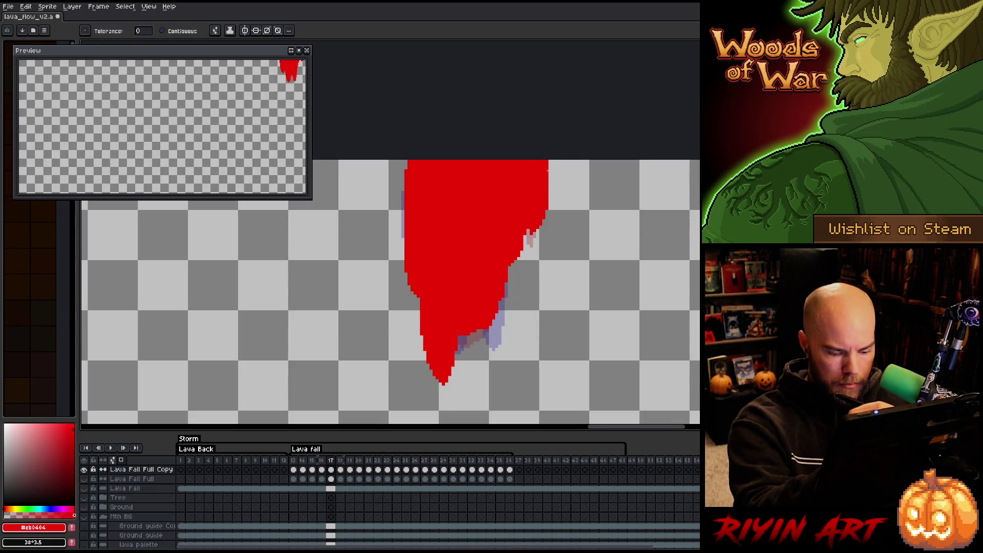
# Redraw frame 19's drip with a left outline ending in a small V, filled red
pyautogui.press('.')
pyautogui.press('.')
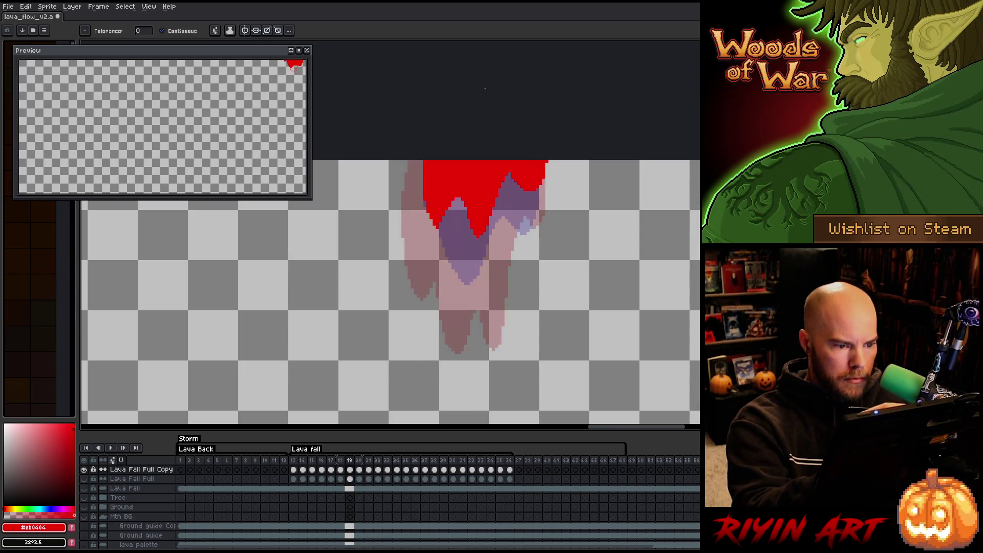
pyautogui.press('b')
pyautogui.moveTo(418, 161)
pyautogui.mouseDown()
pyautogui.moveTo(418, 237)
pyautogui.moveTo(448, 290)
pyautogui.mouseUp()
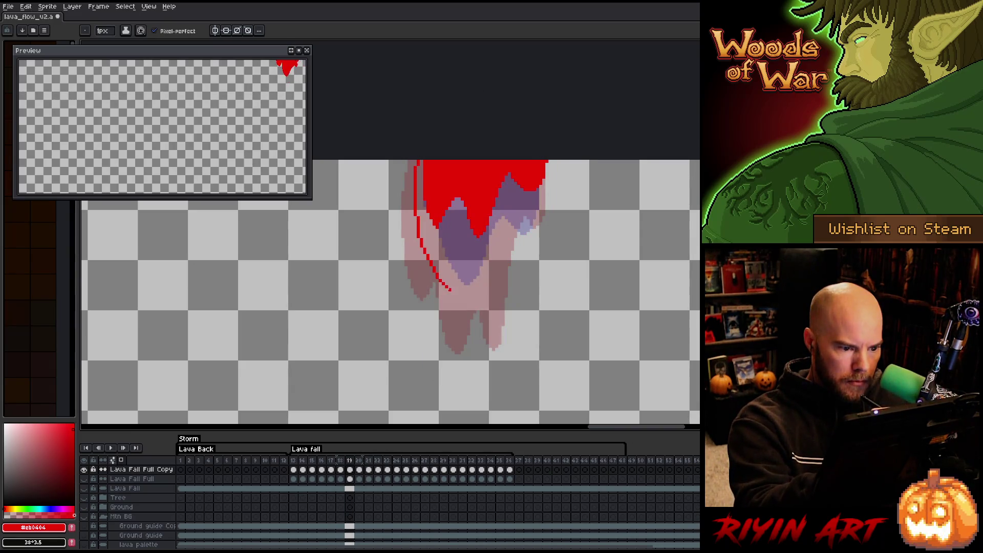
pyautogui.hotkey('ctrl', 'z')
pyautogui.moveTo(415, 162)
pyautogui.mouseDown()
pyautogui.moveTo(416, 240)
pyautogui.moveTo(476, 295)
pyautogui.moveTo(539, 193)
pyautogui.mouseUp()
pyautogui.press('g')
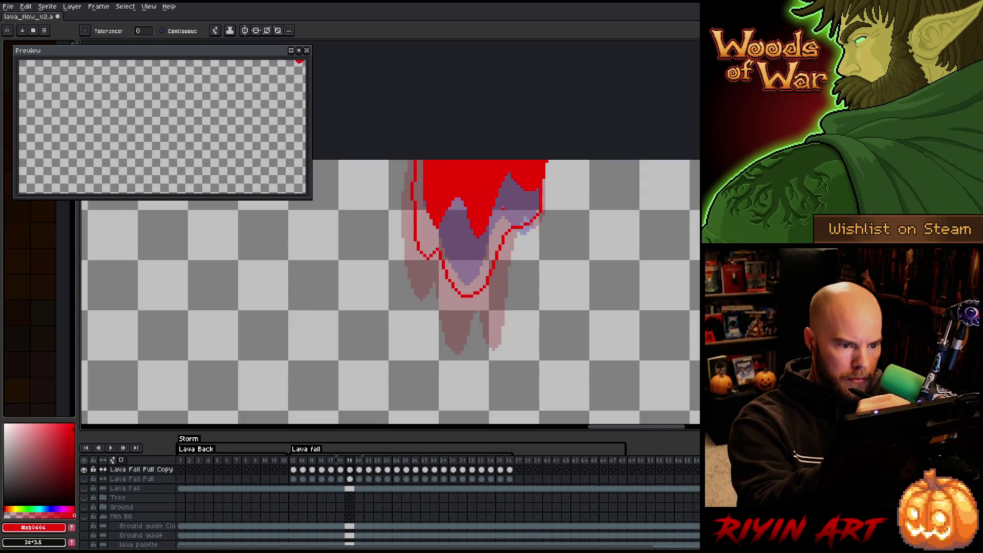
pyautogui.click(506, 170)
# Outline frame 21's drip left edge, fill both enclosed areas red, and advance to frame 22
pyautogui.press('.')
pyautogui.press('.')
pyautogui.press('b')
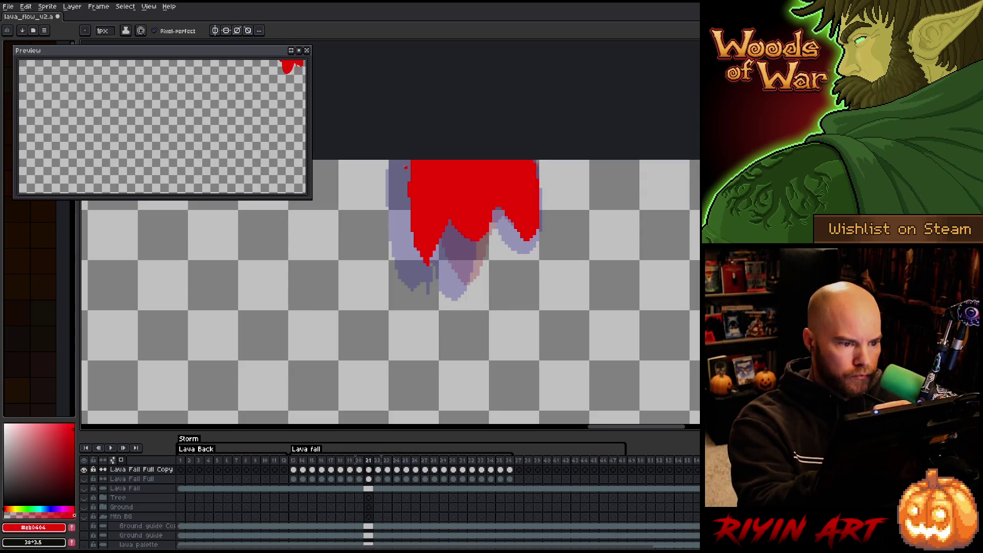
pyautogui.moveTo(403, 161)
pyautogui.mouseDown()
pyautogui.moveTo(404, 217)
pyautogui.moveTo(428, 275)
pyautogui.moveTo(451, 240)
pyautogui.moveTo(473, 279)
pyautogui.moveTo(484, 238)
pyautogui.moveTo(512, 234)
pyautogui.mouseUp()
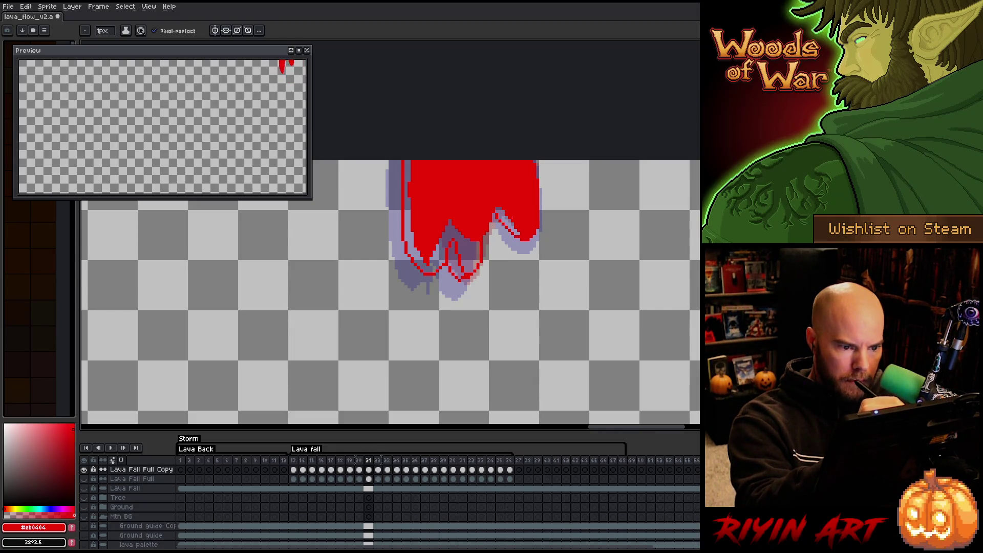
pyautogui.press('g')
pyautogui.click(435, 215)
pyautogui.click(456, 261)
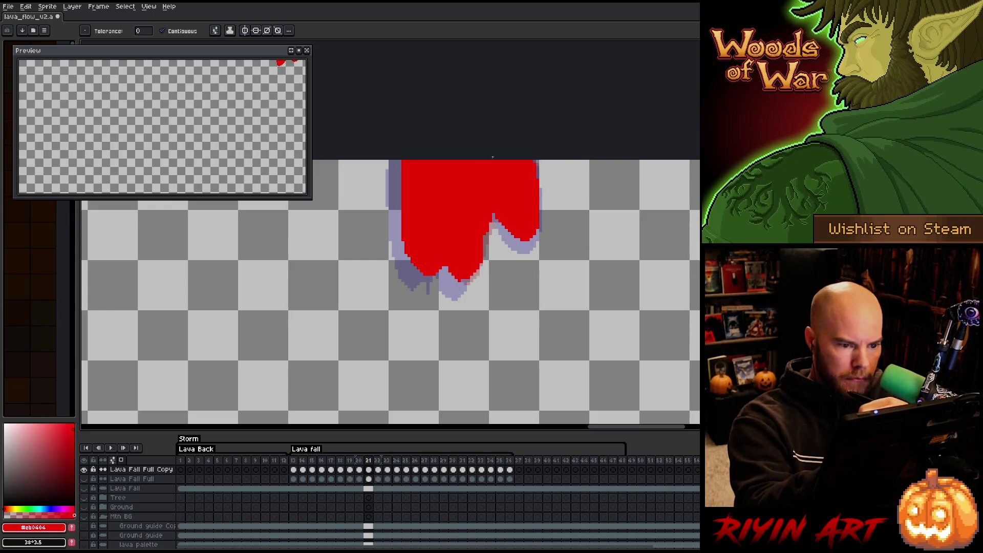
pyautogui.press('.')
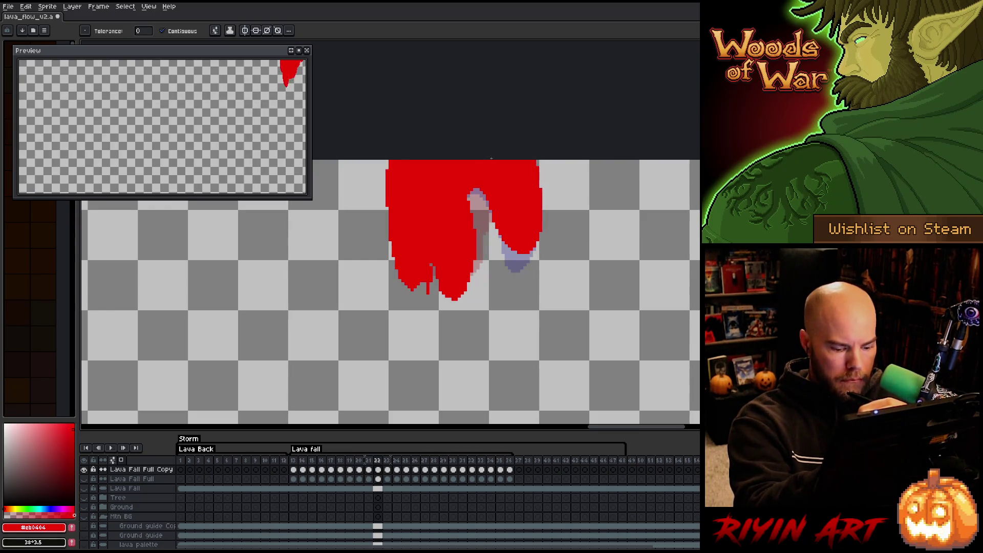
# On frame 23, outline the lava's left side red, fill its patches red, and delete the right drip
pyautogui.press('.')
pyautogui.press('b')
pyautogui.moveTo(403, 161)
pyautogui.mouseDown()
pyautogui.moveTo(396, 204)
pyautogui.moveTo(415, 269)
pyautogui.moveTo(449, 241)
pyautogui.moveTo(459, 207)
pyautogui.moveTo(494, 248)
pyautogui.mouseUp()
pyautogui.click(476, 225)
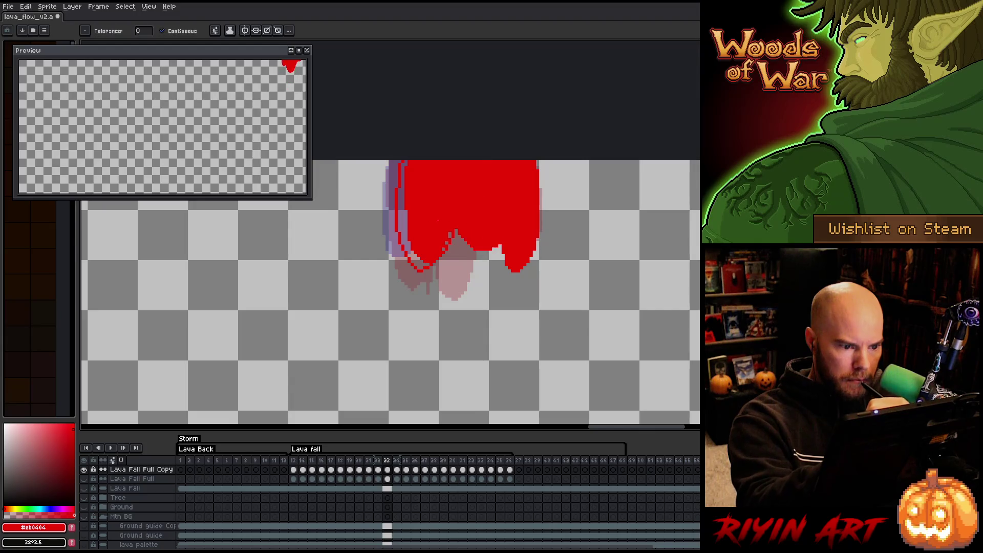
pyautogui.click(412, 215)
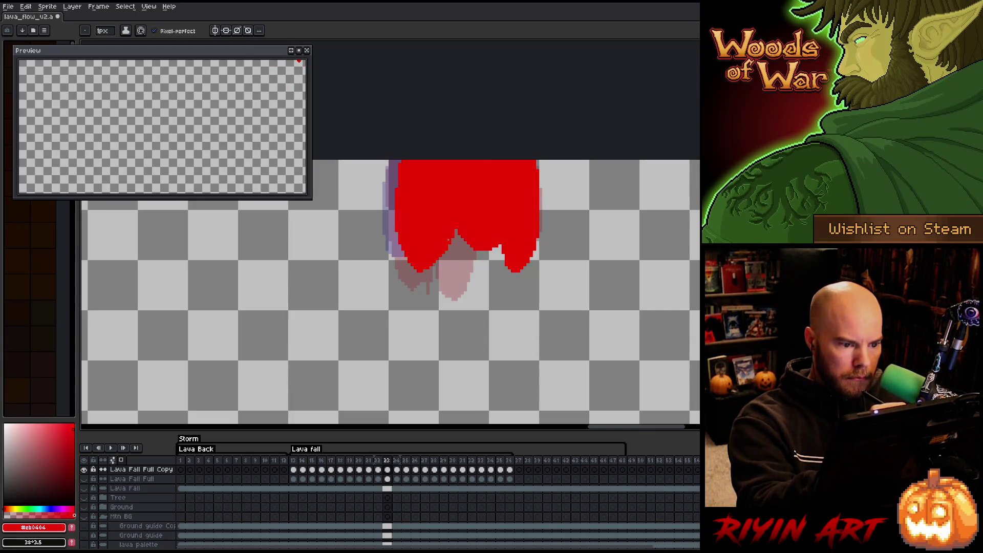
pyautogui.press('q')
pyautogui.moveTo(578, 253)
pyautogui.mouseDown()
pyautogui.moveTo(577, 213)
pyautogui.moveTo(504, 185)
pyautogui.moveTo(494, 307)
pyautogui.moveTo(528, 312)
pyautogui.mouseUp()
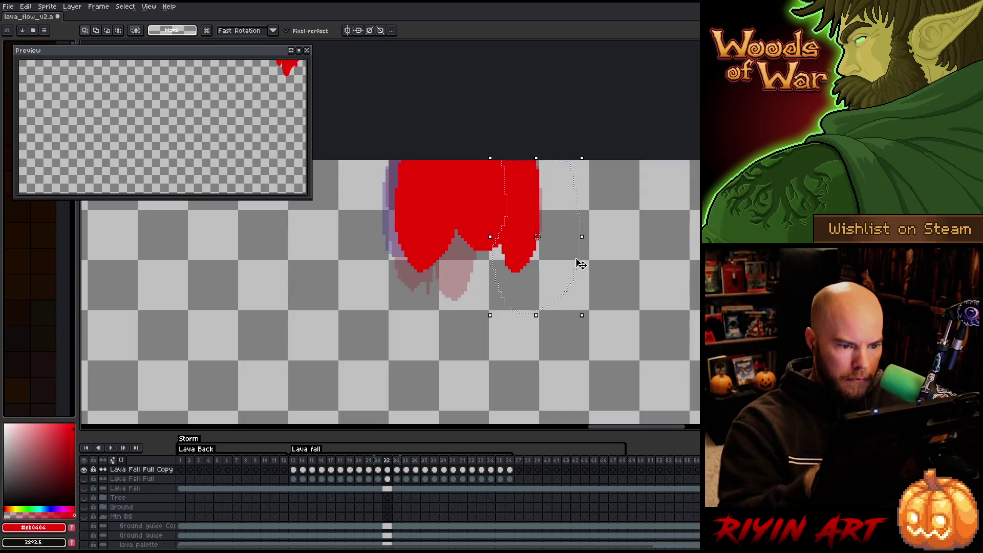
pyautogui.press('Delete')
pyautogui.press('b')
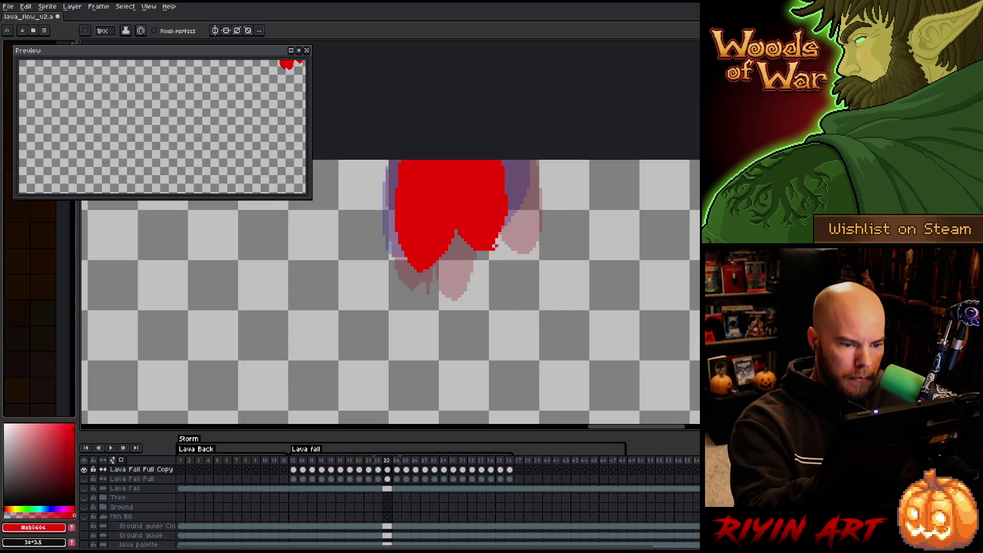
pyautogui.press('g')
pyautogui.click(527, 195)
pyautogui.press('b')
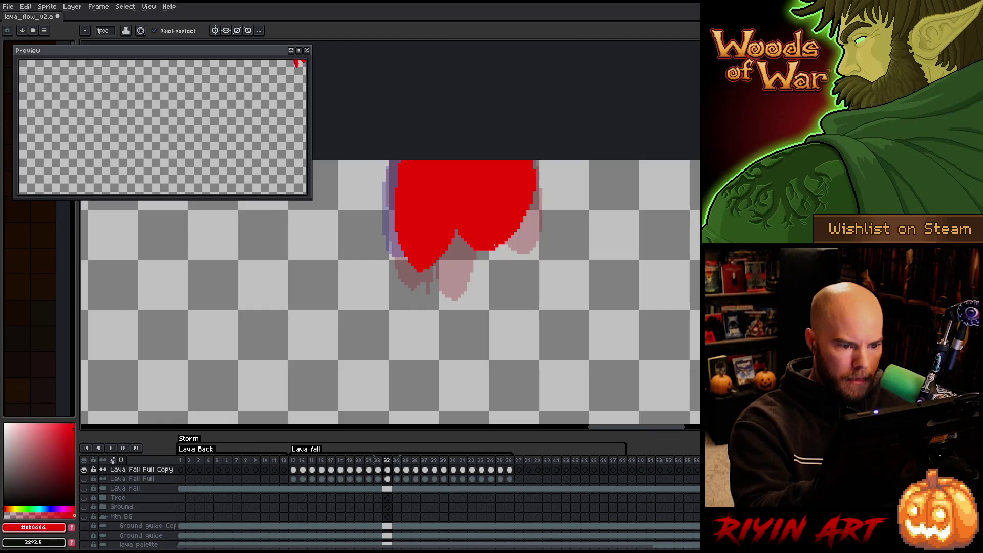
# On frame 25, fill the lavender strip beside the lava red
pyautogui.press('Right')
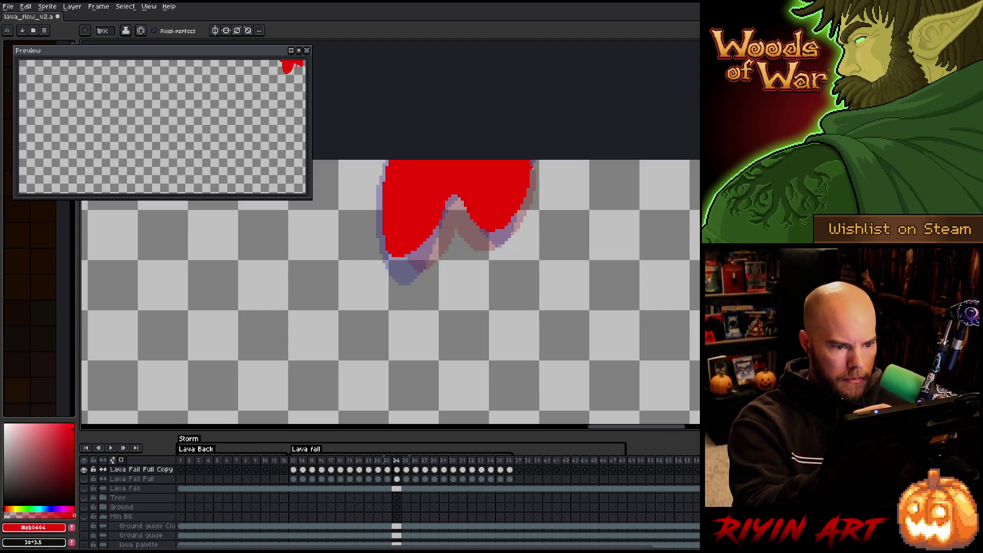
pyautogui.press('Right')
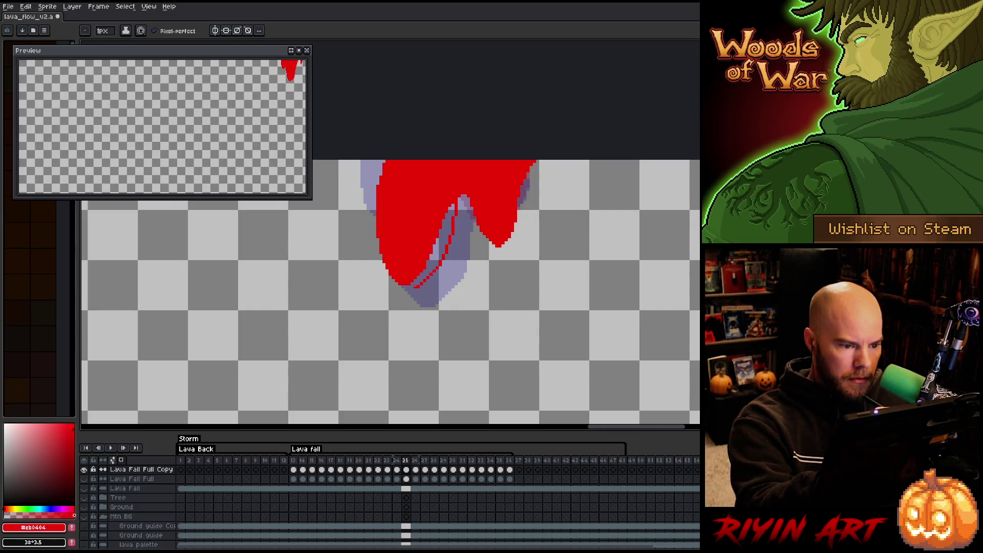
pyautogui.press('g')
pyautogui.click(436, 241)
pyautogui.press('b')
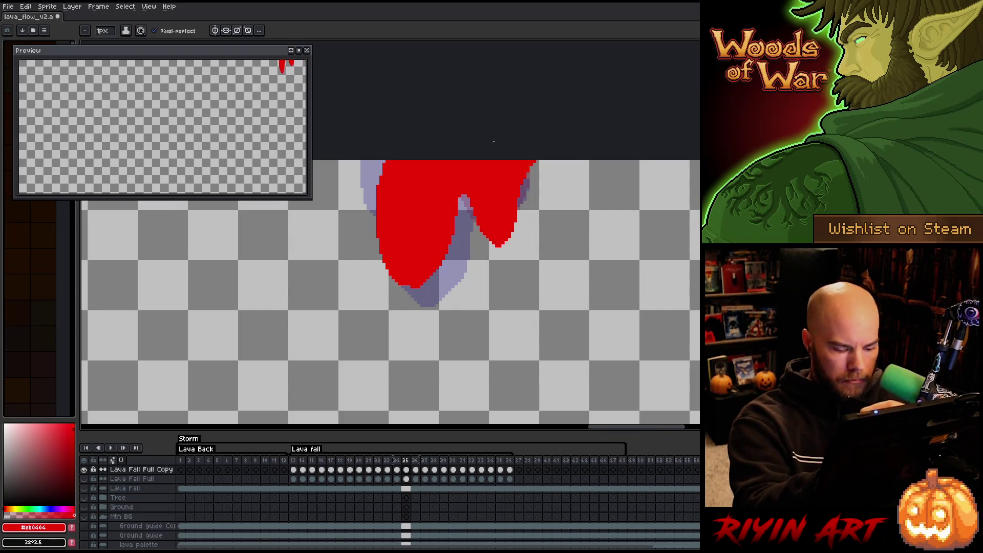
# On frame 27, undo the old red blob, fill the outlined lava red, and trim its right edge
pyautogui.press('Right')
pyautogui.press('Right')
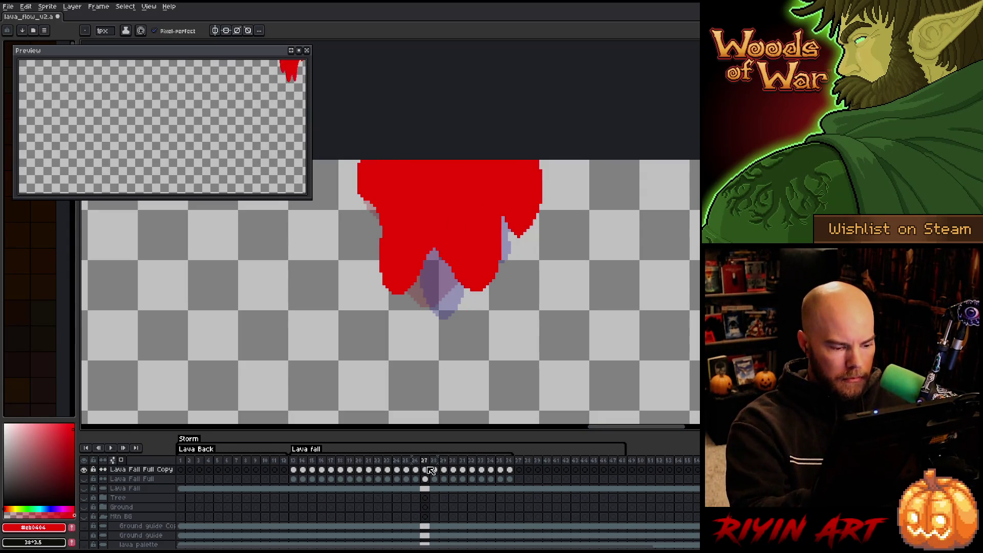
pyautogui.hotkey('ctrl', 'z')
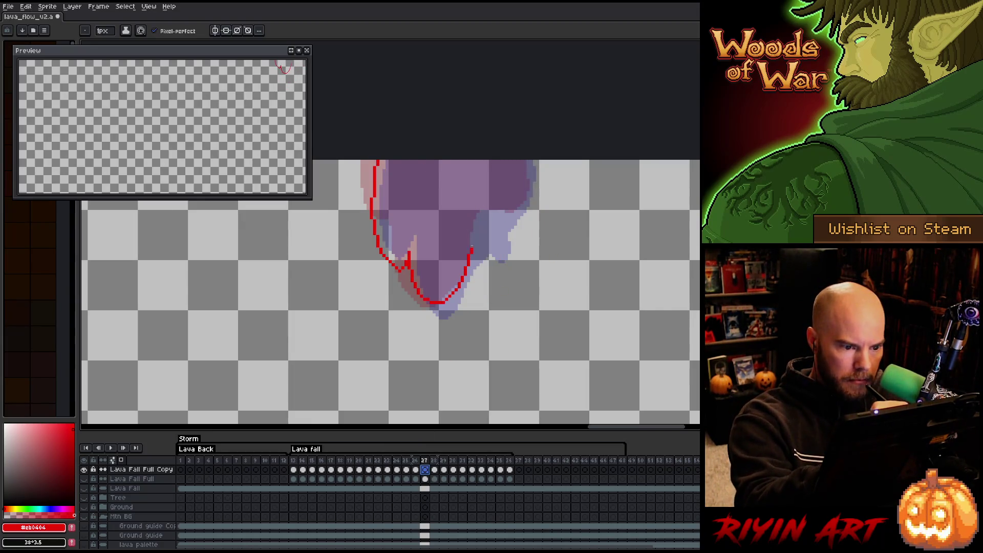
pyautogui.press('g')
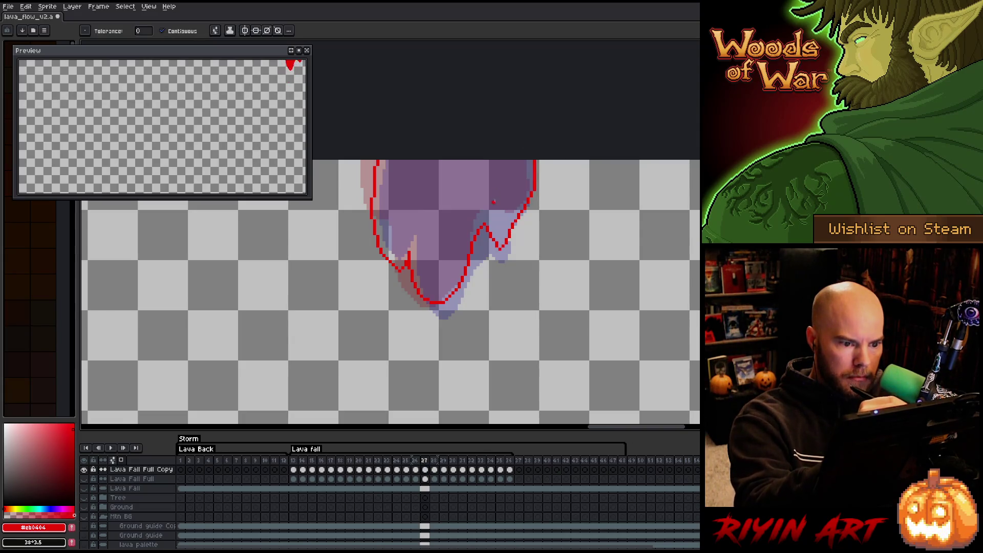
pyautogui.click(530, 206)
pyautogui.press('q')
pyautogui.moveTo(544, 181); pyautogui.dragTo(493, 249)
pyautogui.press('Delete')
pyautogui.hotkey('ctrl', 'd')
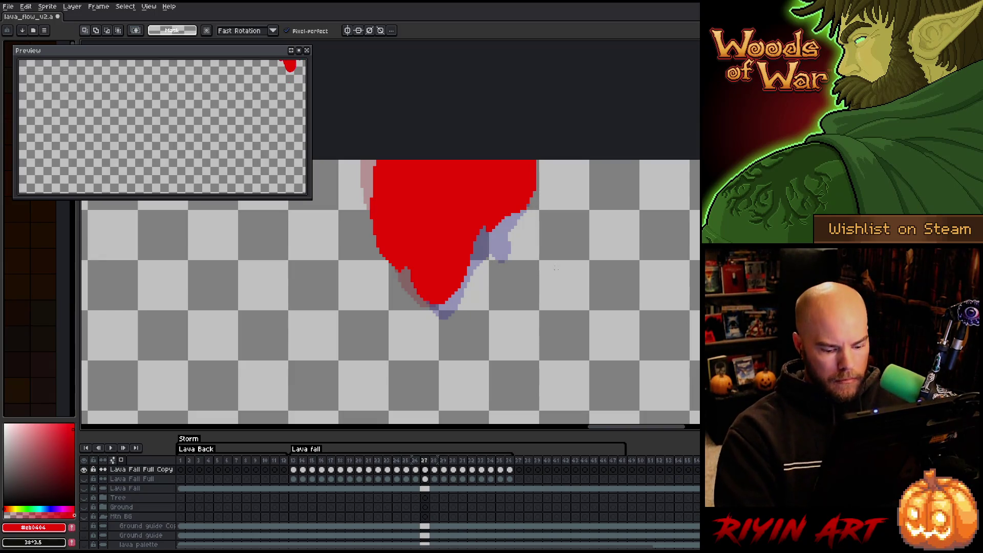
# On frame 29, clear the old fill, extend the red outline up the left side, and fill it red
pyautogui.press('Right')
pyautogui.press('Right')
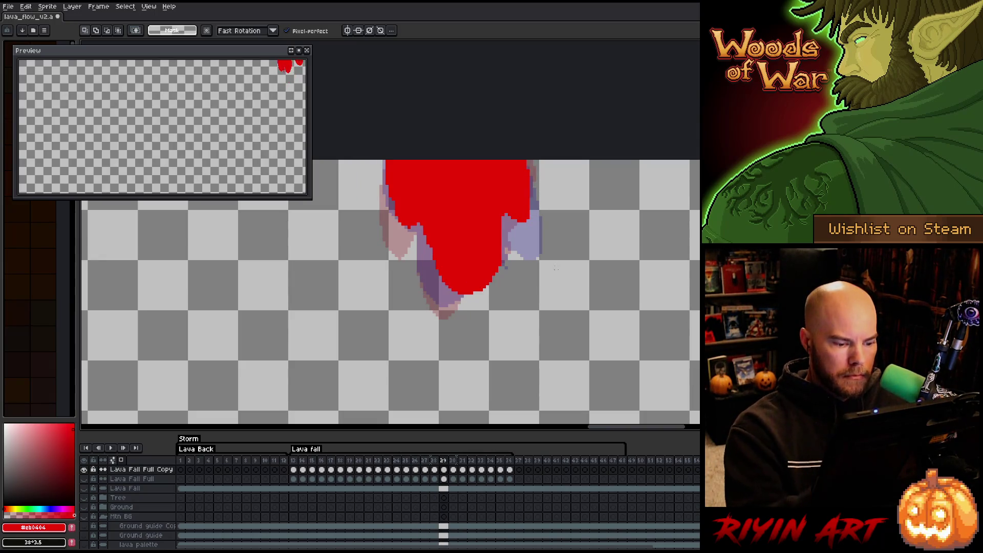
pyautogui.press('Delete')
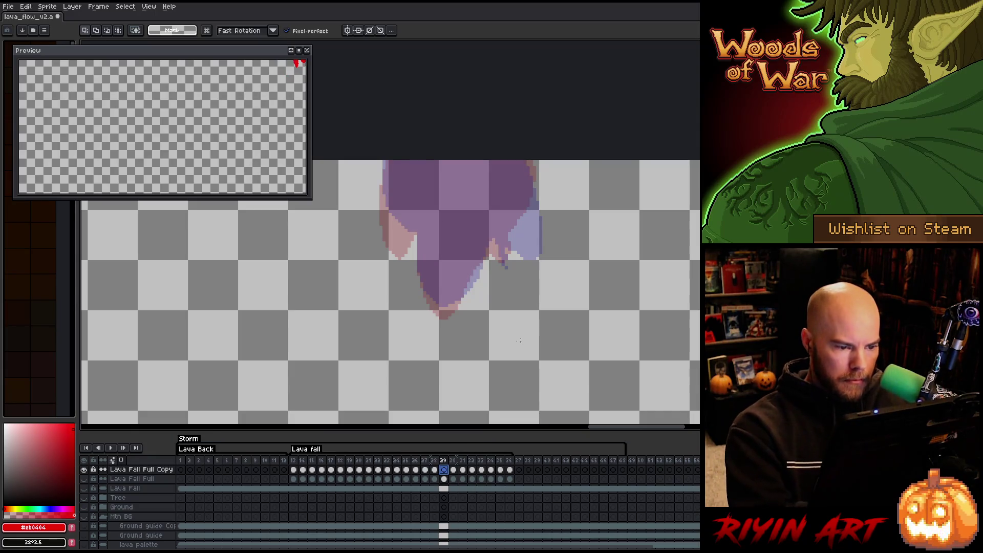
pyautogui.press('b')
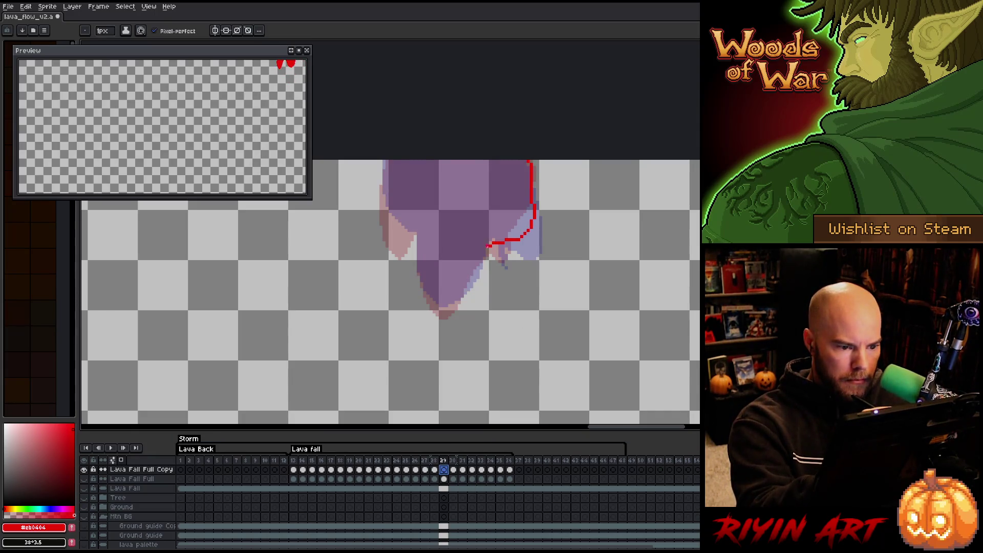
pyautogui.moveTo(431, 293); pyautogui.dragTo(385, 163)
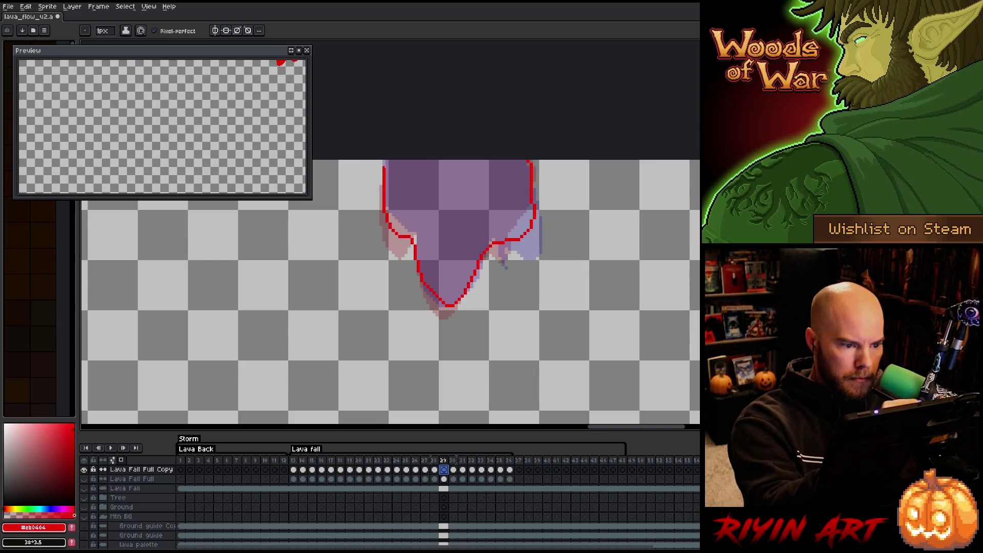
pyautogui.press('g')
pyautogui.click(474, 199)
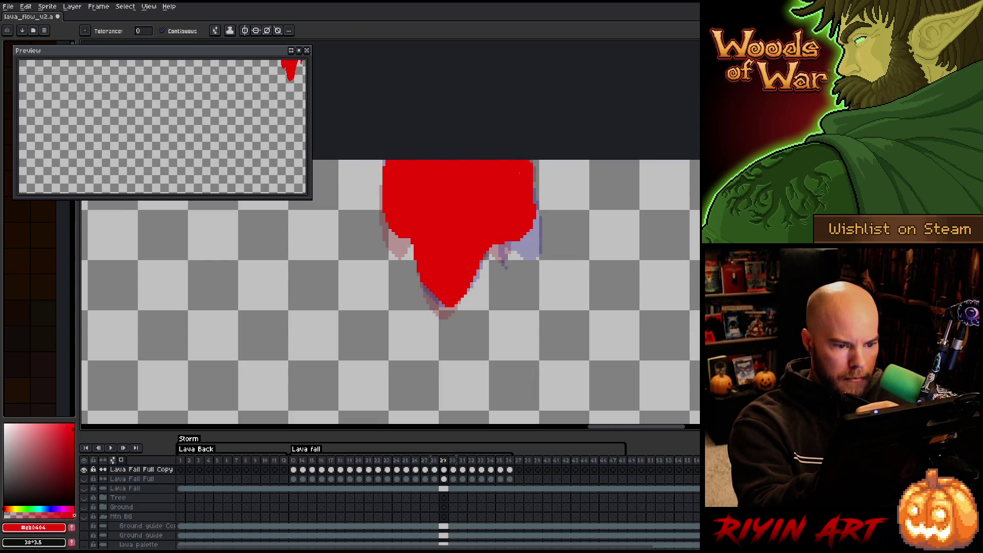
# On frame 31, fill the lower and right lava areas red and repaint the ragged left edge solid
pyautogui.press('Right')
pyautogui.press('Right')
pyautogui.press('b')
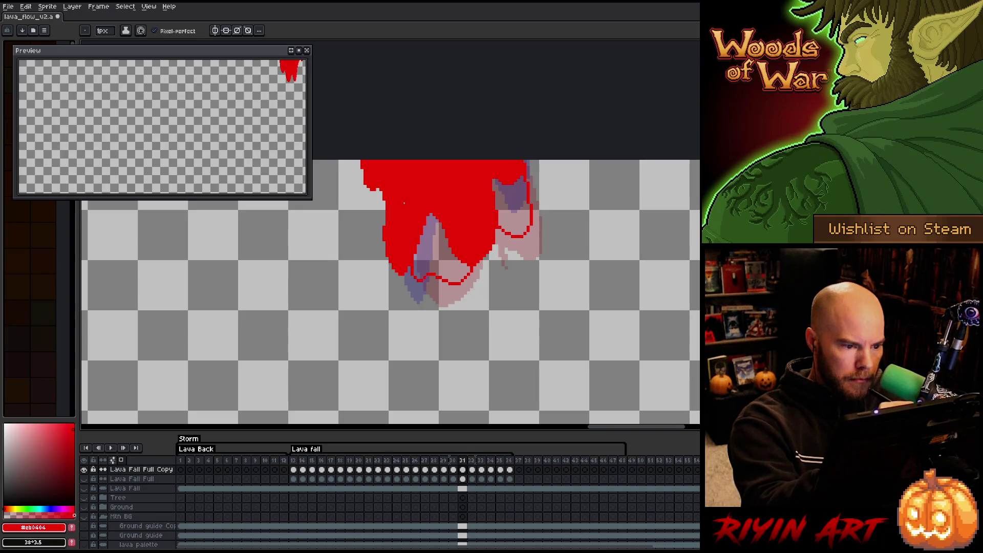
pyautogui.press('g')
pyautogui.click(451, 246)
pyautogui.click(512, 210)
pyautogui.press('m')
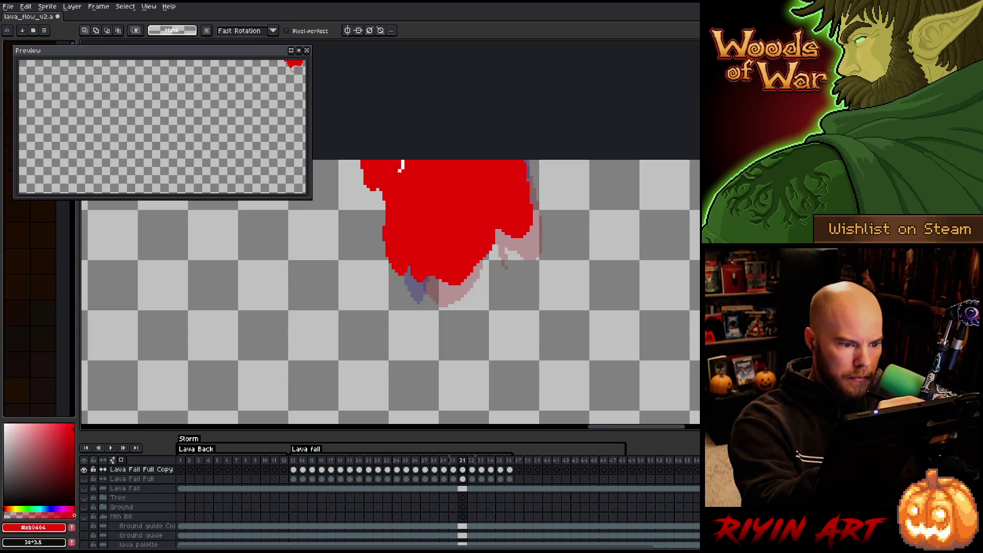
pyautogui.moveTo(402, 165)
pyautogui.mouseDown()
pyautogui.moveTo(396, 285)
pyautogui.moveTo(358, 160)
pyautogui.mouseUp()
pyautogui.press('Delete')
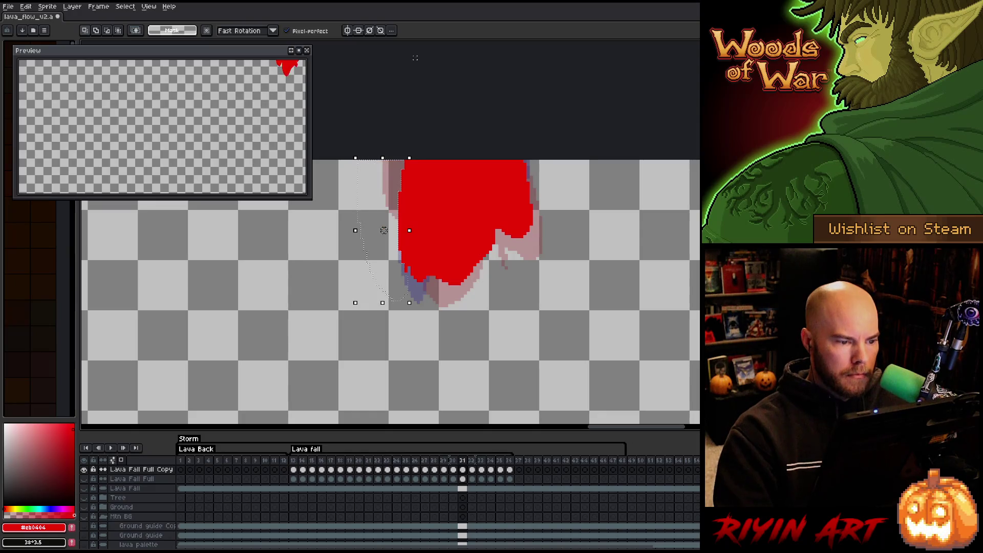
pyautogui.press('b')
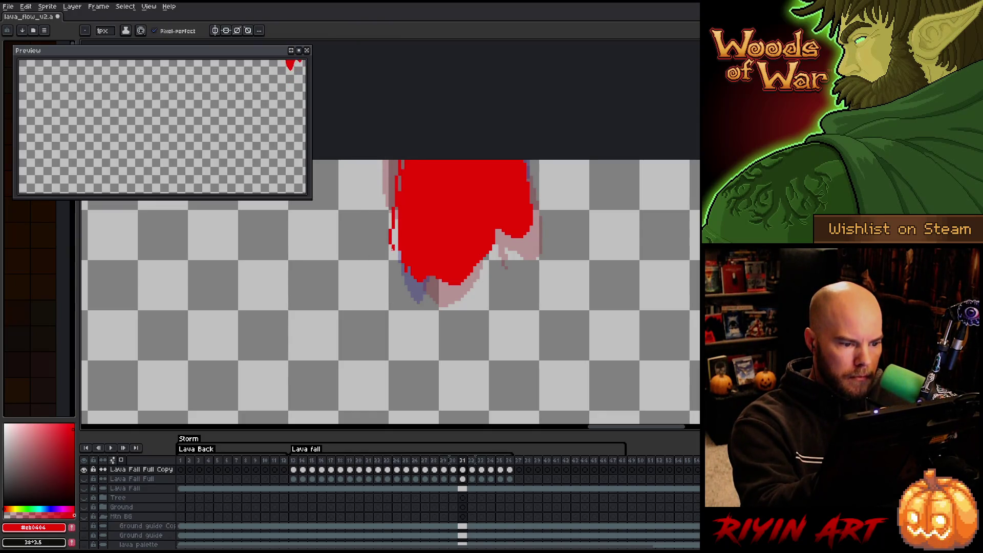
pyautogui.moveTo(398, 206)
pyautogui.mouseDown()
pyautogui.moveTo(396, 265)
pyautogui.moveTo(410, 280)
pyautogui.mouseUp()
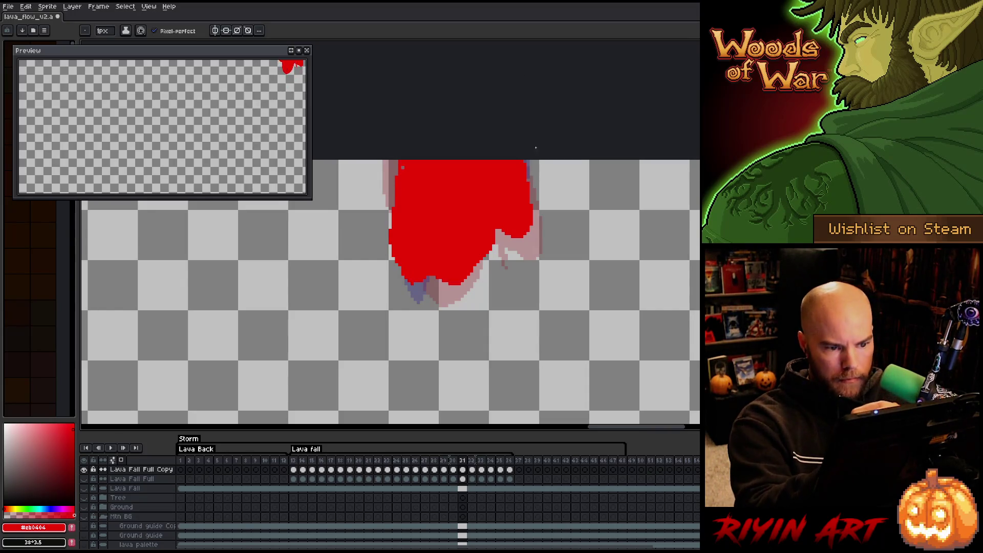
pyautogui.press('.')
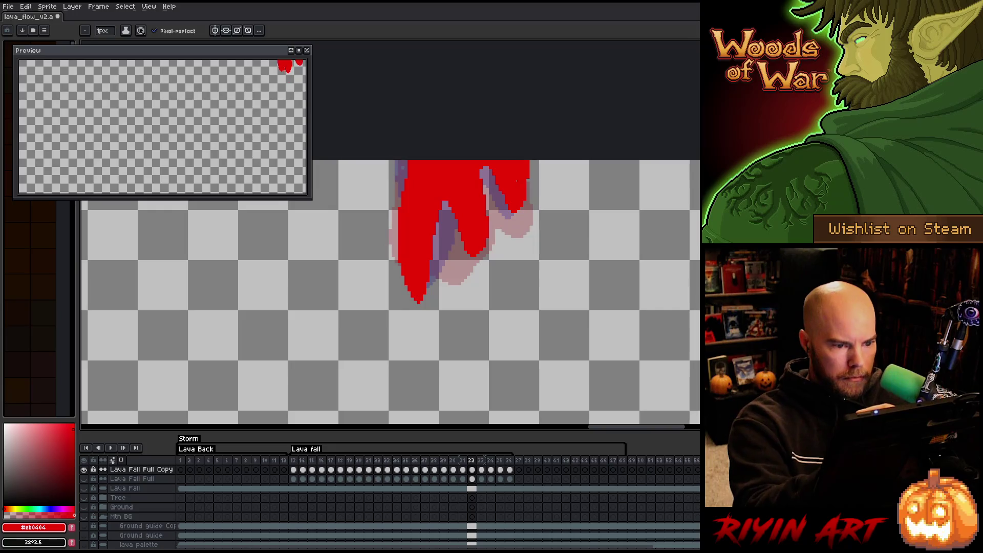
# On frame 33, draw the red drip outline and erase stray red paint at the lower left and middle
pyautogui.press('.')
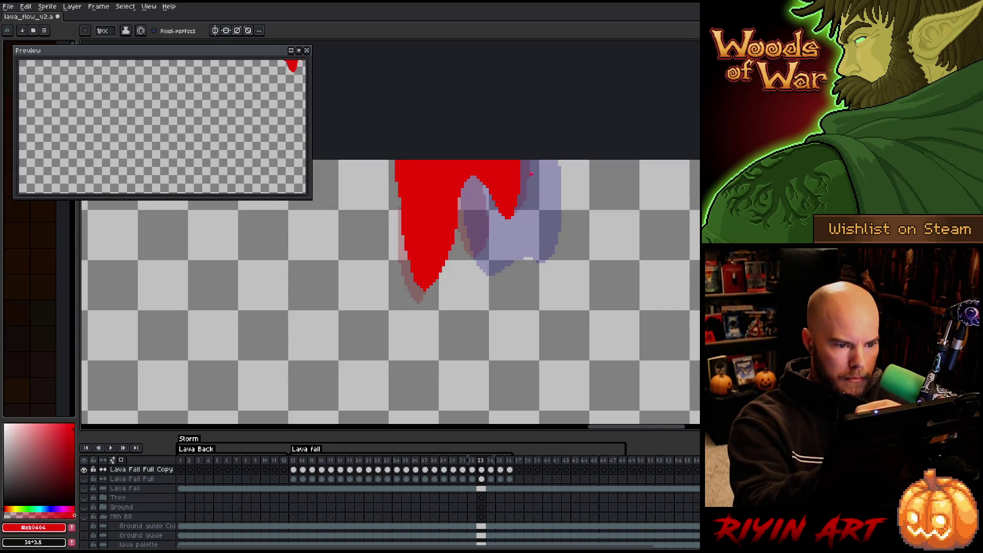
pyautogui.moveTo(500, 227); pyautogui.dragTo(480, 190)
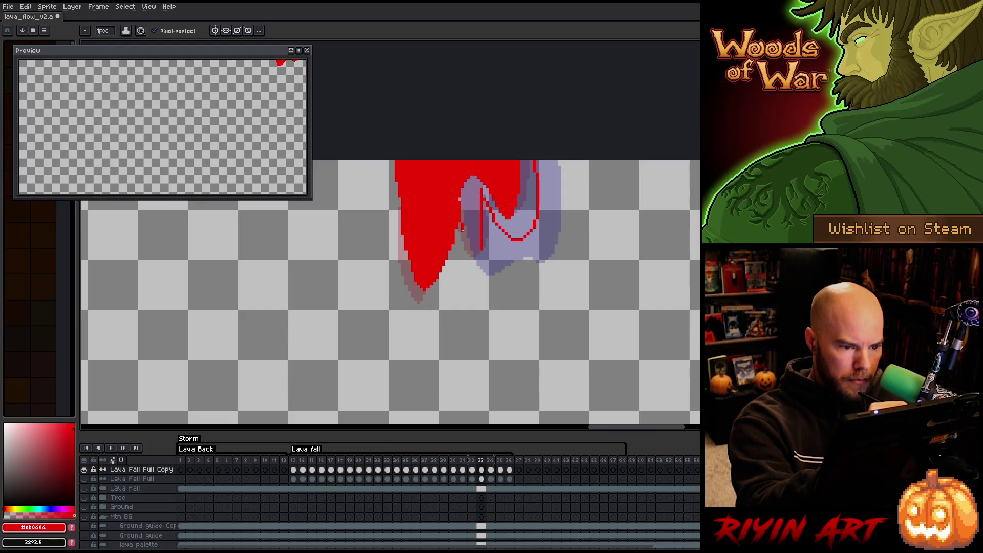
pyautogui.press('e')
pyautogui.moveTo(410, 262)
pyautogui.mouseDown()
pyautogui.moveTo(428, 287)
pyautogui.moveTo(440, 241)
pyautogui.moveTo(399, 191)
pyautogui.mouseUp()
pyautogui.moveTo(445, 252); pyautogui.dragTo(447, 205)
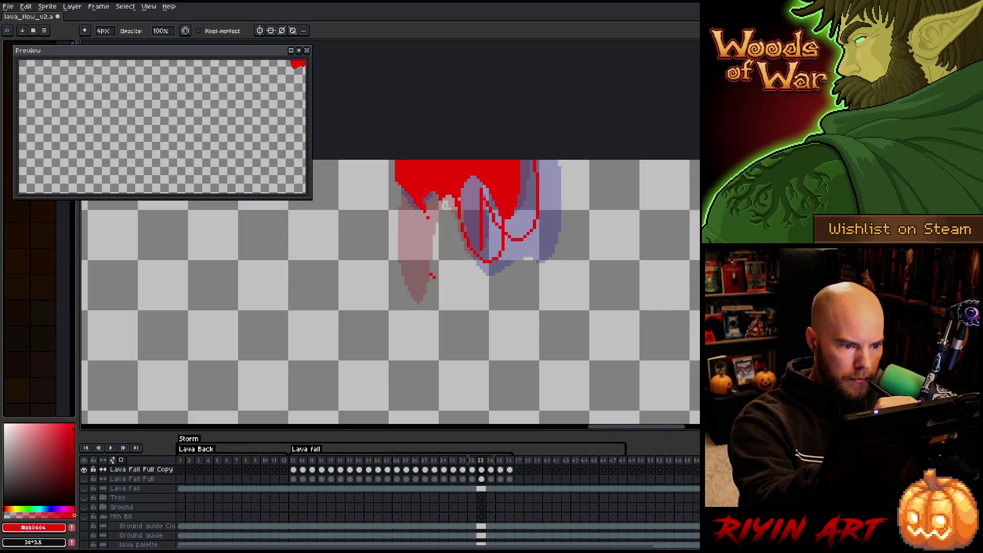
pyautogui.press('b')
pyautogui.press('e')
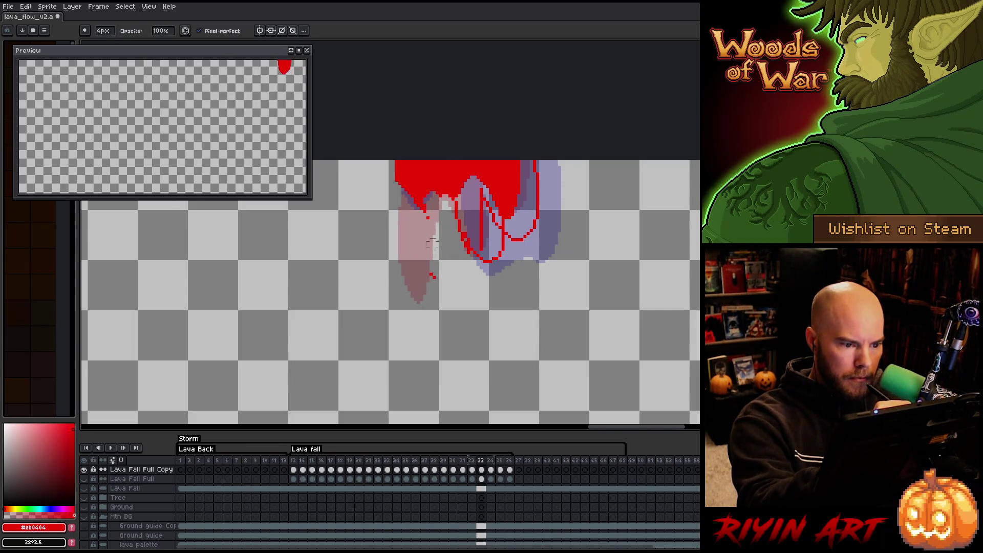
pyautogui.press('b')
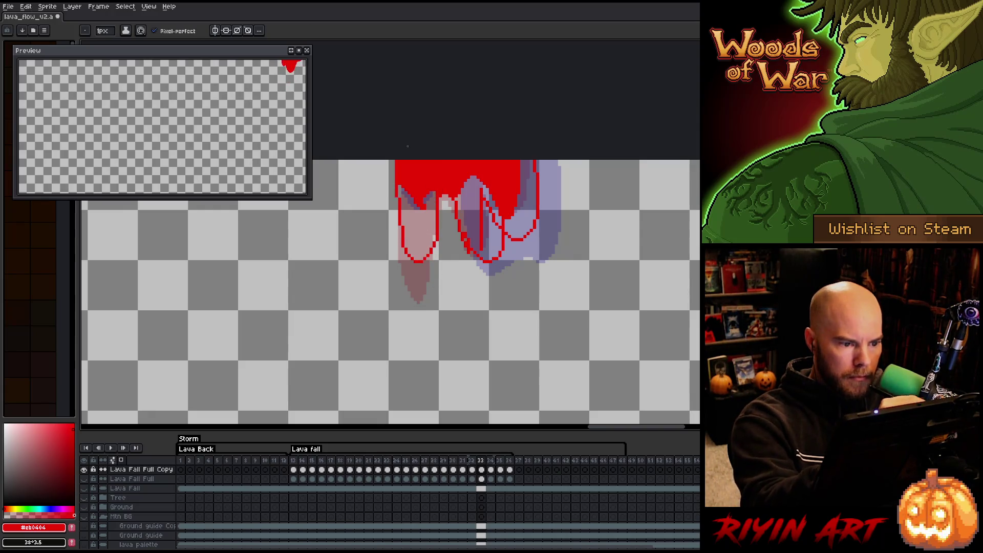
# Fill the three outlined lava regions red, paint the right-outline gap, and move to frame 35
pyautogui.press('g')
pyautogui.click(417, 230)
pyautogui.click(479, 225)
pyautogui.click(519, 215)
pyautogui.press('b')
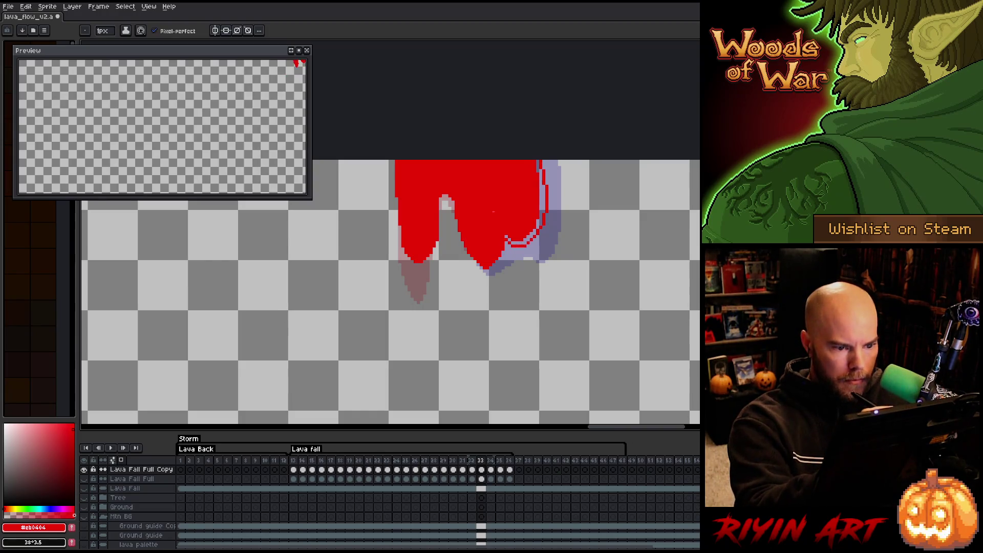
pyautogui.moveTo(540, 163); pyautogui.dragTo(538, 228)
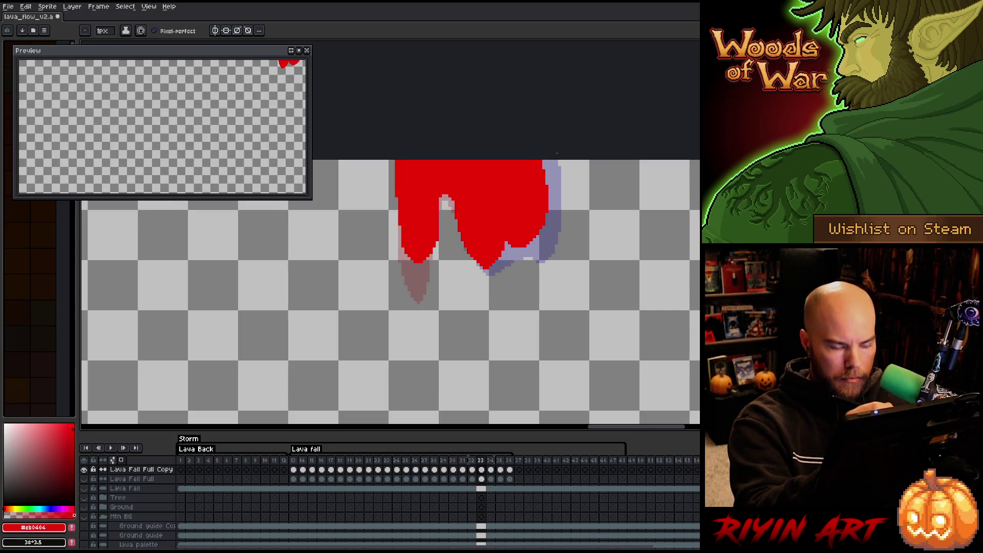
pyautogui.press('Right')
pyautogui.press('Right')
pyautogui.press('Left')
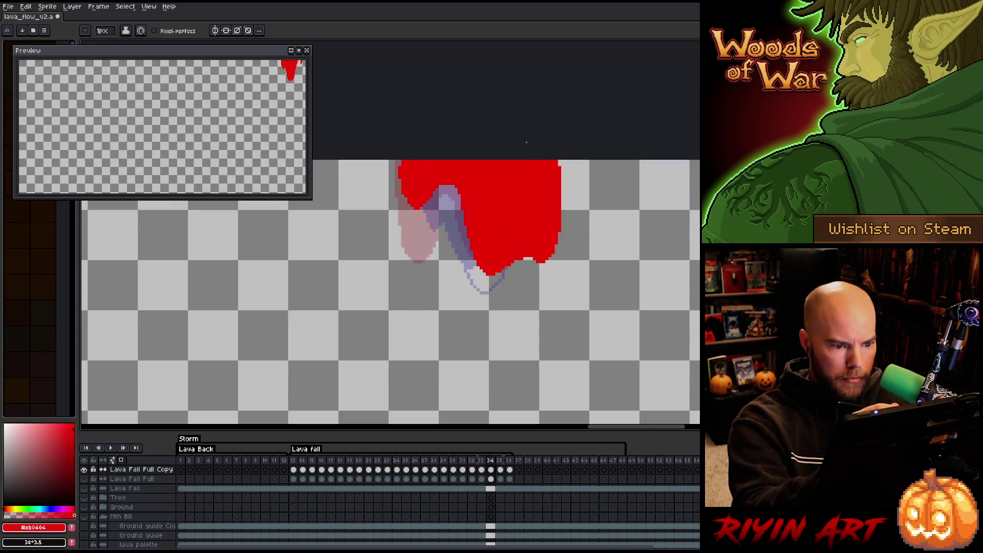
pyautogui.press('Left')
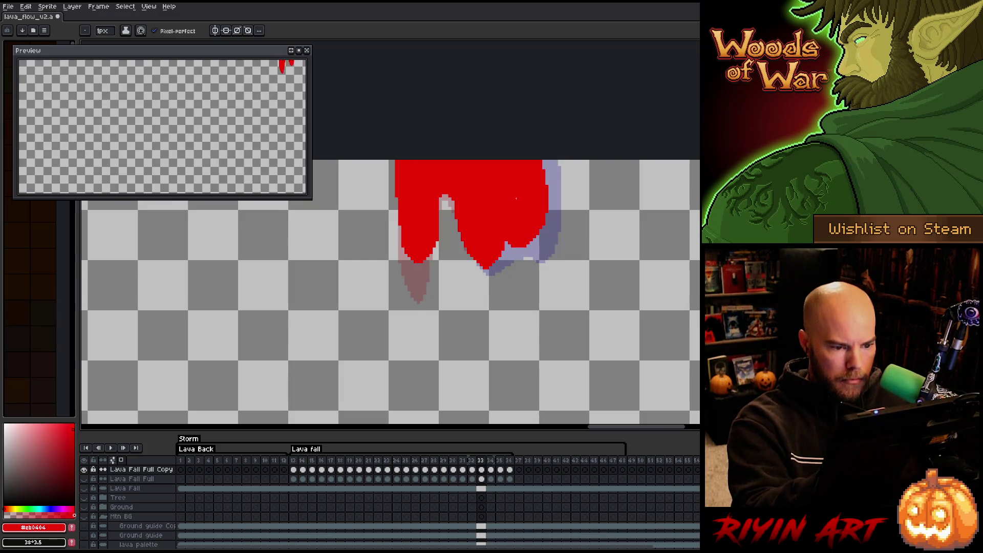
pyautogui.press('Right')
pyautogui.press('Right')
# Clear frame 35's old lava, draw a new red outline from the top, and fill it red
pyautogui.press('h')
pyautogui.moveTo(502, 256); pyautogui.dragTo(504, 254)
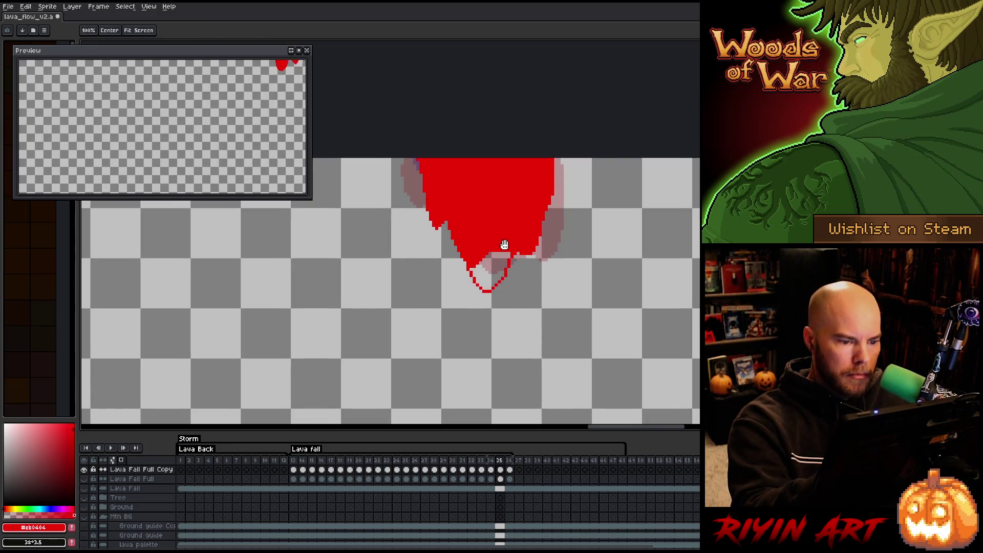
pyautogui.click(500, 470)
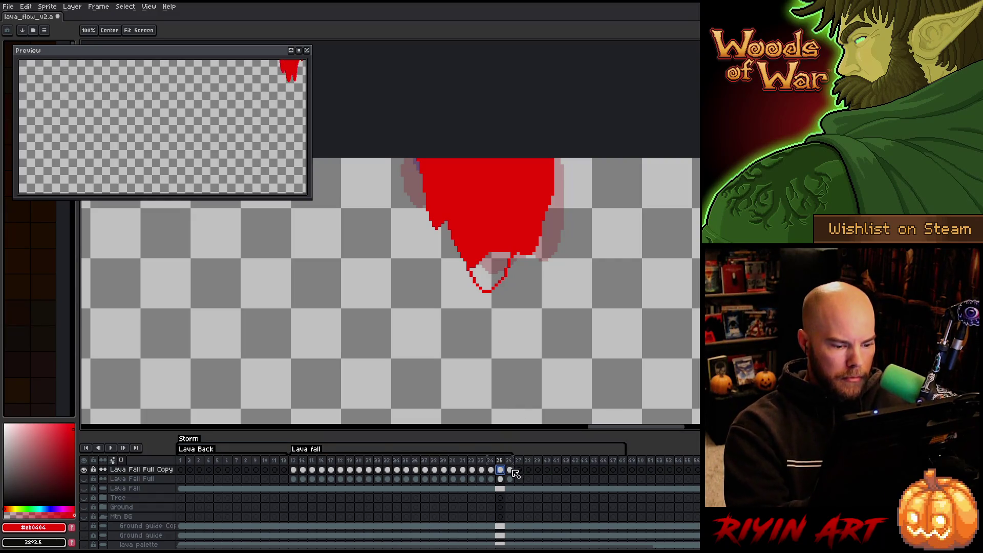
pyautogui.click(510, 469)
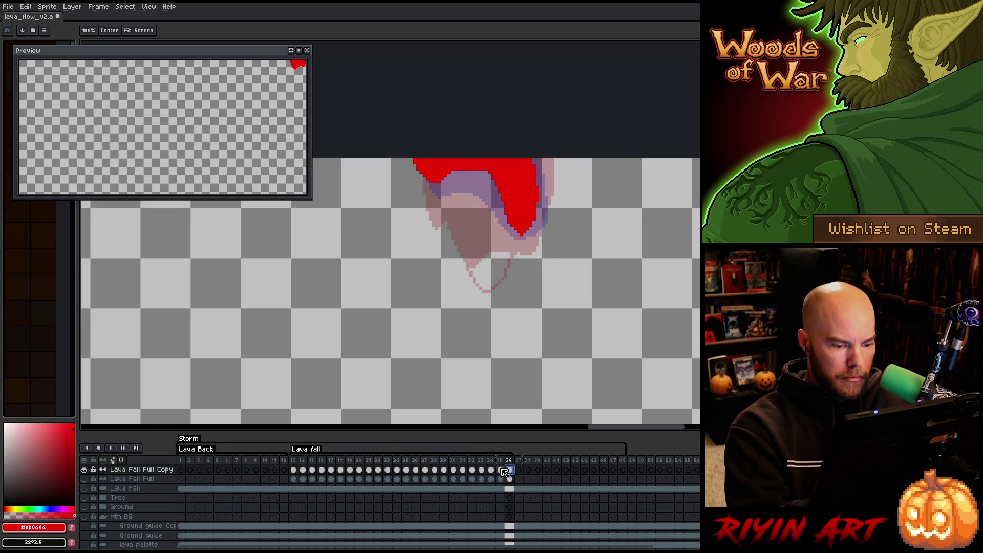
pyautogui.click(501, 469)
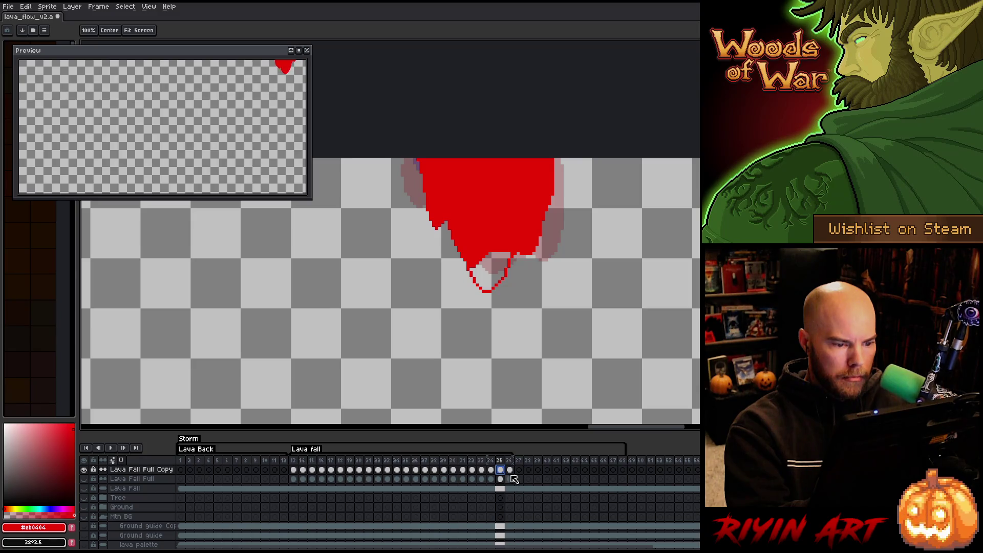
pyautogui.press('Delete')
pyautogui.press('b')
pyautogui.moveTo(547, 158)
pyautogui.mouseDown()
pyautogui.moveTo(544, 241)
pyautogui.moveTo(457, 178)
pyautogui.mouseUp()
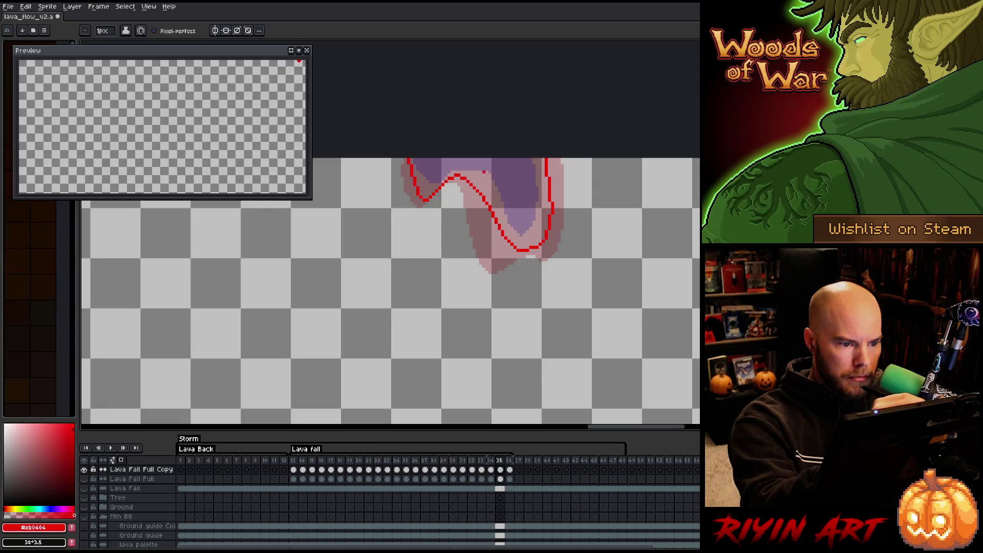
pyautogui.press('g')
pyautogui.click(483, 172)
# Clear frame 36's lava, redraw its red outline, fill it solid red, and play the animation
pyautogui.click(509, 470)
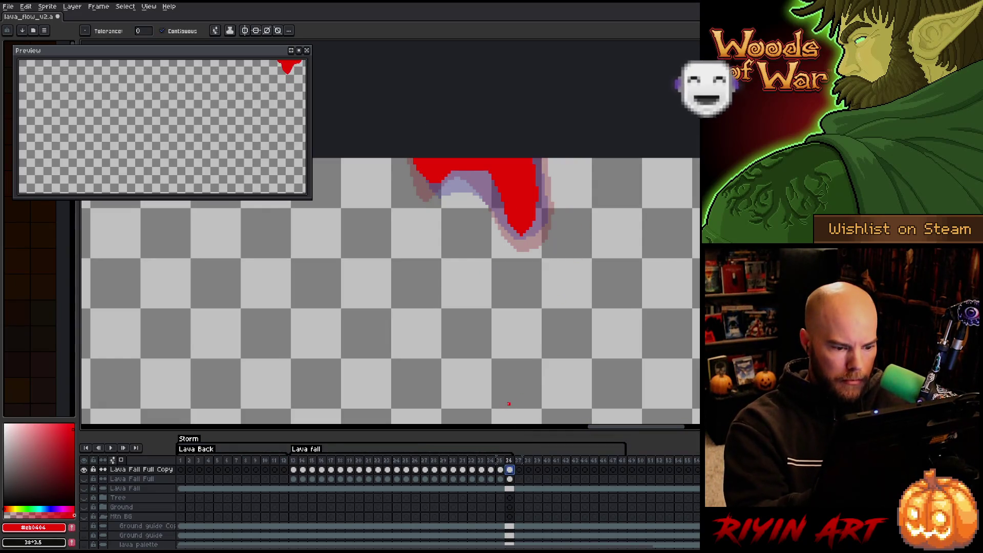
pyautogui.press('Delete')
pyautogui.press('b')
pyautogui.moveTo(545, 159)
pyautogui.mouseDown()
pyautogui.moveTo(528, 241)
pyautogui.moveTo(416, 161)
pyautogui.mouseUp()
pyautogui.press('g')
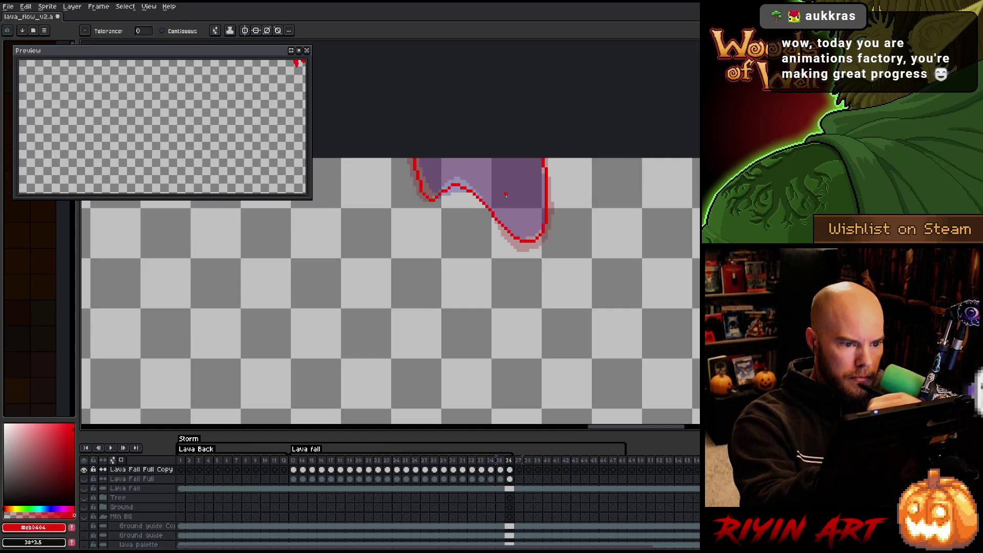
pyautogui.click(506, 195)
pyautogui.press('Return')
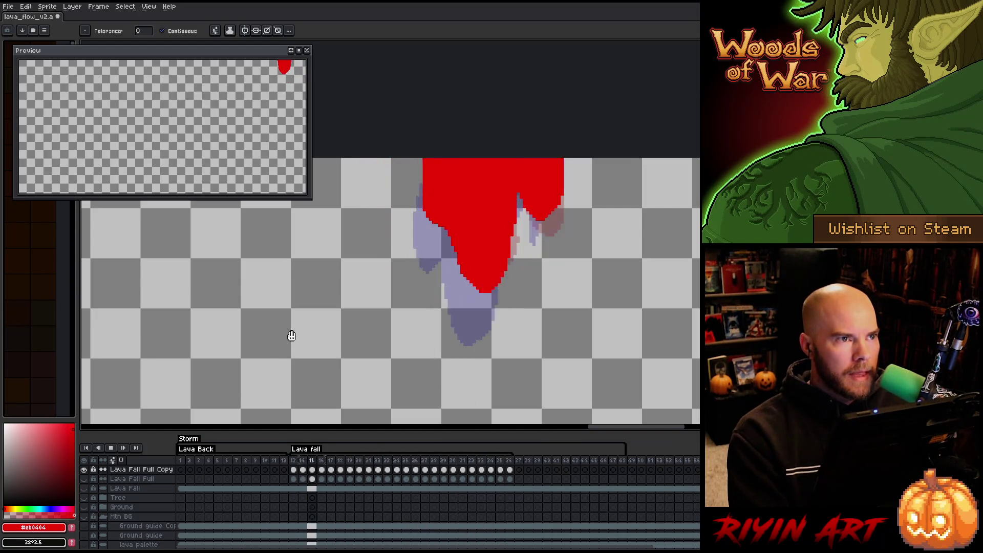
# Show all hidden layers, replay the animation to review it, and close the preview window
pyautogui.press('Return')
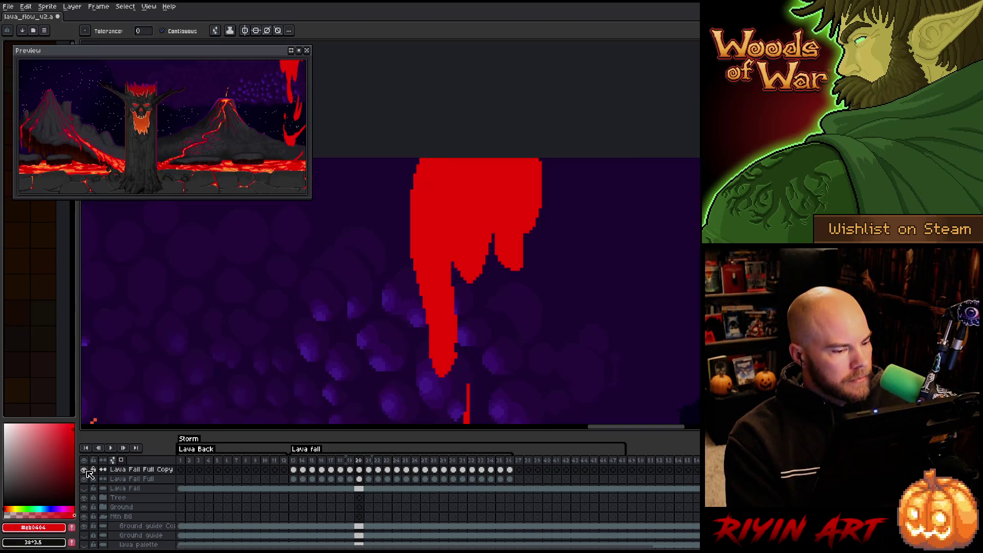
pyautogui.keyDown('alt'); pyautogui.click(85, 470); pyautogui.keyUp('alt')
pyautogui.press('Return')
pyautogui.scroll(-1, 302, 292)
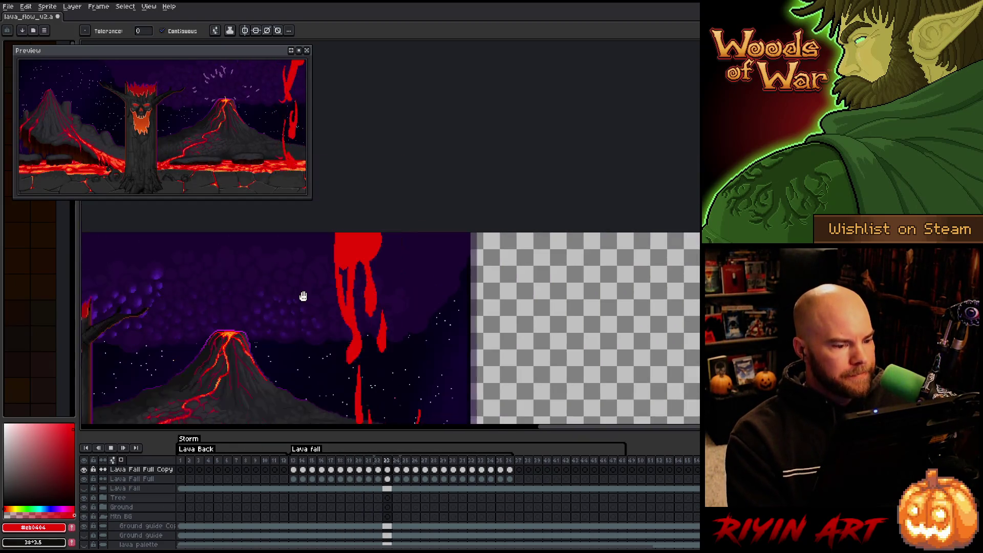
pyautogui.scroll(-1, 290, 314)
pyautogui.scroll(1, 438, 292)
pyautogui.scroll(1, 437, 285)
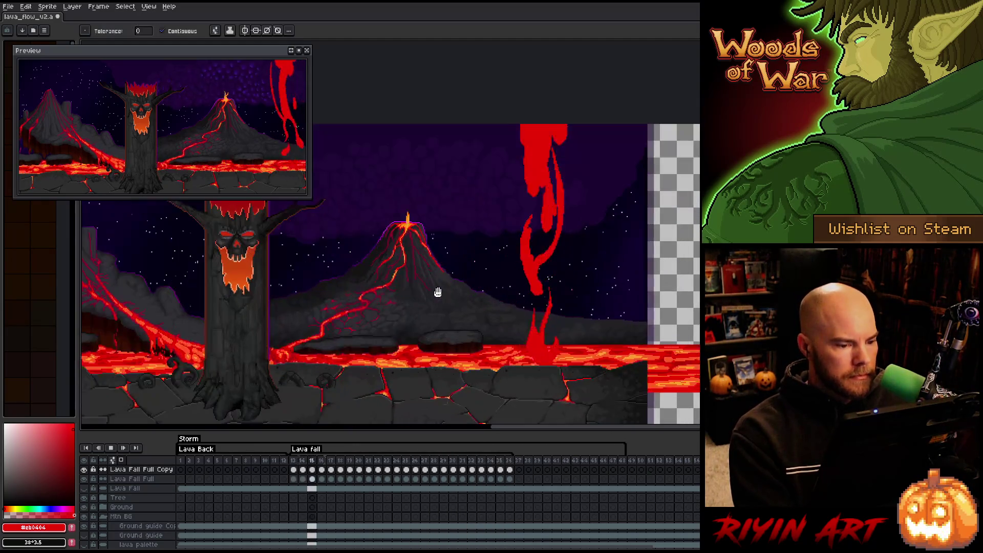
pyautogui.moveTo(346, 286)
pyautogui.mouseDown()
pyautogui.moveTo(385, 293)
pyautogui.moveTo(377, 263)
pyautogui.moveTo(402, 241)
pyautogui.moveTo(408, 249)
pyautogui.mouseUp()
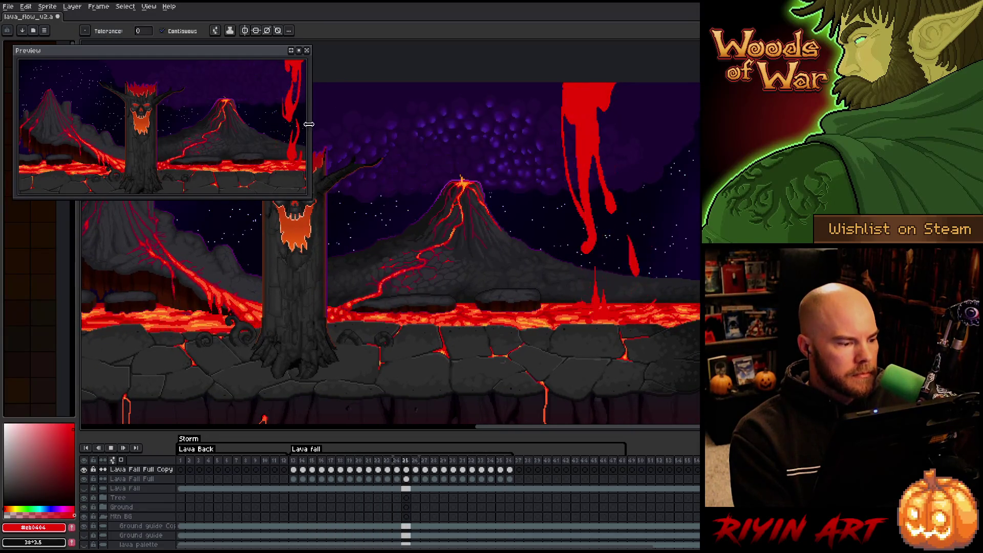
pyautogui.click(306, 50)
# Pan over to the lava fall and select the Lava Fall Full Copy layer
pyautogui.moveTo(279, 220)
pyautogui.mouseDown()
pyautogui.moveTo(375, 205)
pyautogui.moveTo(386, 219)
pyautogui.moveTo(329, 221)
pyautogui.mouseUp()
pyautogui.press('w')
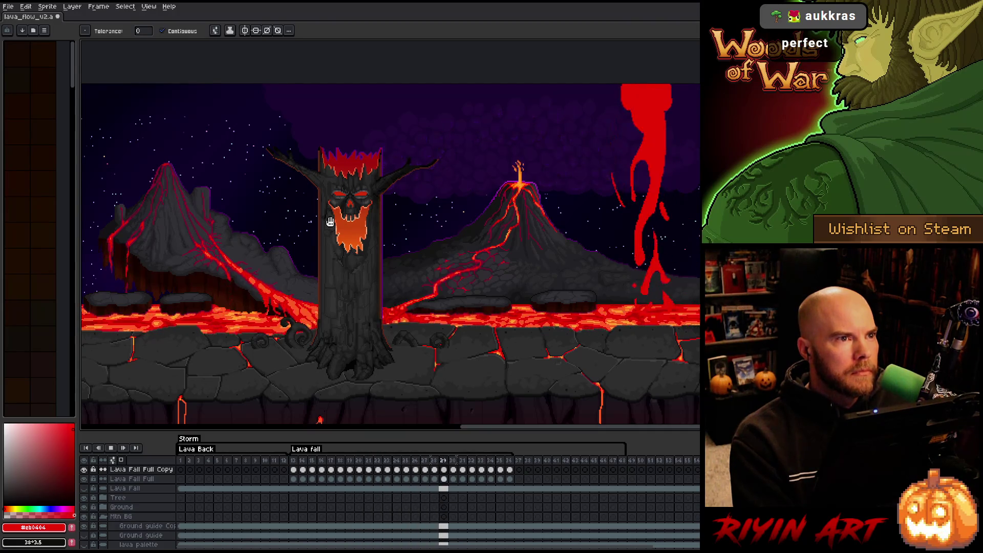
pyautogui.press('h')
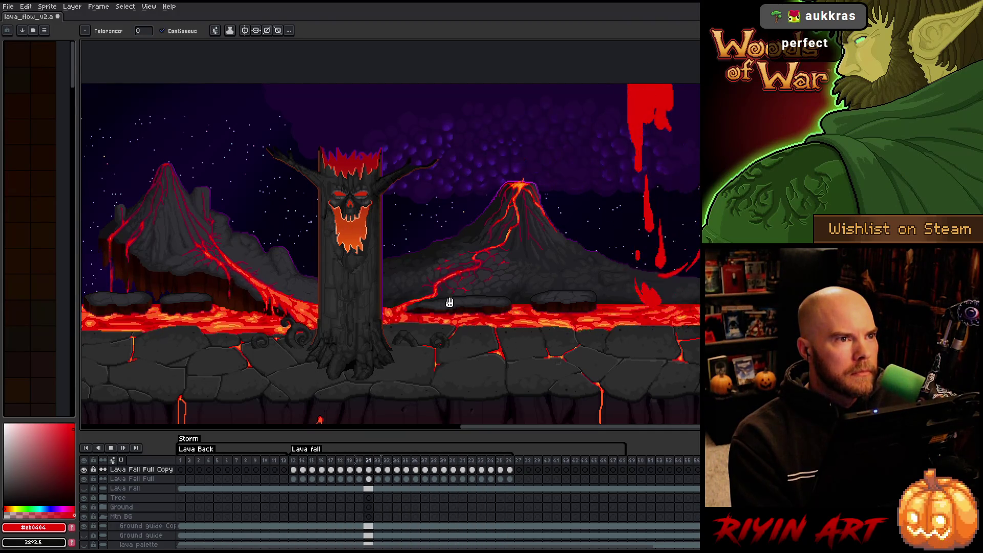
pyautogui.scroll(3, 415, 314)
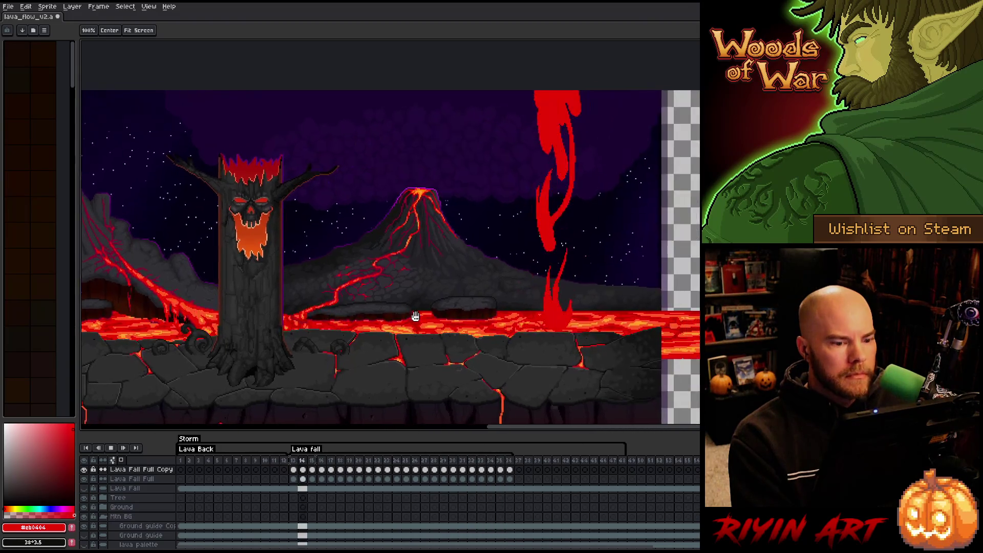
pyautogui.moveTo(466, 257); pyautogui.dragTo(415, 285)
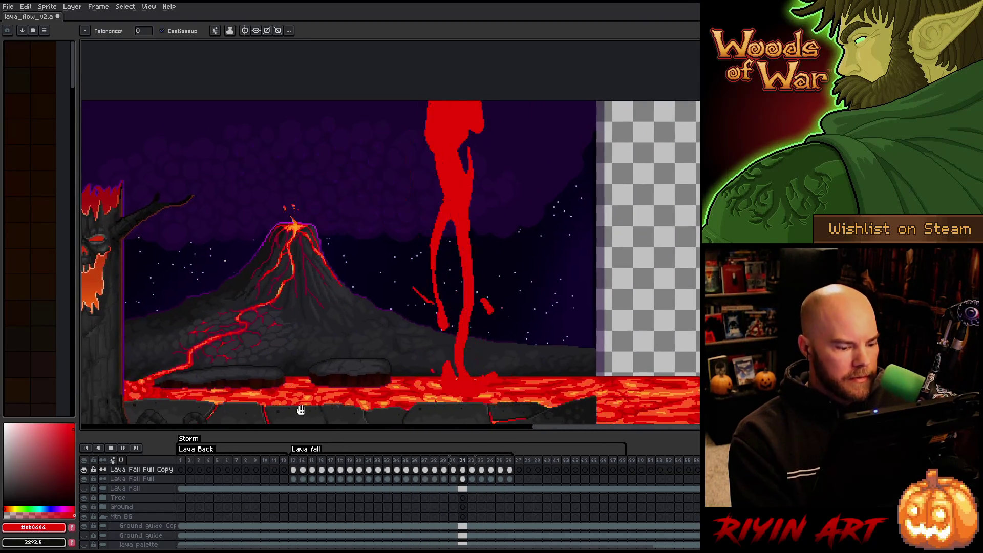
pyautogui.click(151, 472)
# Delete the Lava Fall Full Copy layer and toggle Lava Fall Full's visibility to compare the scene
pyautogui.press('Delete')
pyautogui.scroll(3, 154, 476)
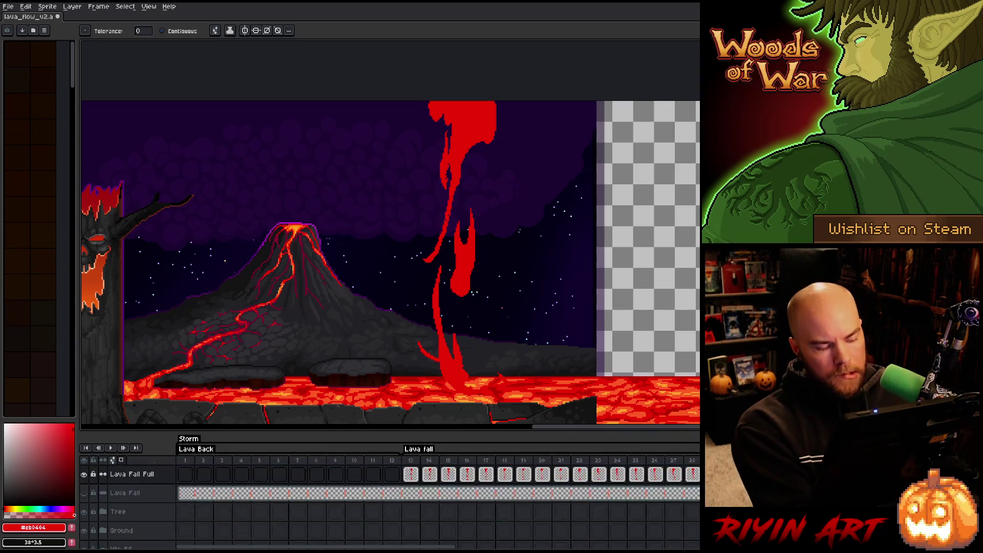
pyautogui.scroll(-3, 159, 484)
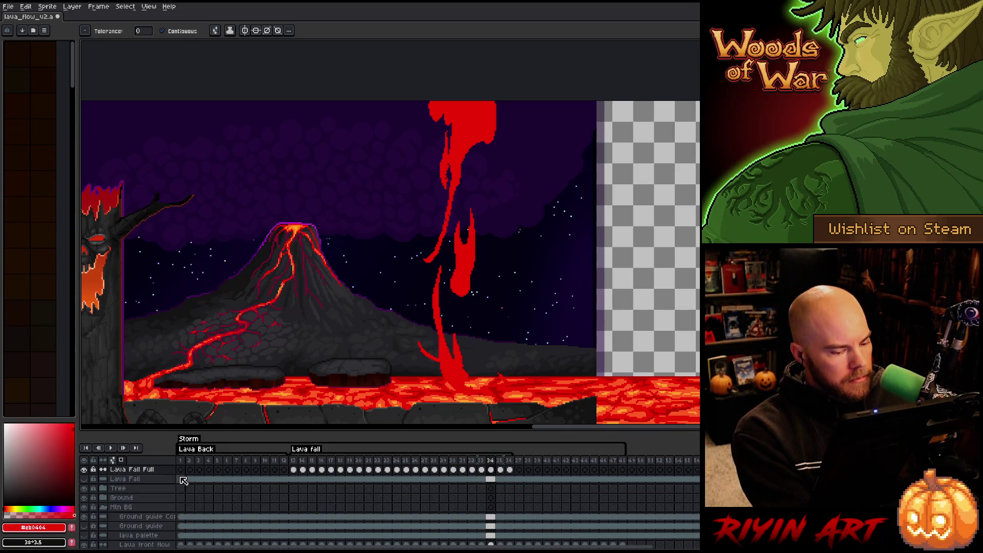
pyautogui.click(86, 470)
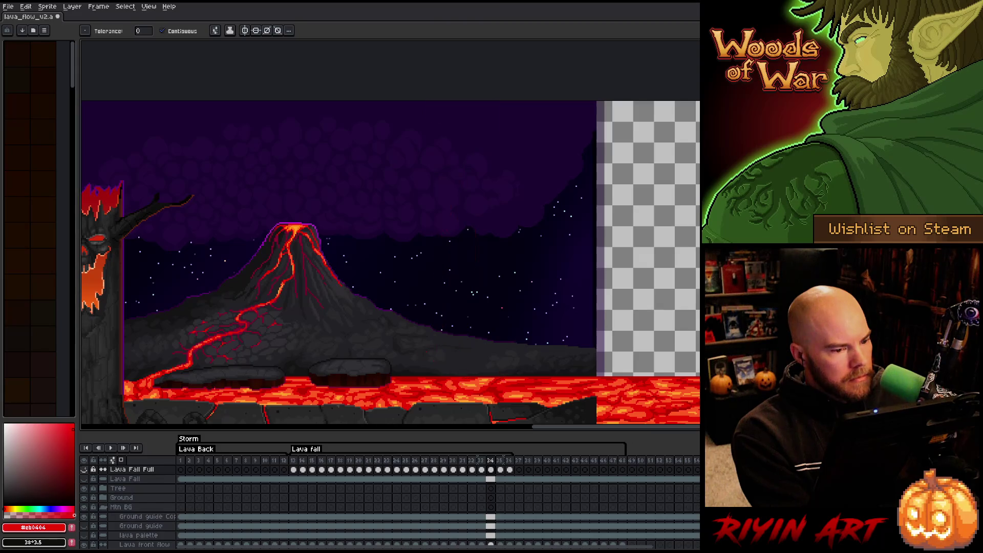
pyautogui.click(86, 469)
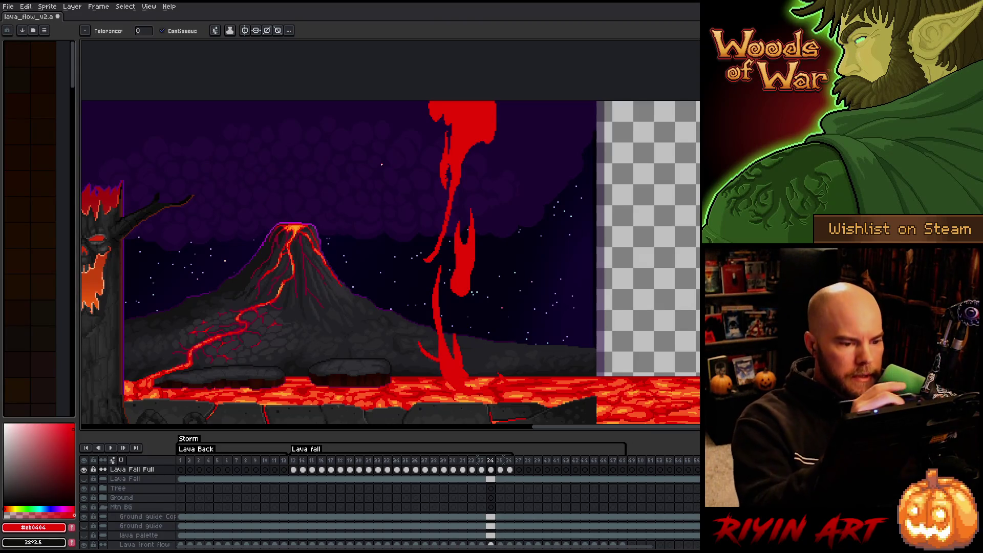
# On frame 13, sample the lava orange #fe5a22 from the pool and open Lava Fall Full's layer menu
pyautogui.press('b')
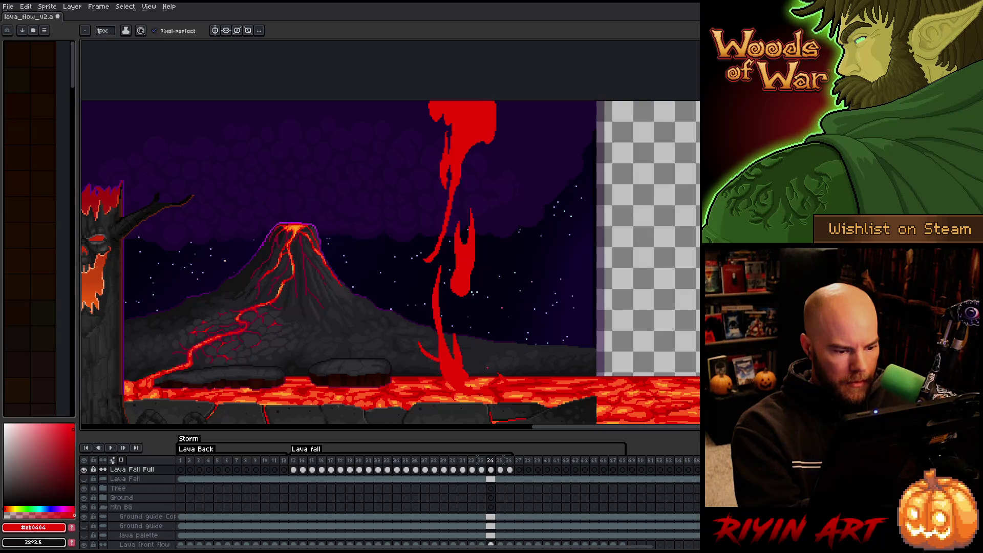
pyautogui.click(293, 470)
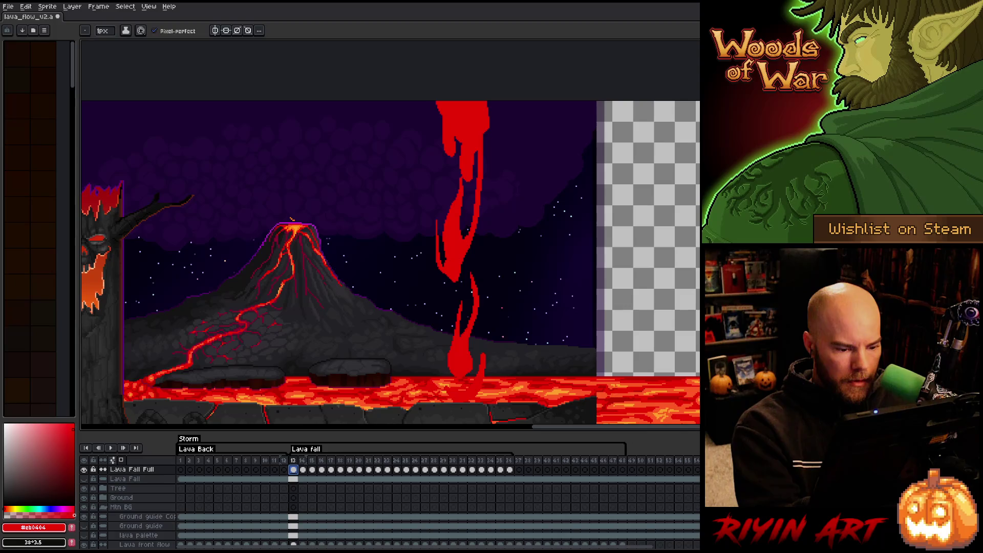
pyautogui.press('i')
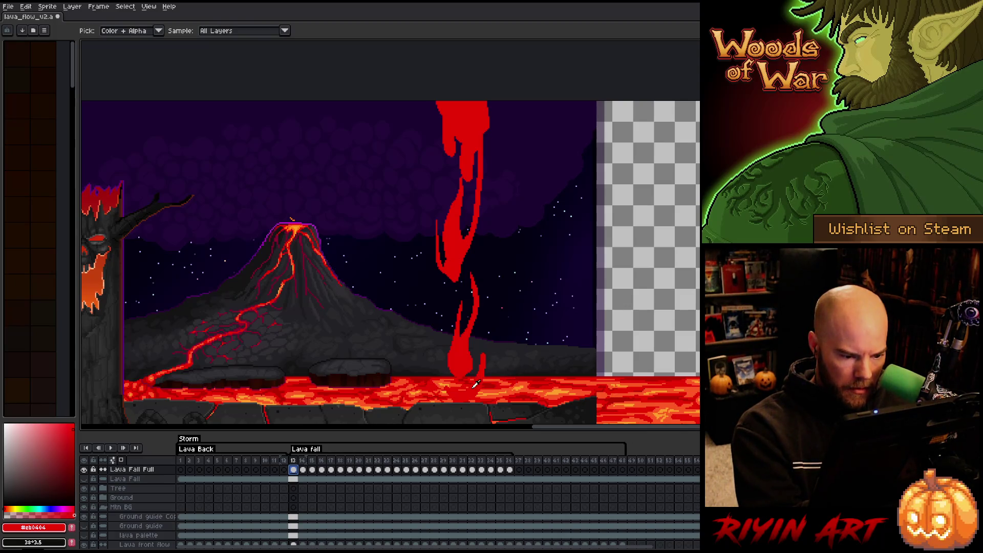
pyautogui.click(526, 385)
pyautogui.press('b')
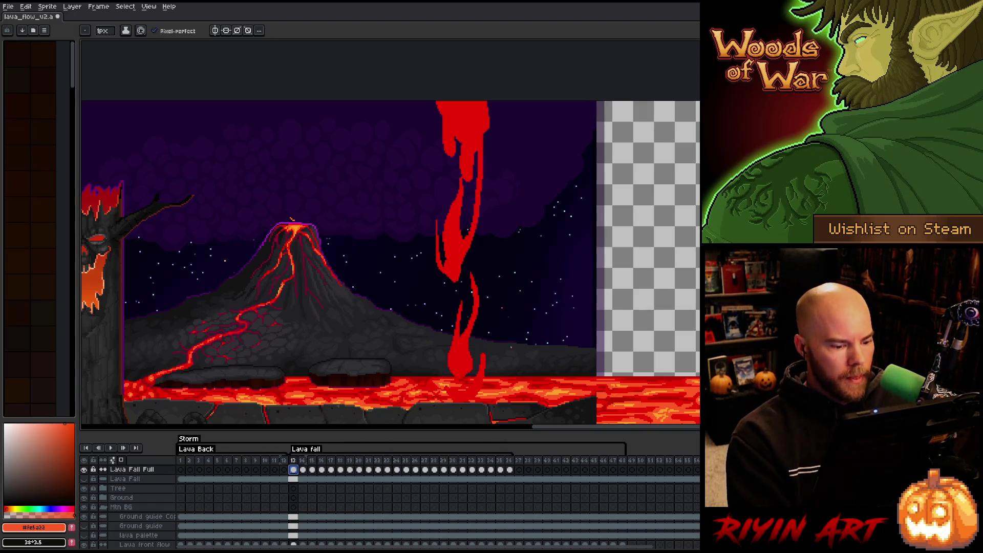
pyautogui.rightClick(141, 470)
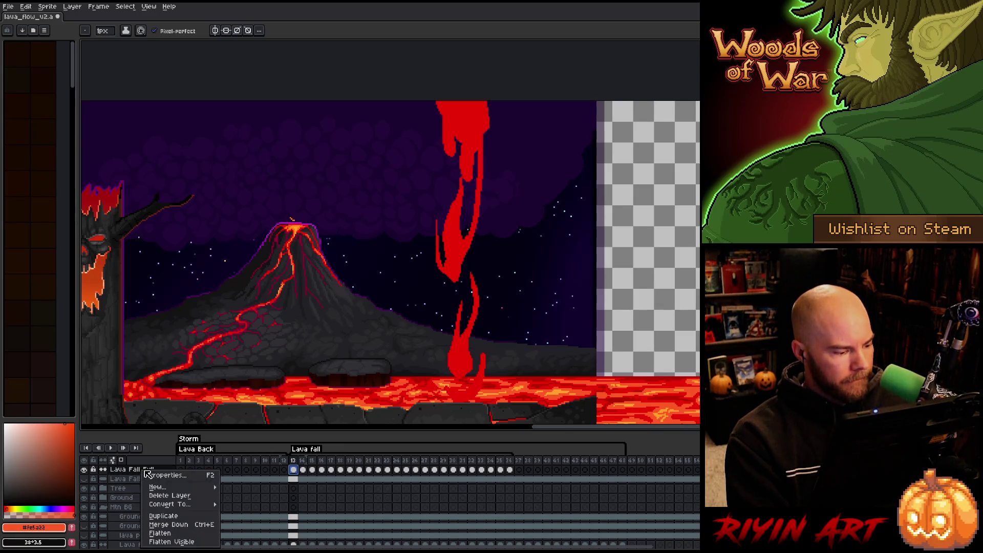
# Duplicate Lava Fall Full and replace red #cb0404 with #b60000 across the copy's frames 13–36
pyautogui.click(163, 516)
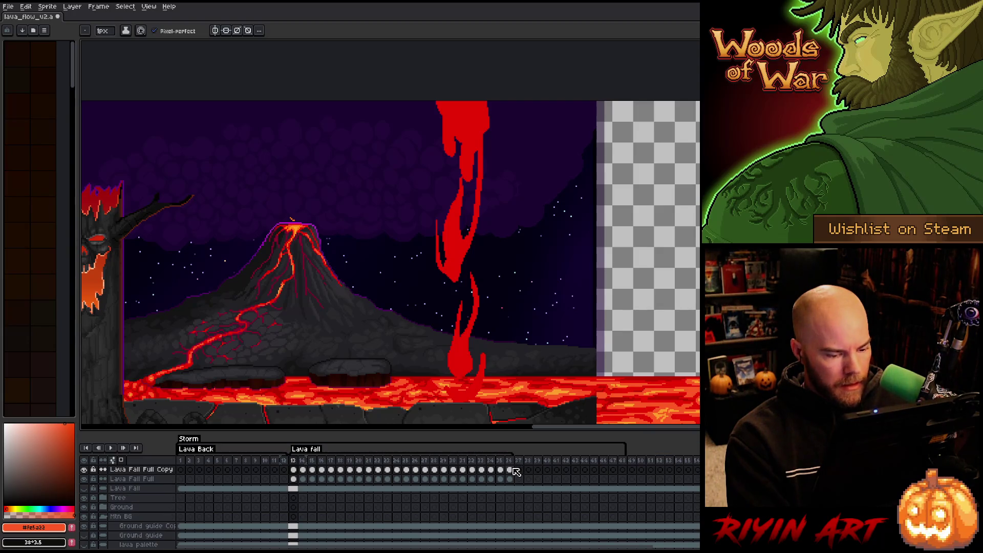
pyautogui.moveTo(512, 470); pyautogui.dragTo(301, 472)
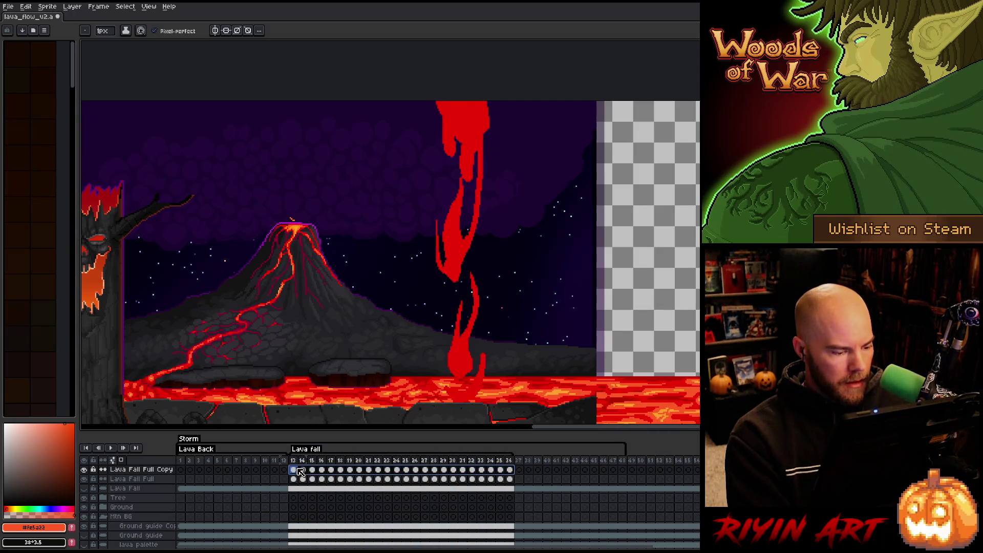
pyautogui.hotkey('shift', 'r')
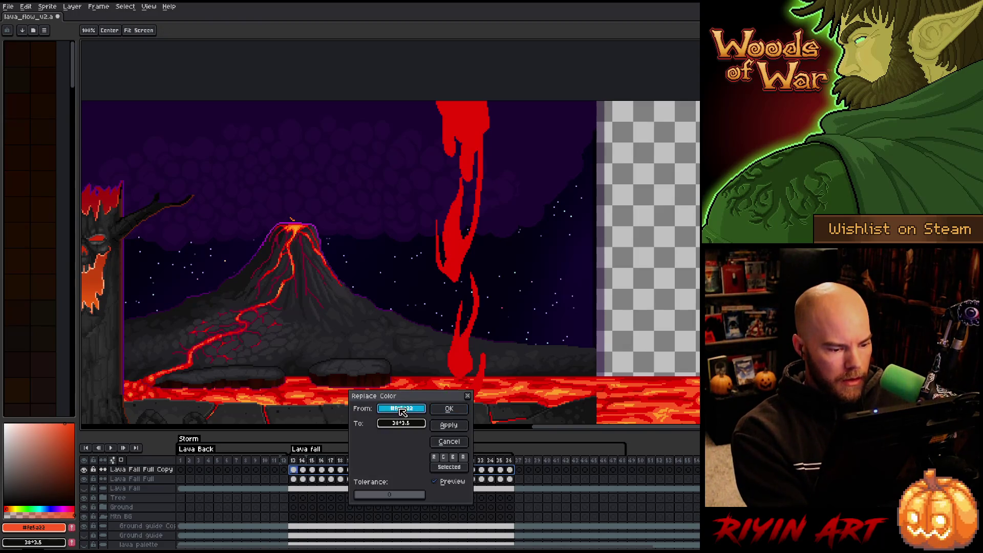
pyautogui.click(466, 343)
pyautogui.click(540, 373)
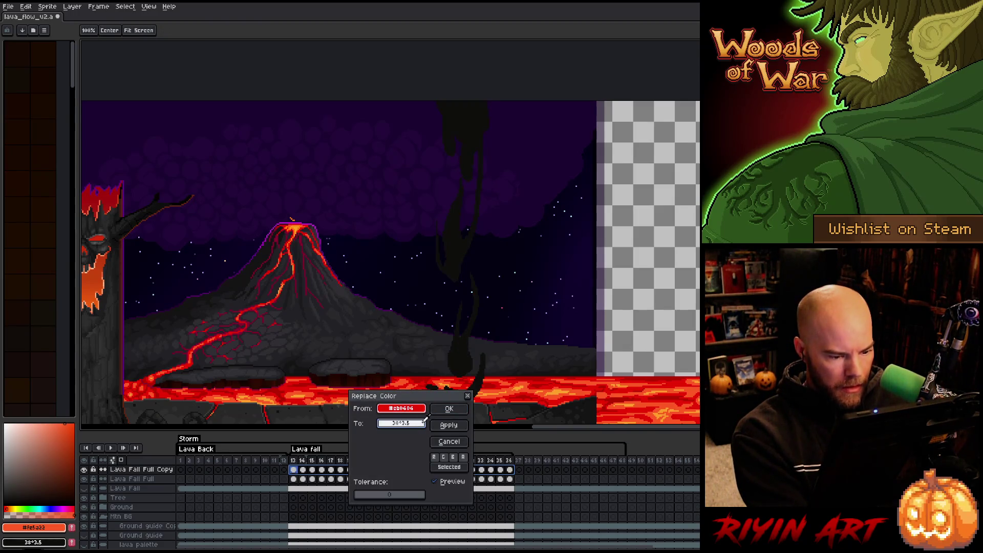
pyautogui.click(539, 375)
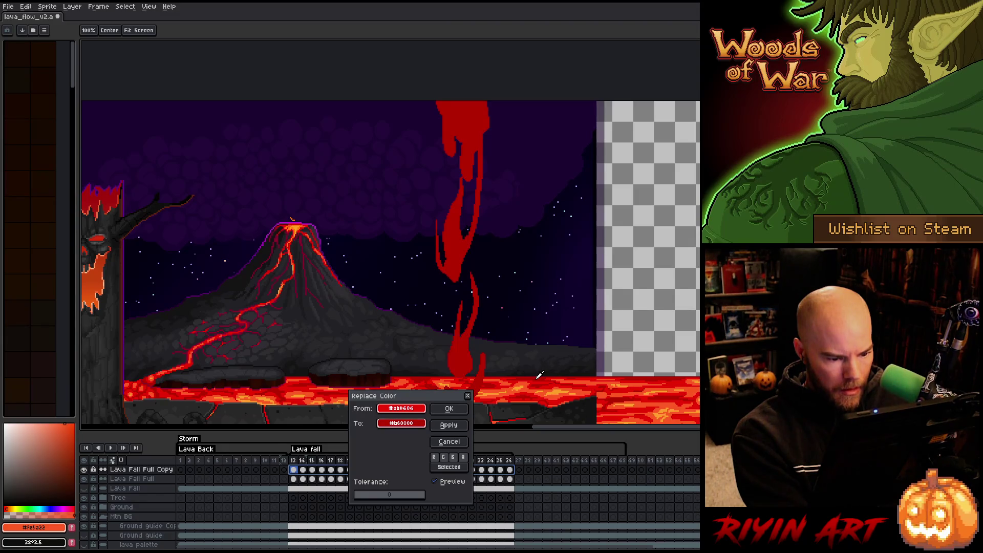
pyautogui.click(449, 408)
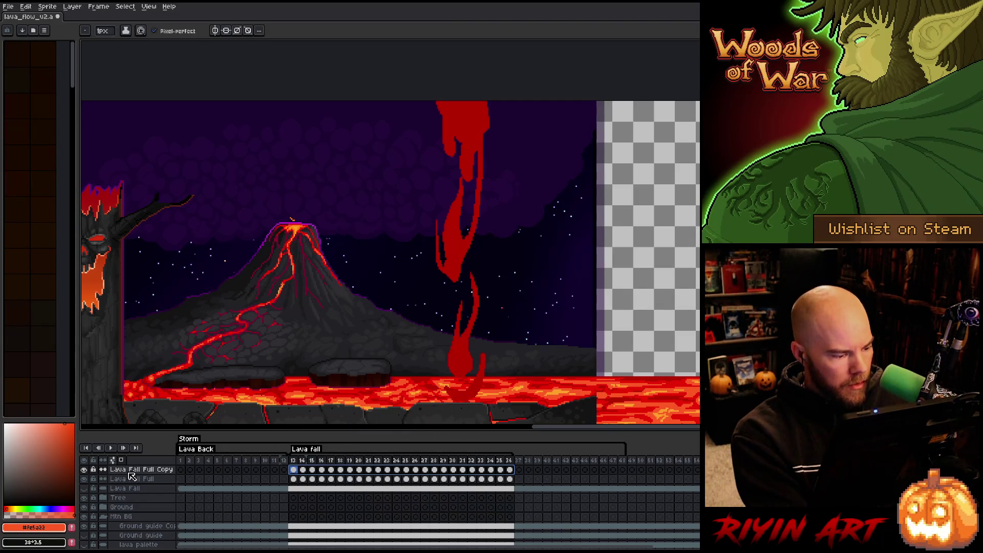
# Place the dark-red copy below Lava Fall Full and offset its frames 13–36 right and down
pyautogui.moveTo(138, 479); pyautogui.dragTo(139, 479)
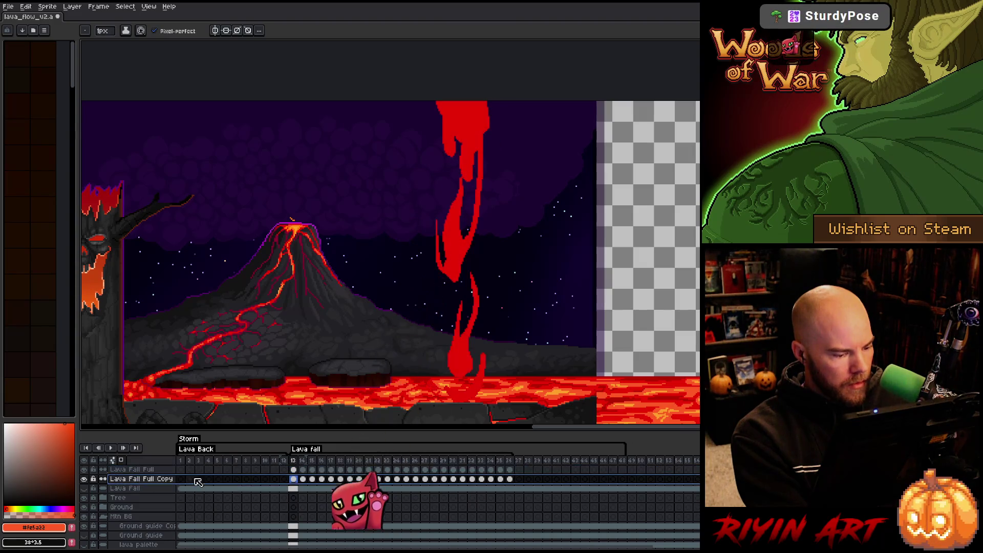
pyautogui.moveTo(503, 477); pyautogui.dragTo(296, 482)
pyautogui.press('v')
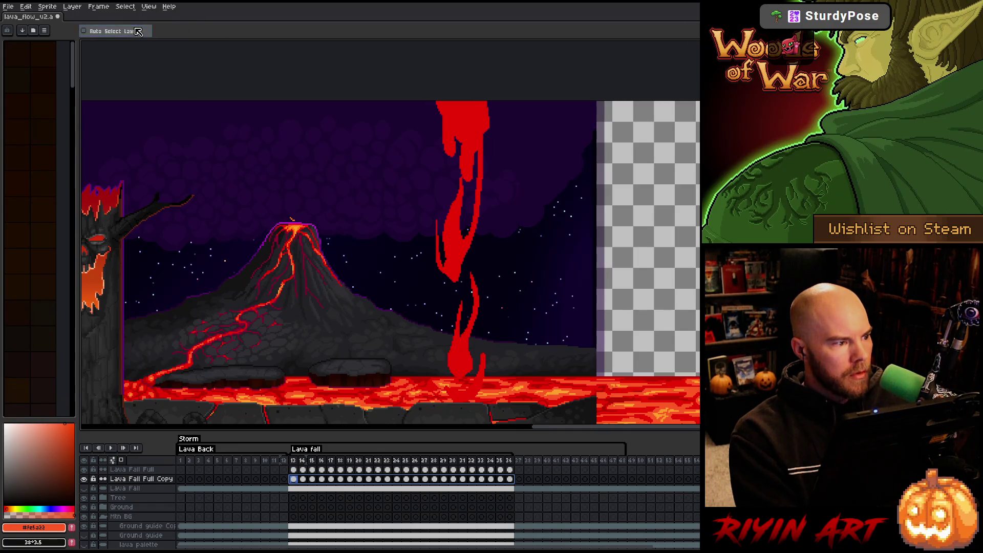
pyautogui.moveTo(469, 122)
pyautogui.mouseDown()
pyautogui.moveTo(472, 114)
pyautogui.moveTo(475, 123)
pyautogui.mouseUp()
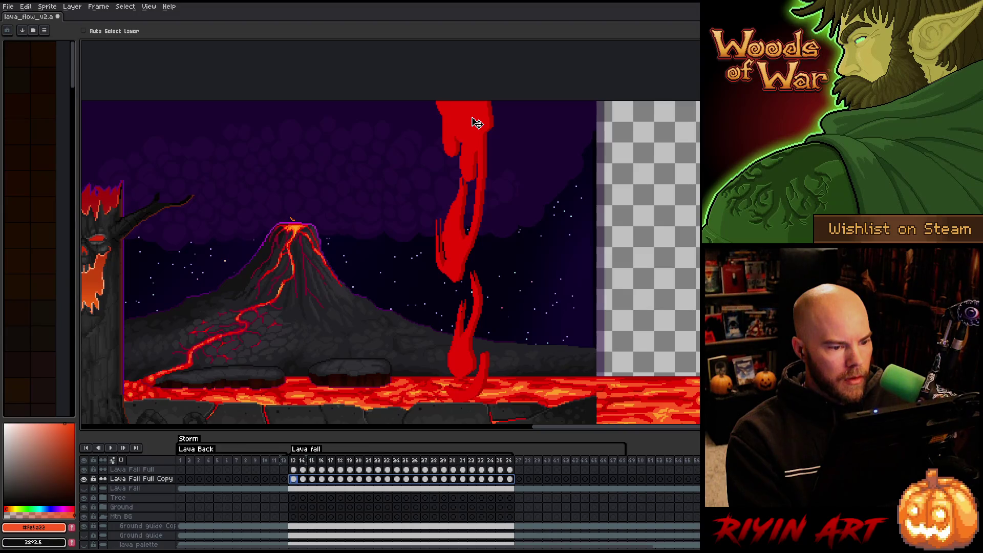
# Duplicate the Lava Fall Full Copy layer and select its frames 13–36
pyautogui.rightClick(147, 479)
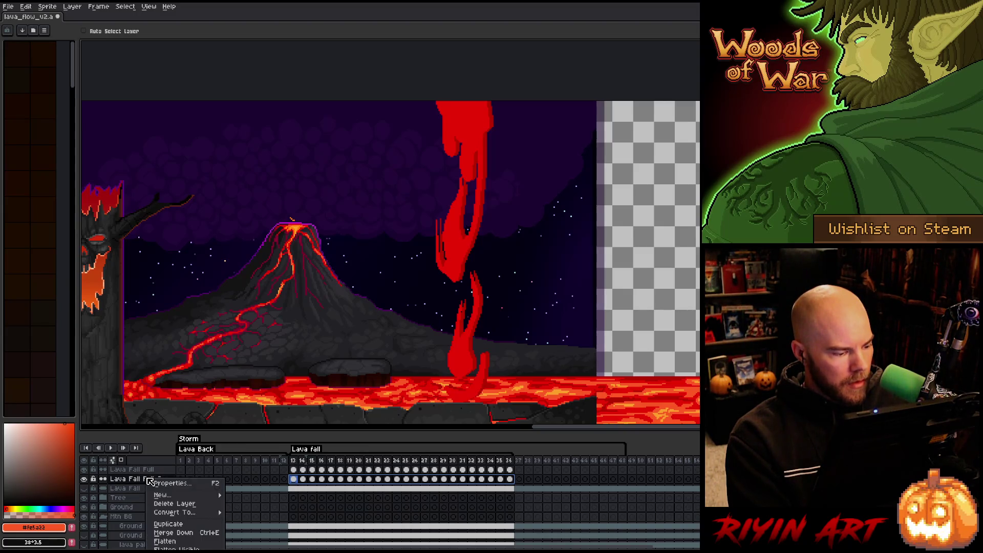
pyautogui.click(168, 523)
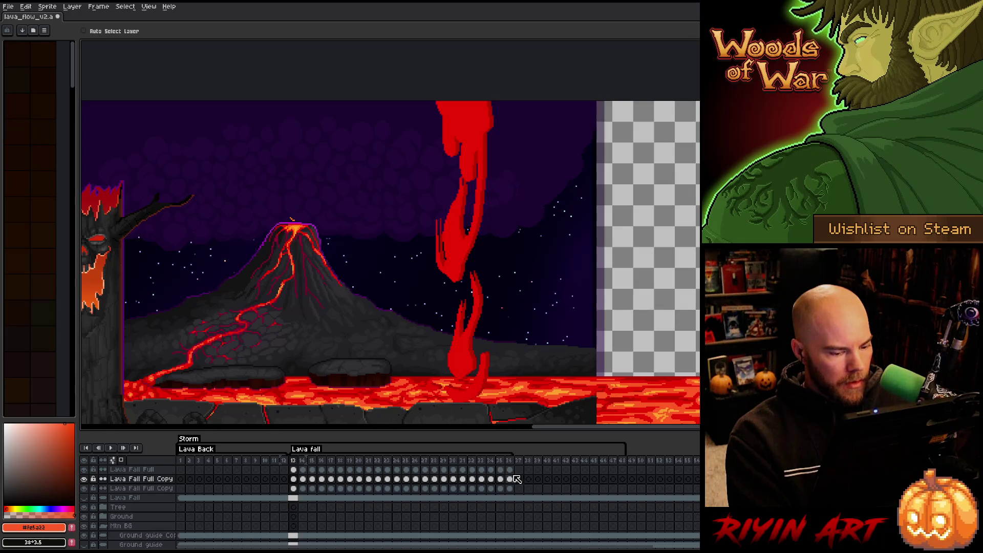
pyautogui.moveTo(513, 481); pyautogui.dragTo(301, 483)
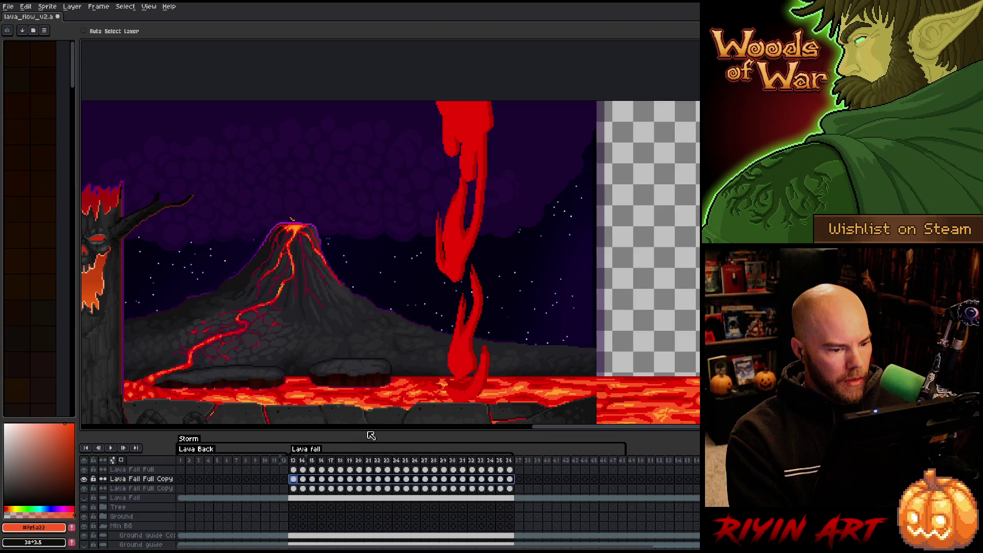
# Delete the extra copy layer and nudge the dark-red copy slightly left across frames 13–36, previewing playback
pyautogui.click(141, 488)
pyautogui.press('Delete')
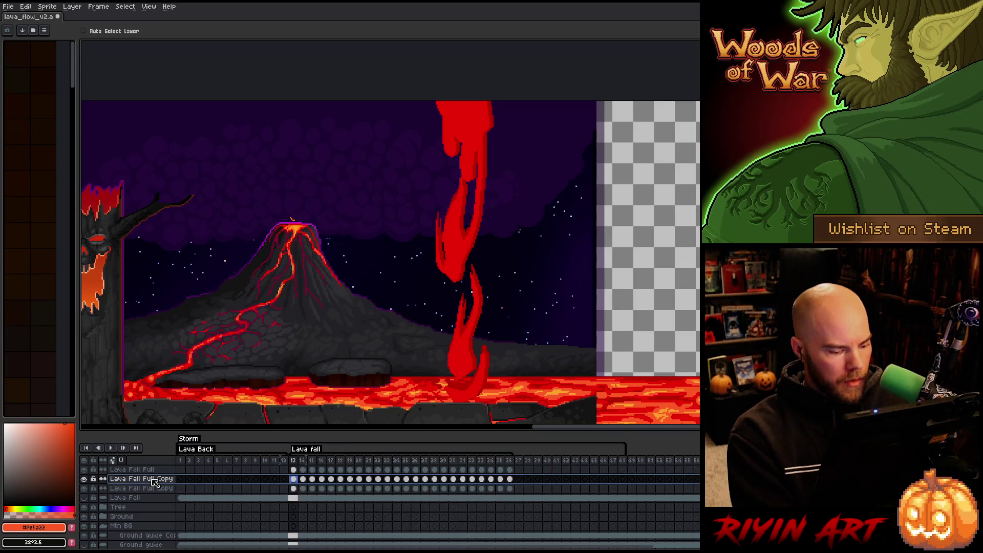
pyautogui.press('Return')
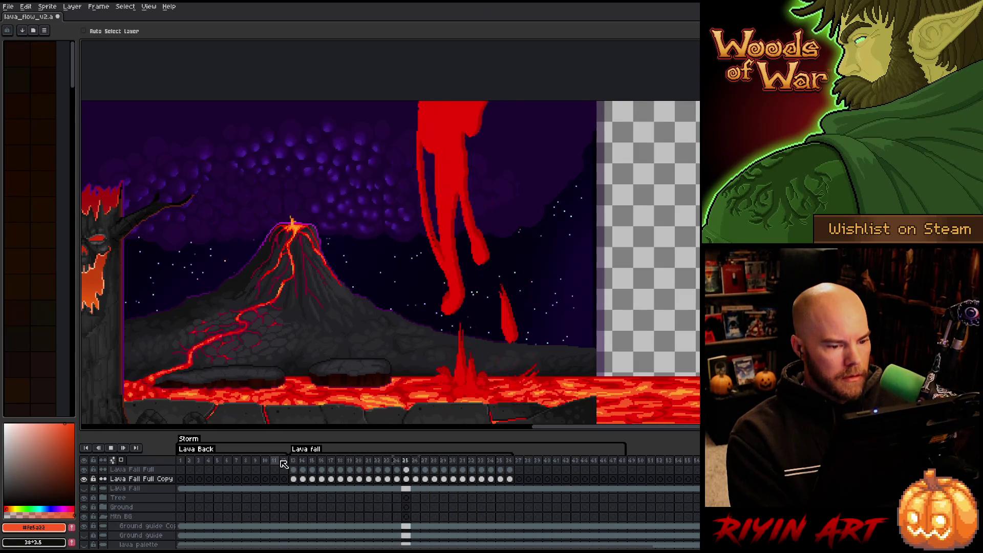
pyautogui.press('Return')
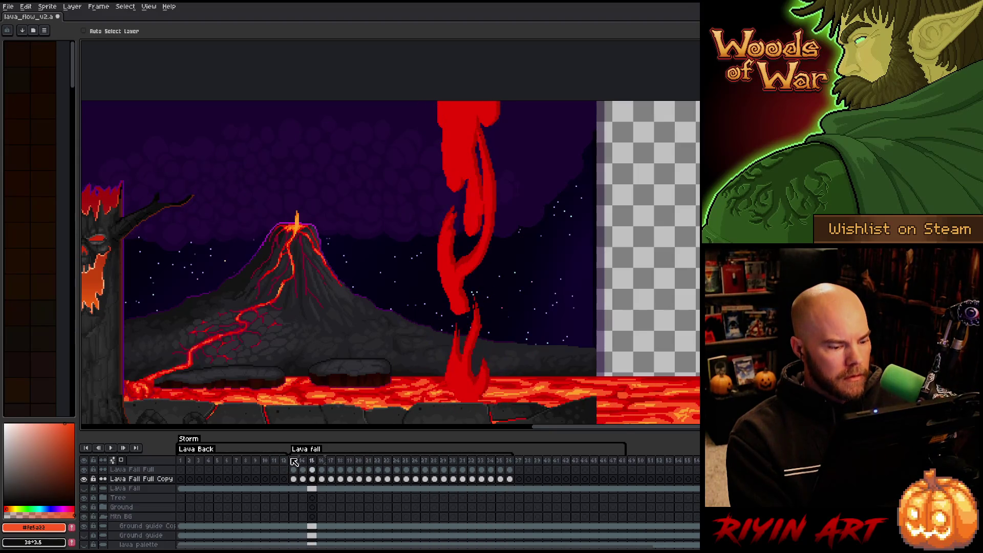
pyautogui.moveTo(512, 479); pyautogui.dragTo(297, 481)
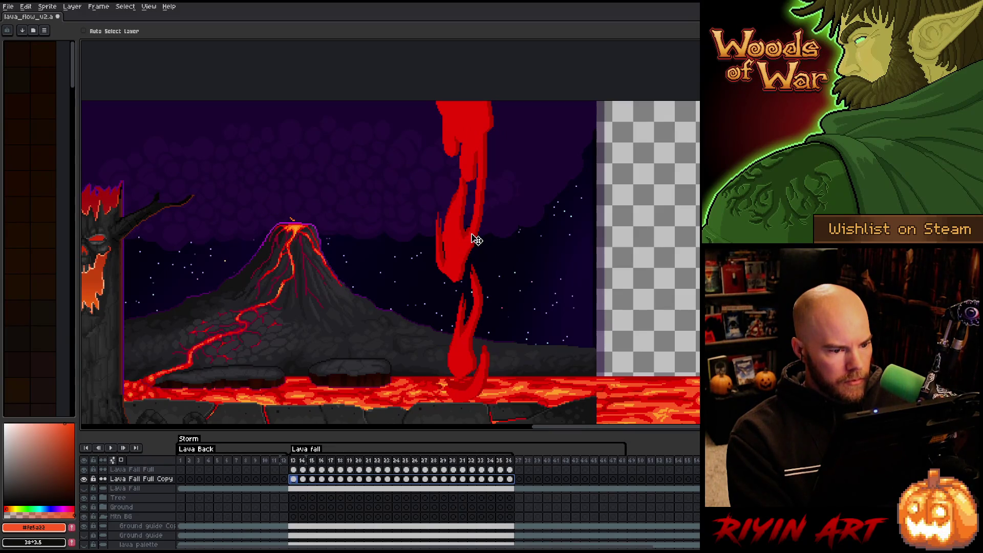
pyautogui.moveTo(476, 240); pyautogui.dragTo(475, 239)
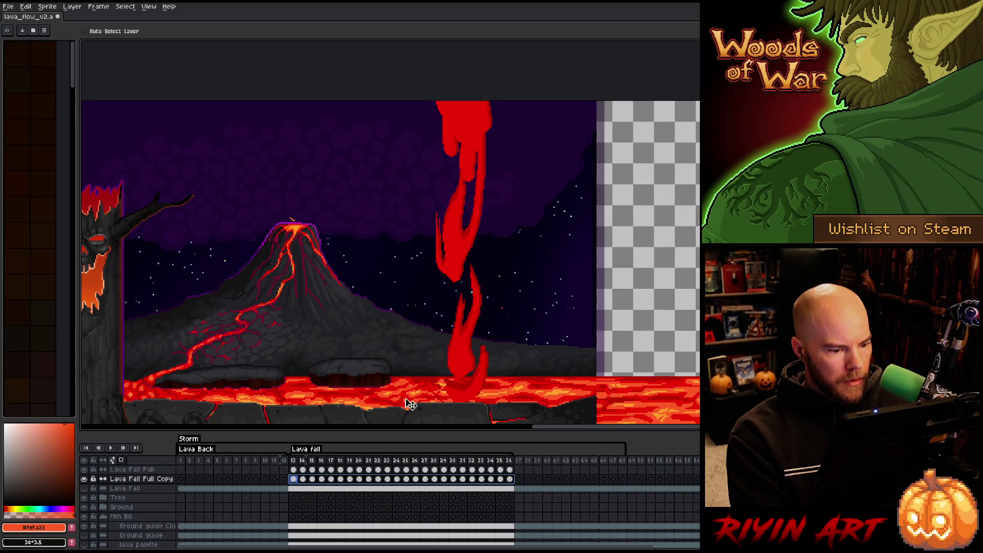
pyautogui.press('Return')
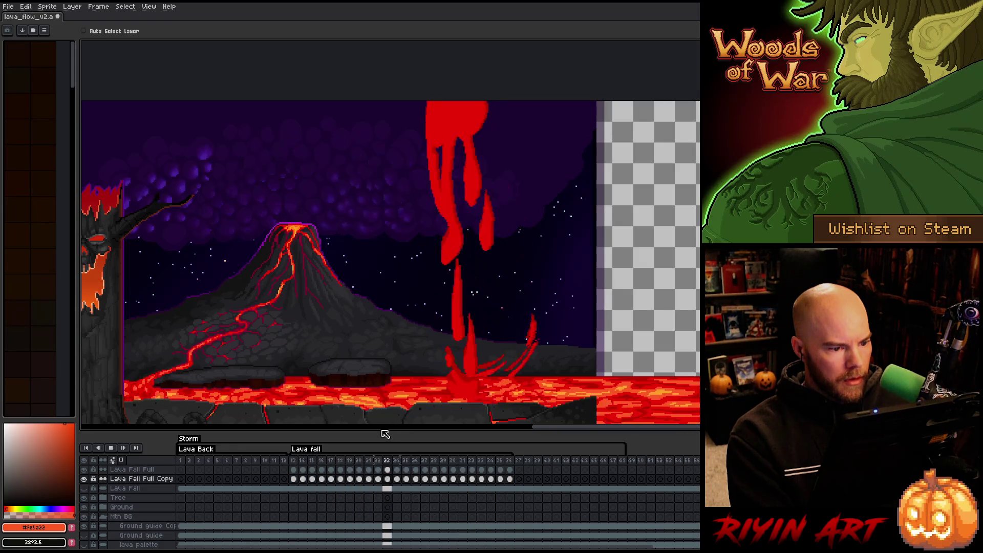
pyautogui.press('Return')
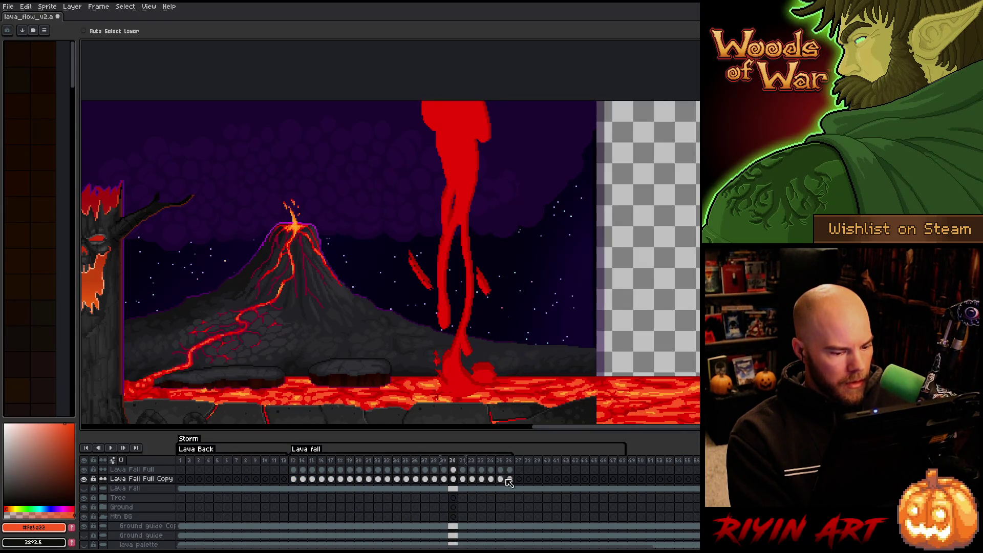
# Sample the darker red #b60000 from the lava fall on frame 13 and play the animation
pyautogui.moveTo(509, 482); pyautogui.dragTo(299, 480)
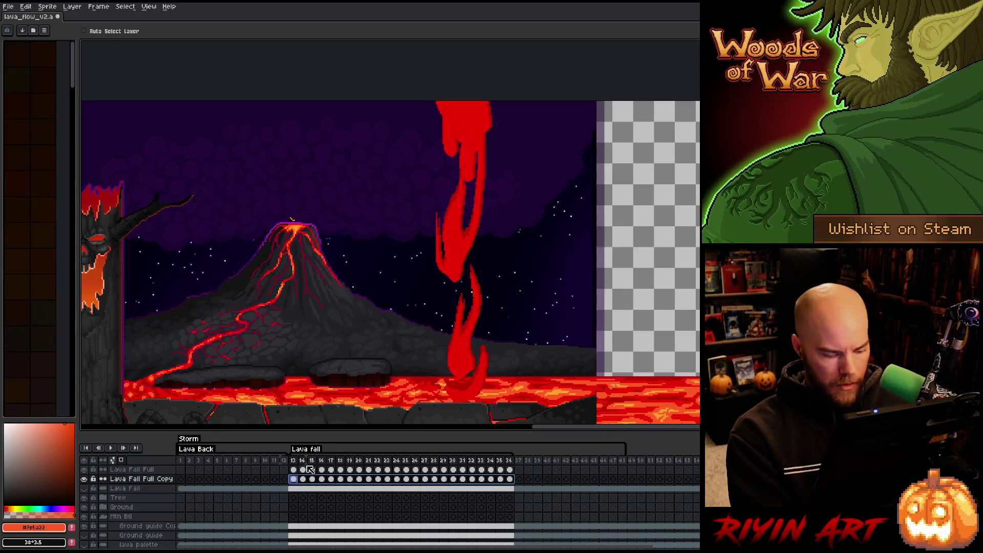
pyautogui.press('i')
pyautogui.click(457, 193)
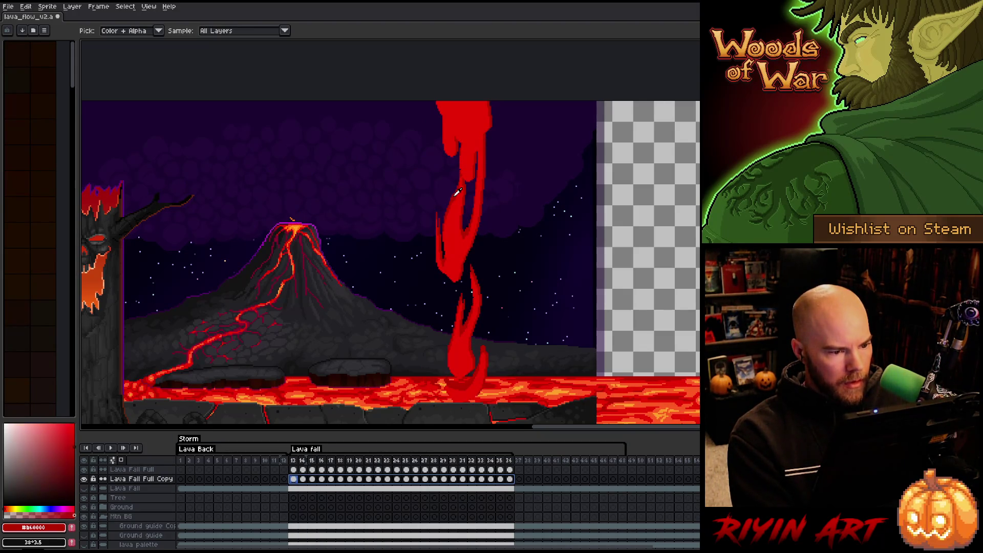
pyautogui.press('h')
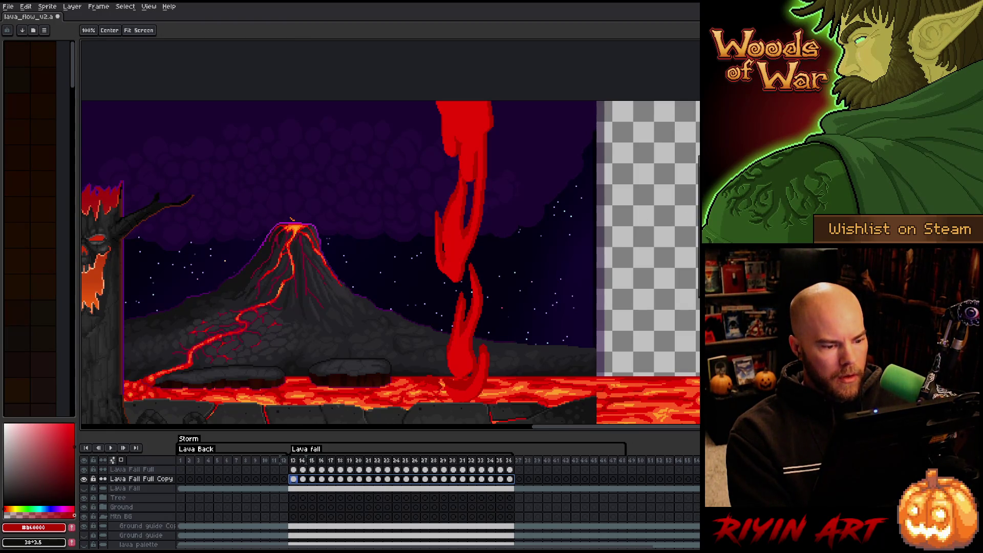
pyautogui.press('Return')
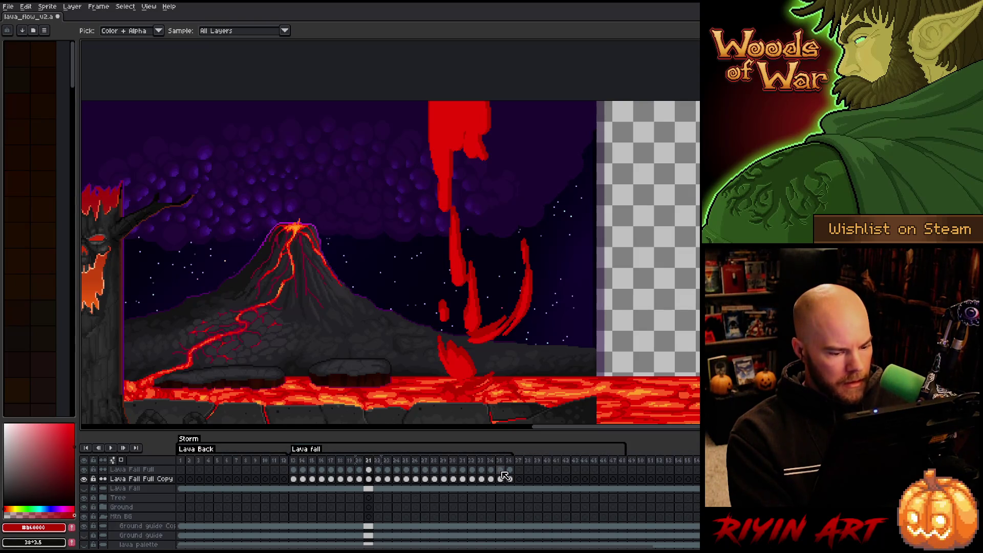
# Reapply the last effect to Lava Fall Full frames 13–36 and preview the animation
pyautogui.moveTo(512, 471); pyautogui.dragTo(295, 472)
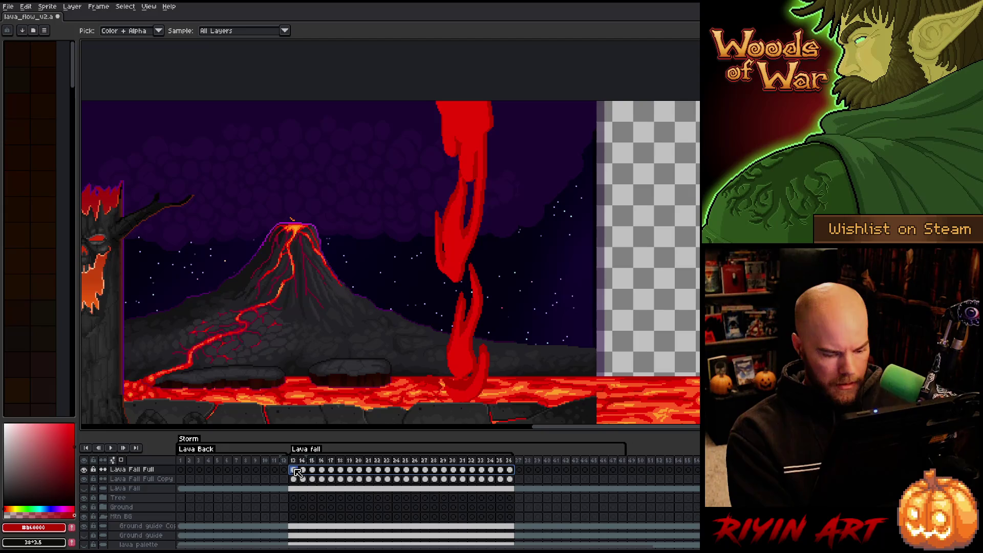
pyautogui.press('h')
pyautogui.hotkey('ctrl', 'i')
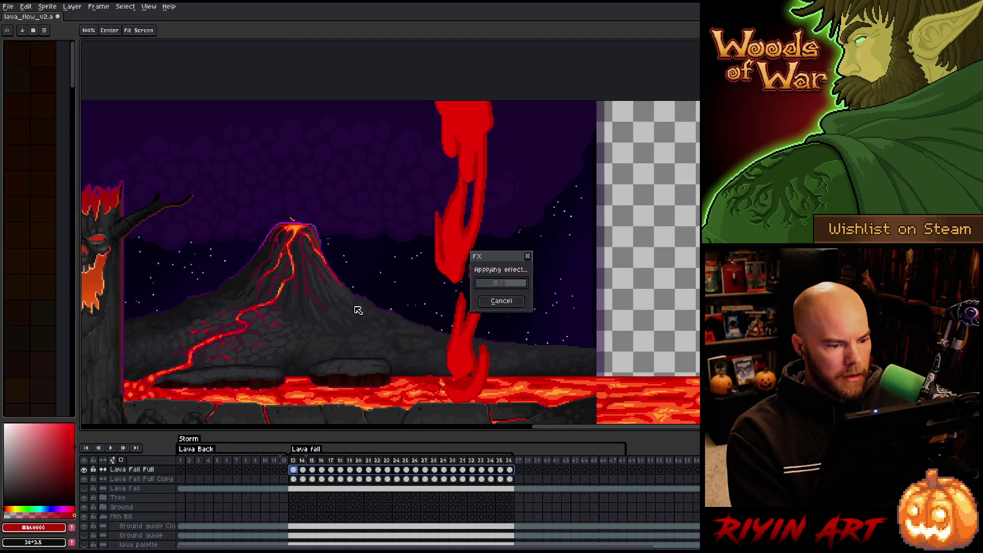
pyautogui.press('Return')
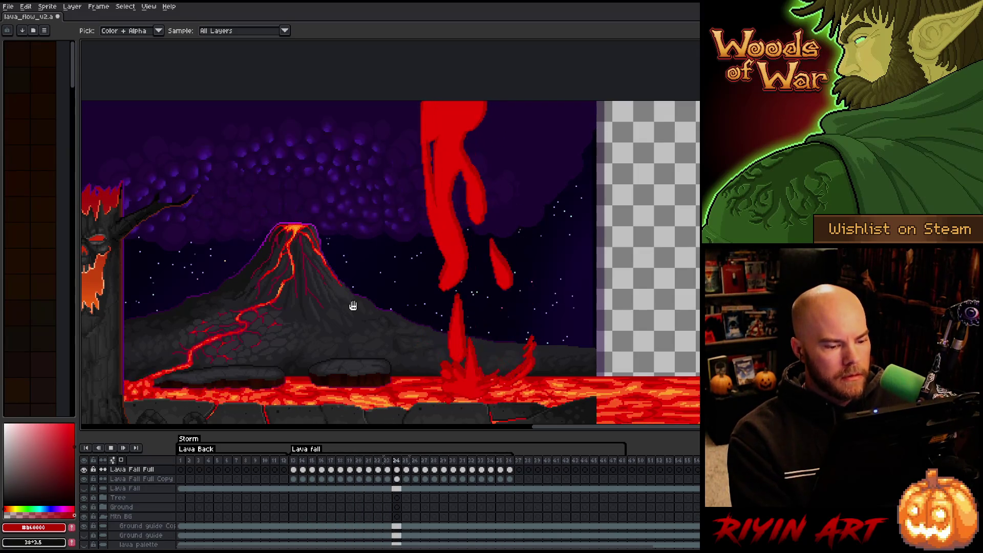
pyautogui.moveTo(330, 226); pyautogui.dragTo(433, 223)
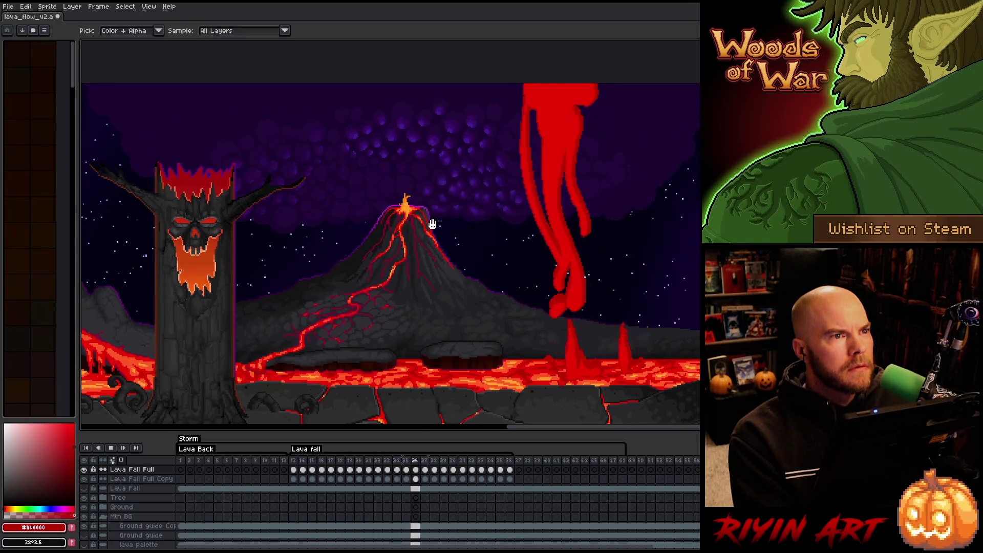
pyautogui.press('Return')
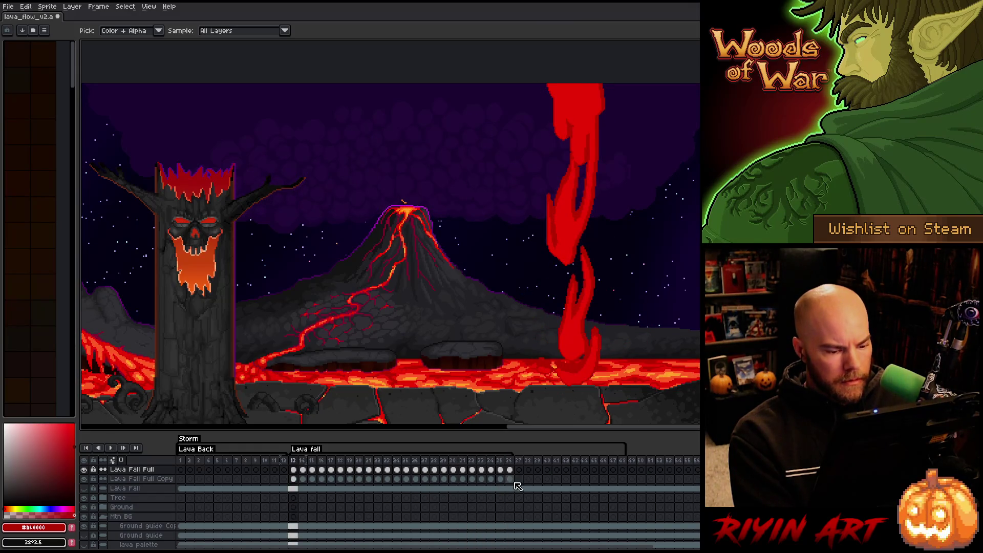
# Select the Lava Fall Full Copy cels, then play frames 13–14 for review
pyautogui.moveTo(515, 481); pyautogui.dragTo(300, 481)
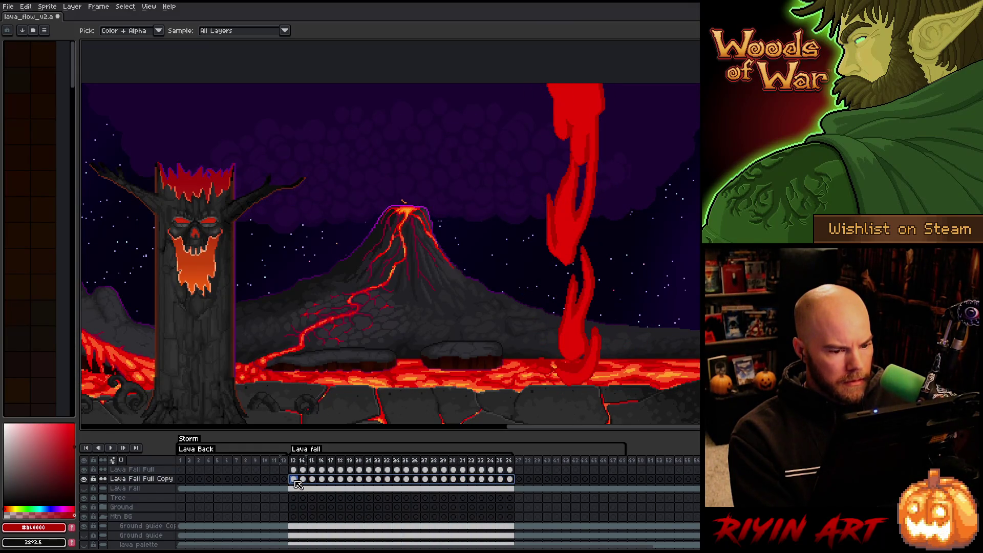
pyautogui.press('v')
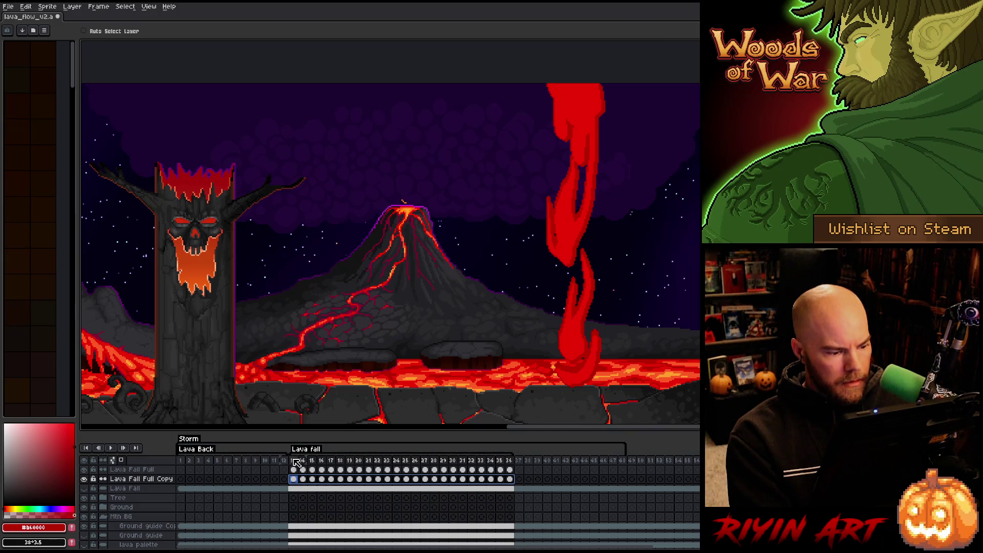
pyautogui.moveTo(294, 460); pyautogui.dragTo(505, 455)
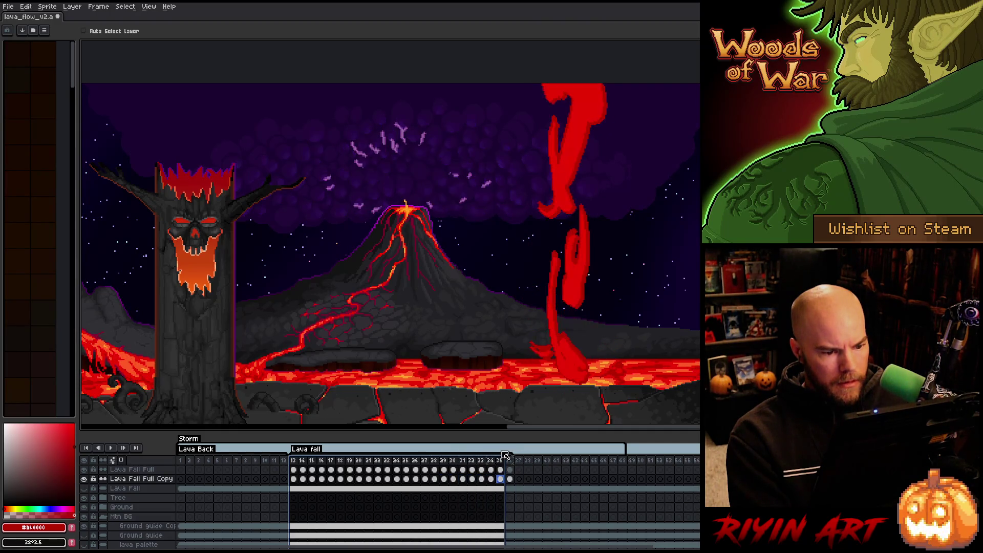
pyautogui.press('Return')
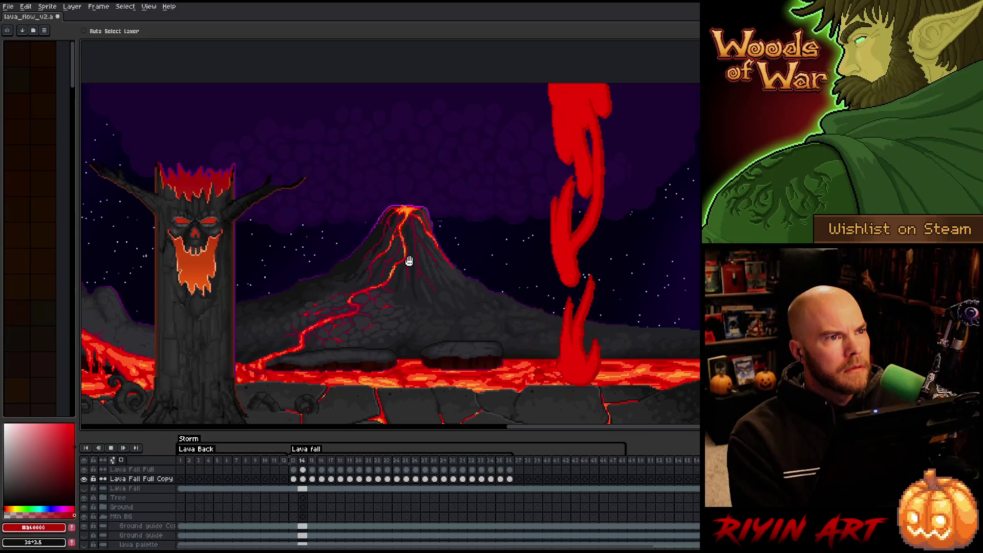
pyautogui.moveTo(494, 279); pyautogui.dragTo(399, 302)
# Stop playback at frame 13, add new empty Layer 60, and save the file
pyautogui.click(329, 471)
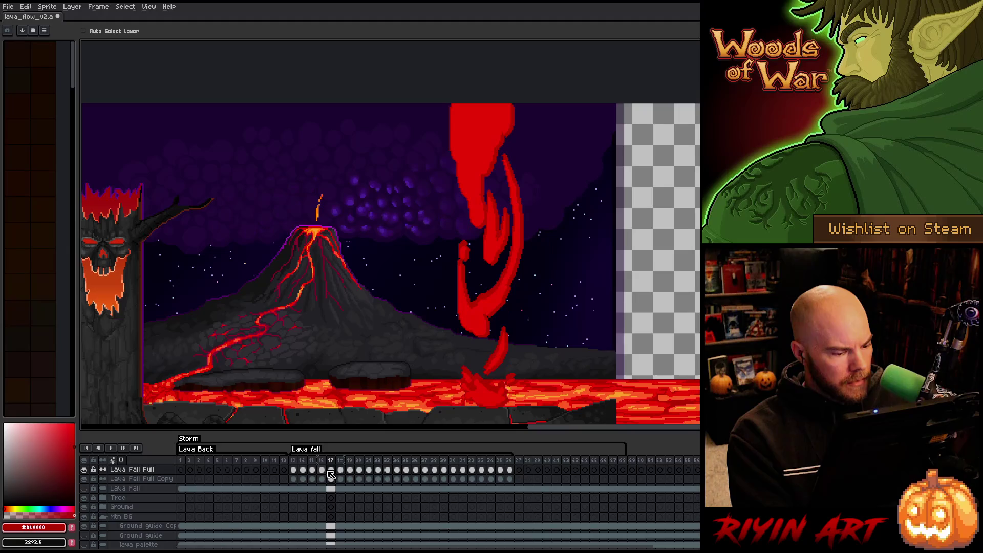
pyautogui.click(293, 470)
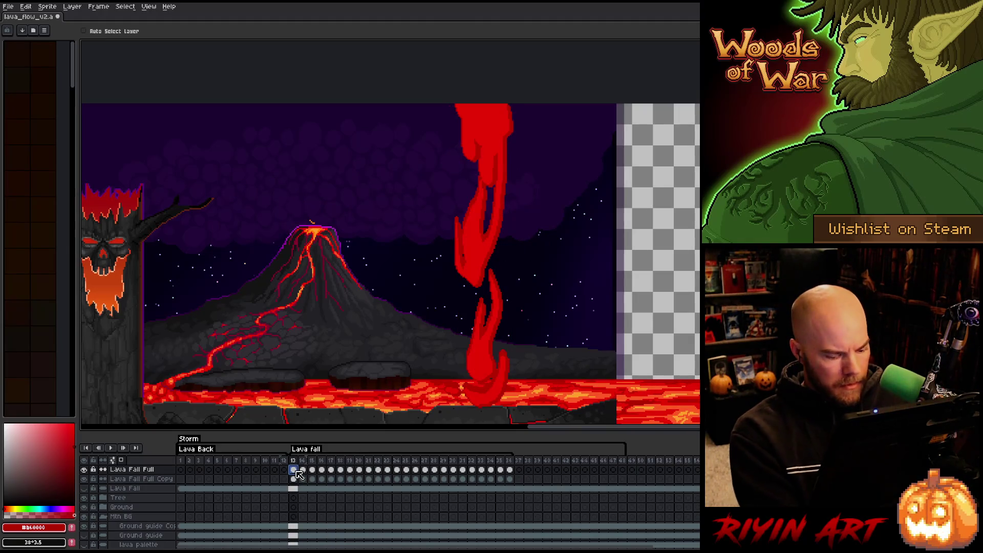
pyautogui.hotkey('shift', 'n')
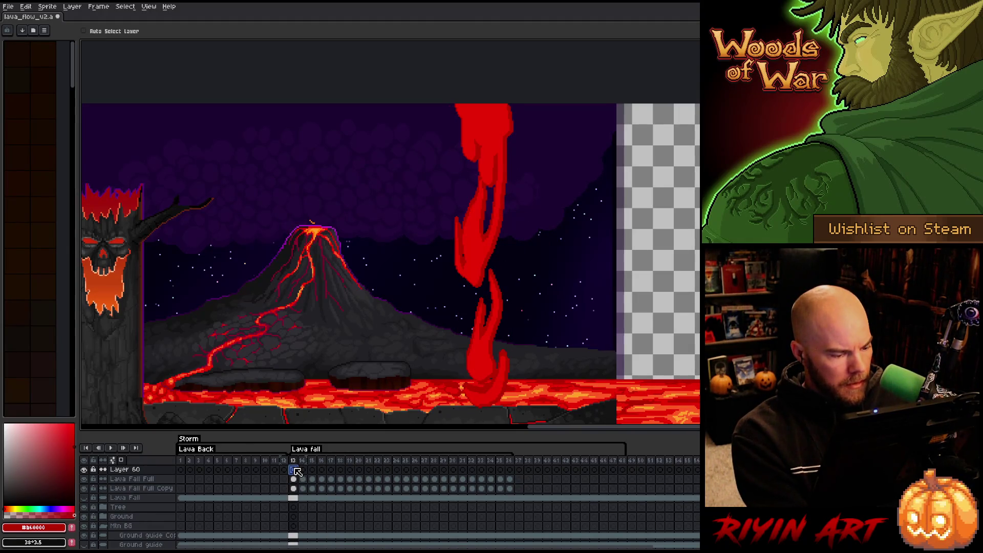
pyautogui.hotkey('ctrl', 's')
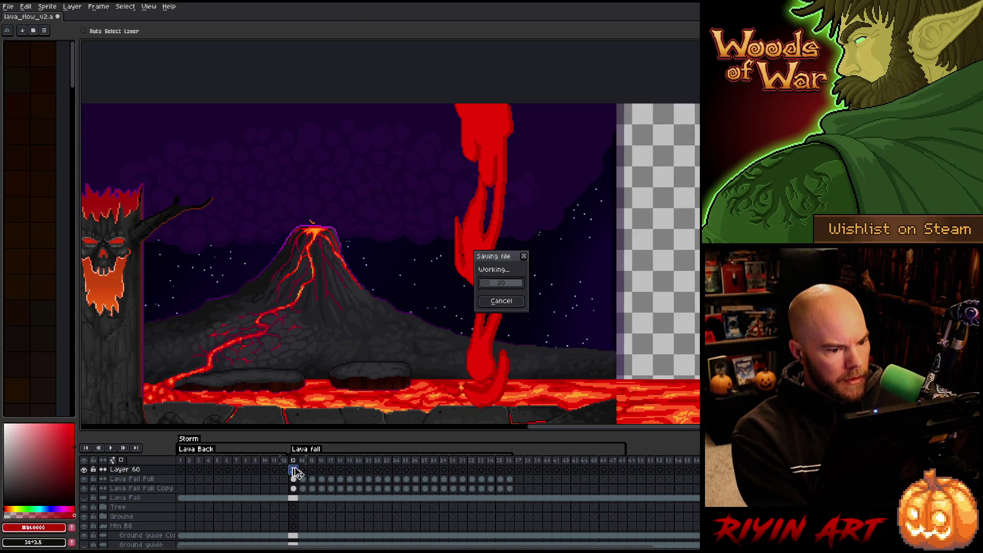
# Eyedrop orange #fe5a22 from the lava, select cels 13–36, and toggle Lava Fall Full's visibility
pyautogui.press('i')
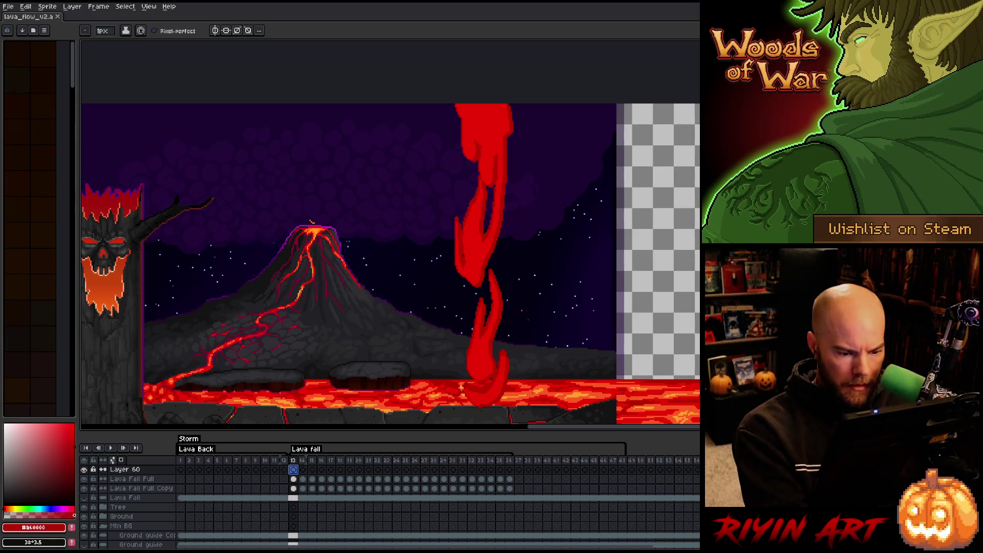
pyautogui.click(532, 390)
pyautogui.press('b')
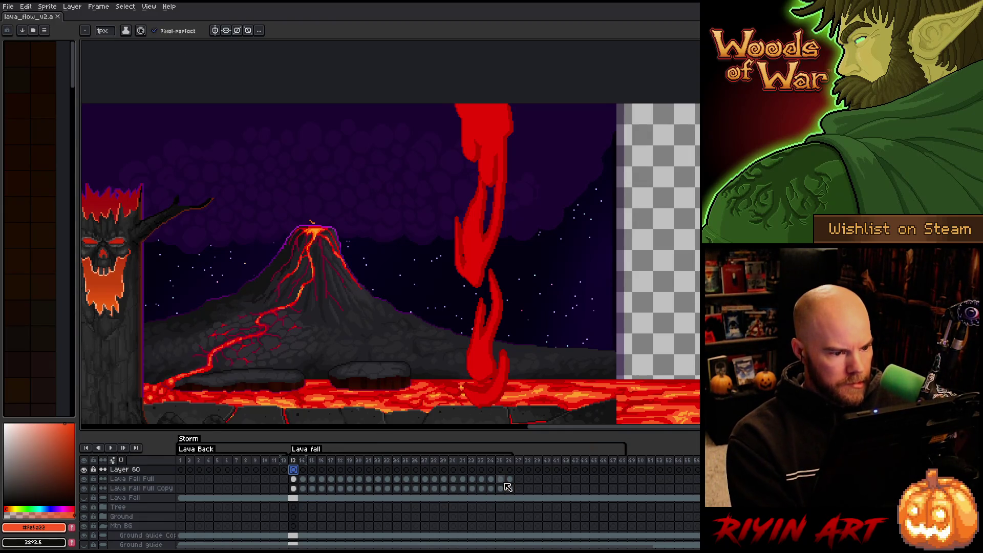
pyautogui.moveTo(514, 482)
pyautogui.mouseDown()
pyautogui.moveTo(297, 486)
pyautogui.moveTo(296, 472)
pyautogui.mouseUp()
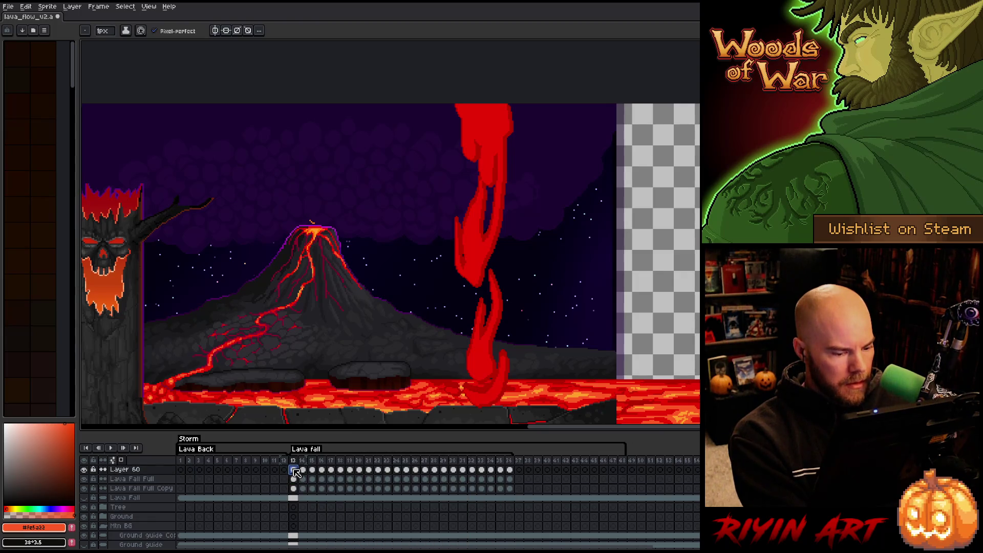
pyautogui.moveTo(513, 475); pyautogui.dragTo(296, 476)
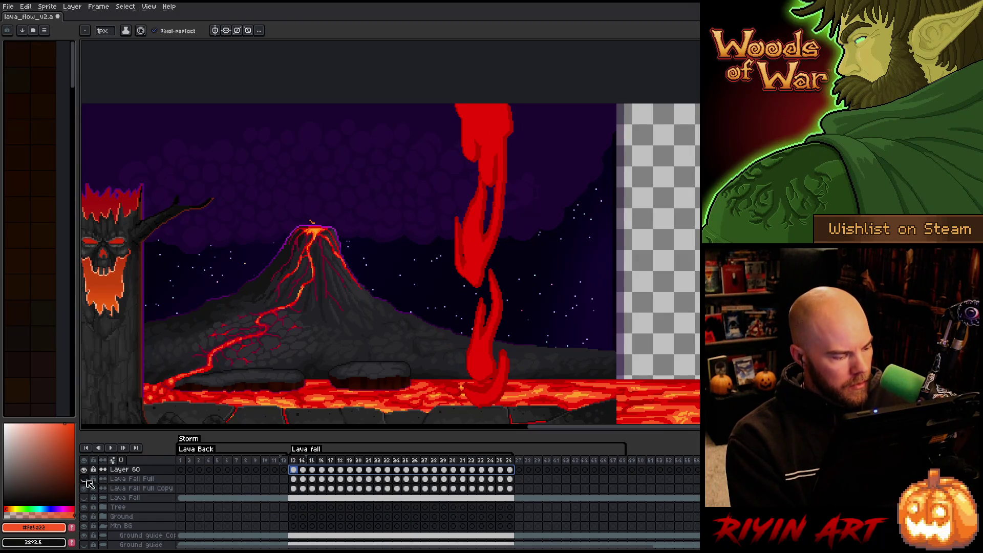
pyautogui.click(85, 480)
pyautogui.press('space')
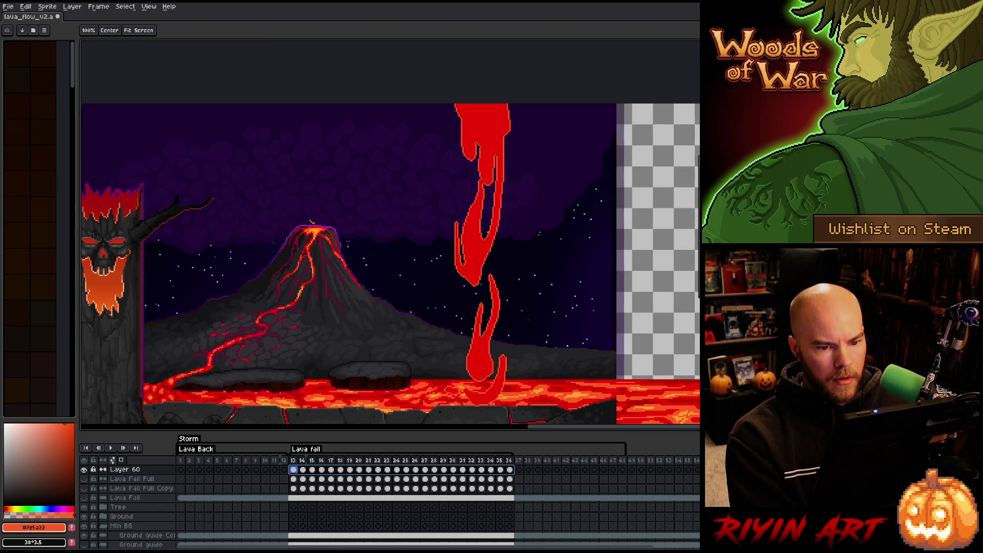
# Apply an orange #fe5a22 Outline to the lava fall
pyautogui.hotkey('shift', 'o')
pyautogui.moveTo(256, 139); pyautogui.dragTo(220, 109)
pyautogui.click(266, 126)
pyautogui.click(267, 127)
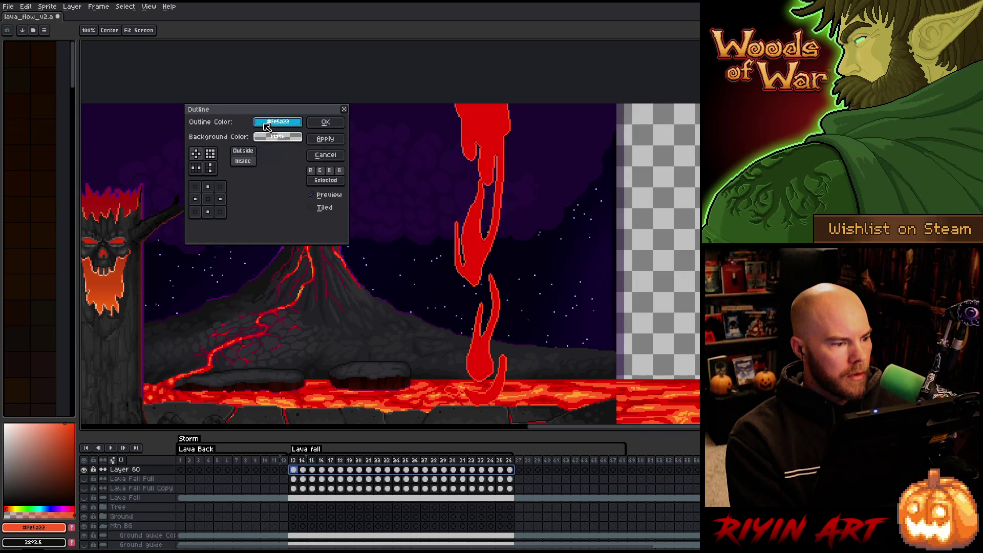
pyautogui.click(267, 126)
pyautogui.click(171, 157)
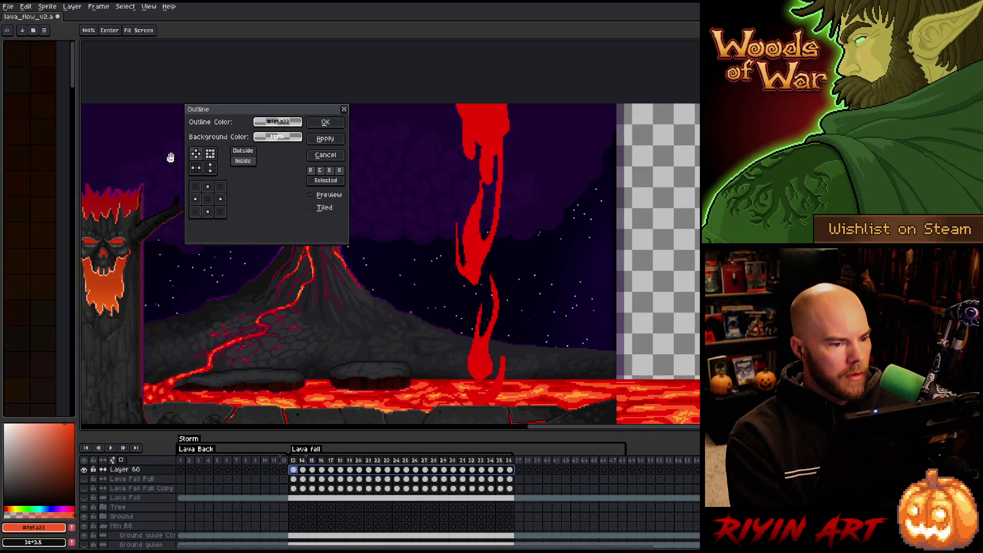
pyautogui.click(326, 123)
# Run two Outline passes with a fully transparent colour to thin the lava fall
pyautogui.hotkey('shift', 'o')
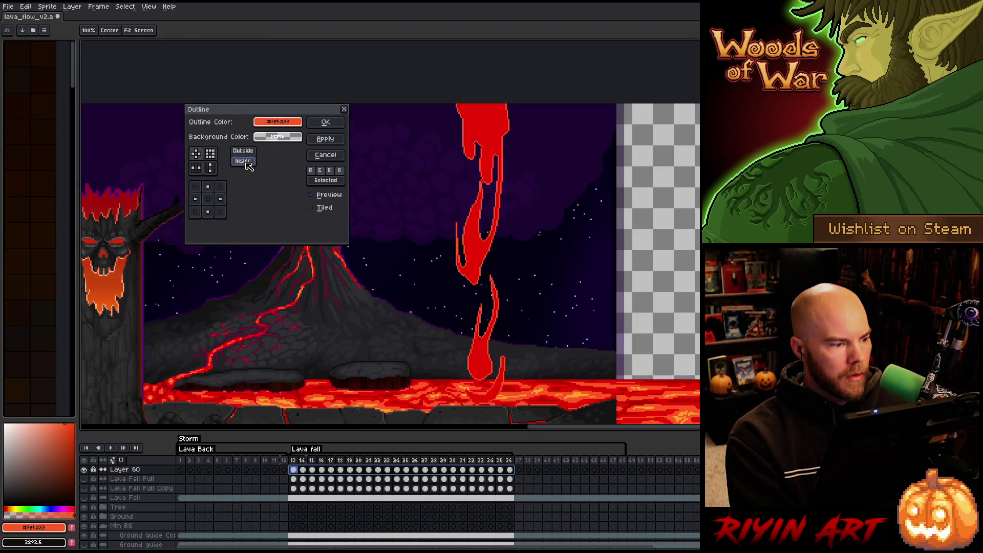
pyautogui.click(290, 136)
pyautogui.click(303, 191)
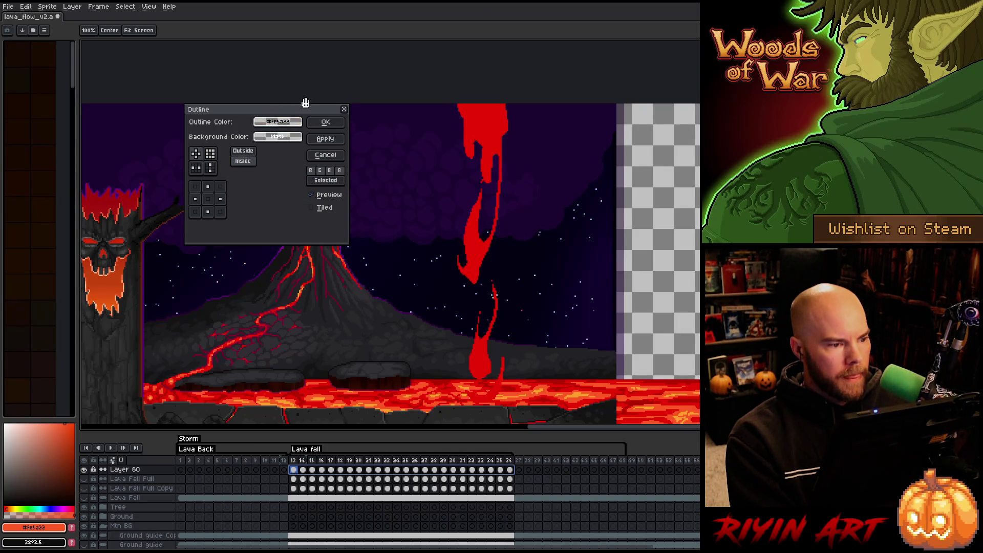
pyautogui.click(336, 126)
pyautogui.hotkey('shift', 'o')
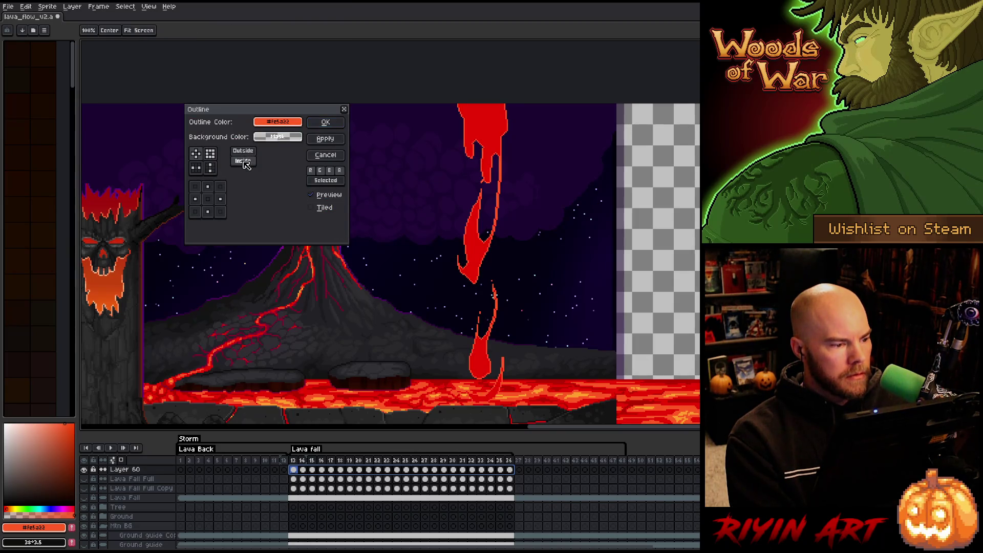
pyautogui.click(279, 122)
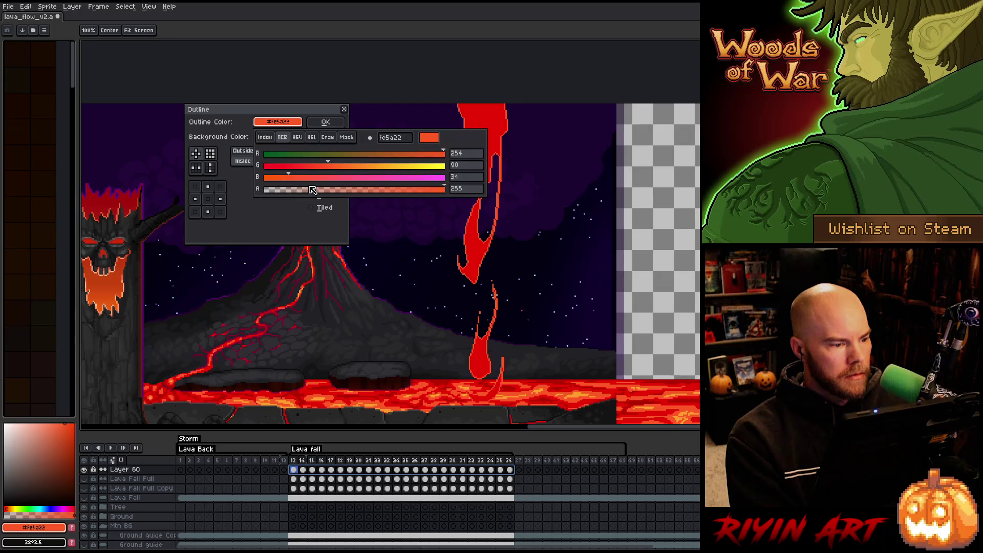
pyautogui.click(307, 191)
pyautogui.click(330, 123)
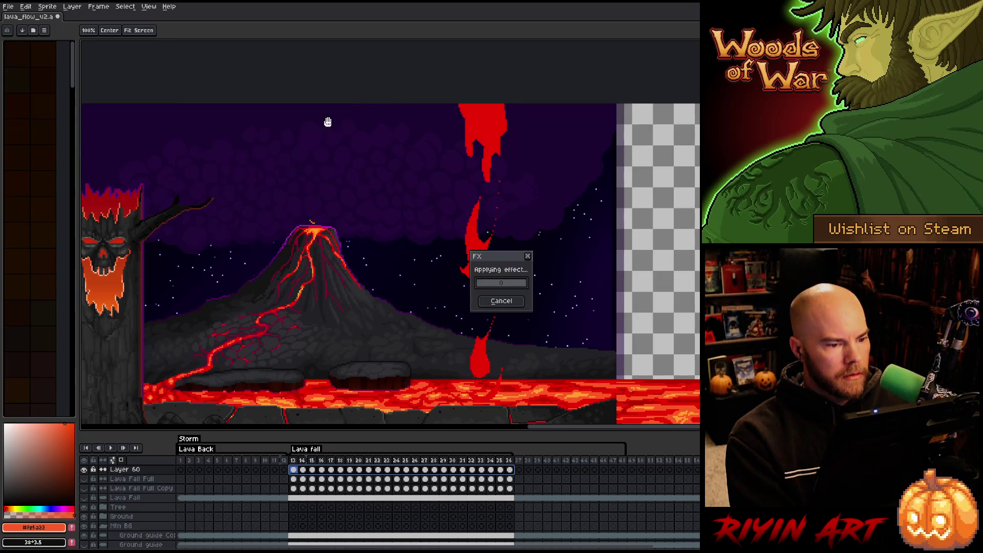
# Run two more transparent Outline passes, then bring up Replace Color
pyautogui.hotkey('shift', 'o')
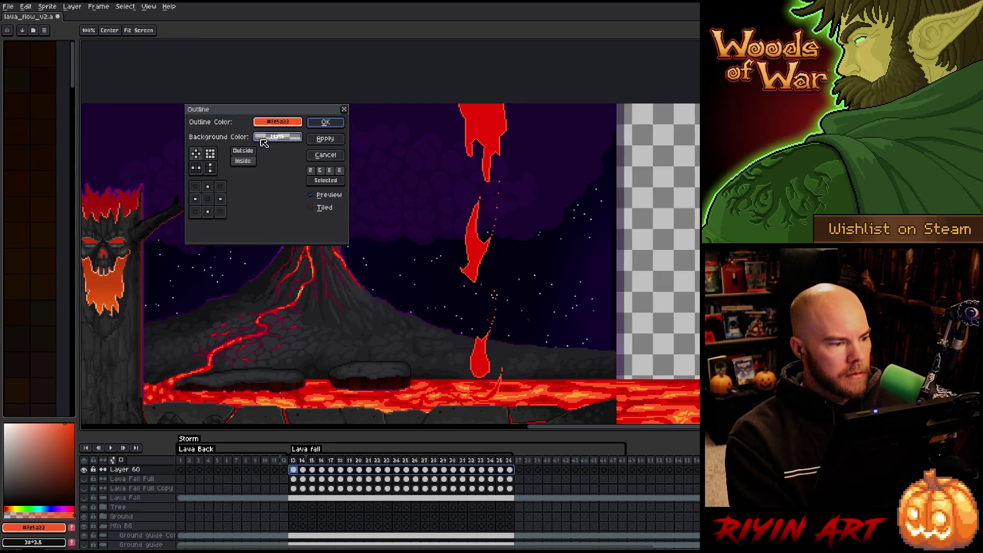
pyautogui.click(267, 123)
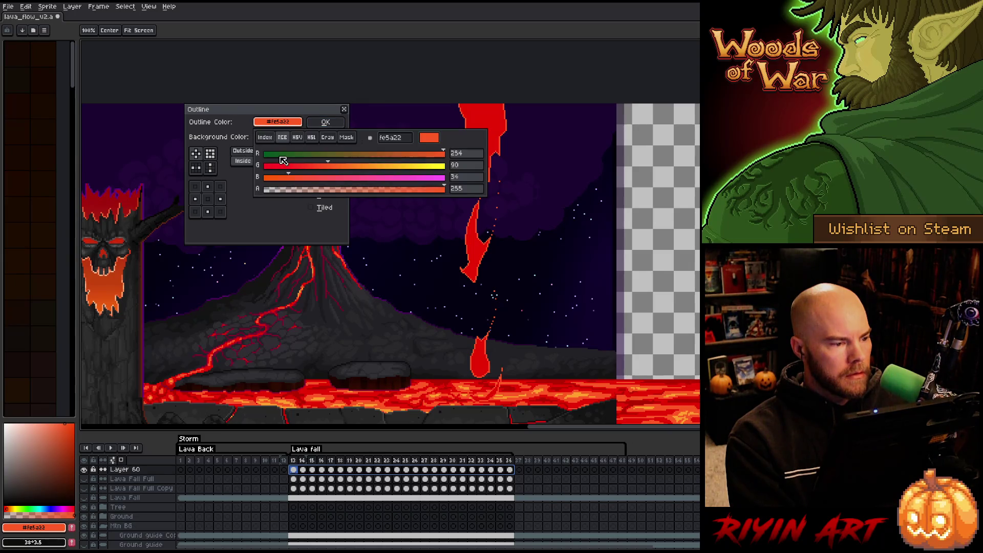
pyautogui.click(292, 195)
pyautogui.click(276, 113)
pyautogui.click(336, 121)
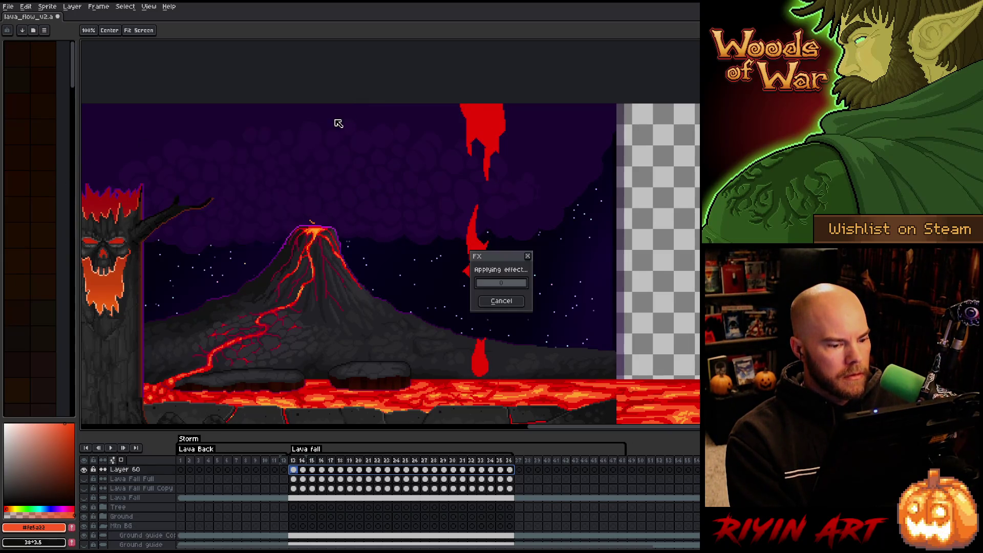
pyautogui.hotkey('shift', 'o')
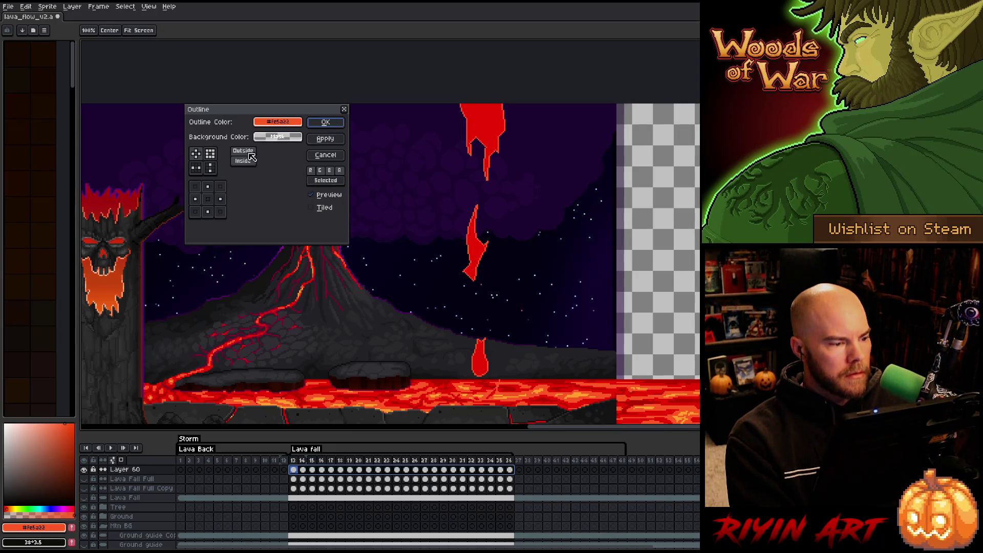
pyautogui.click(271, 127)
pyautogui.click(294, 190)
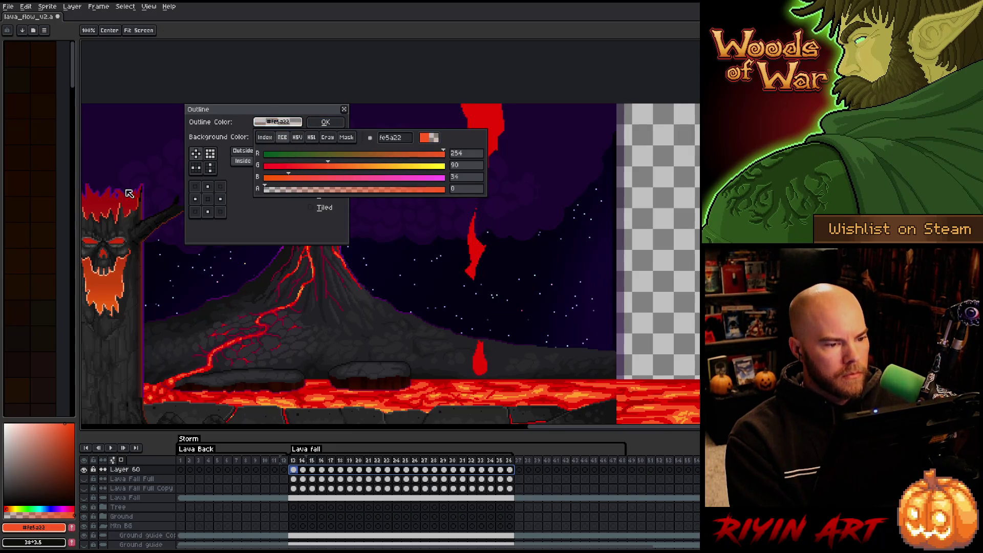
pyautogui.click(335, 125)
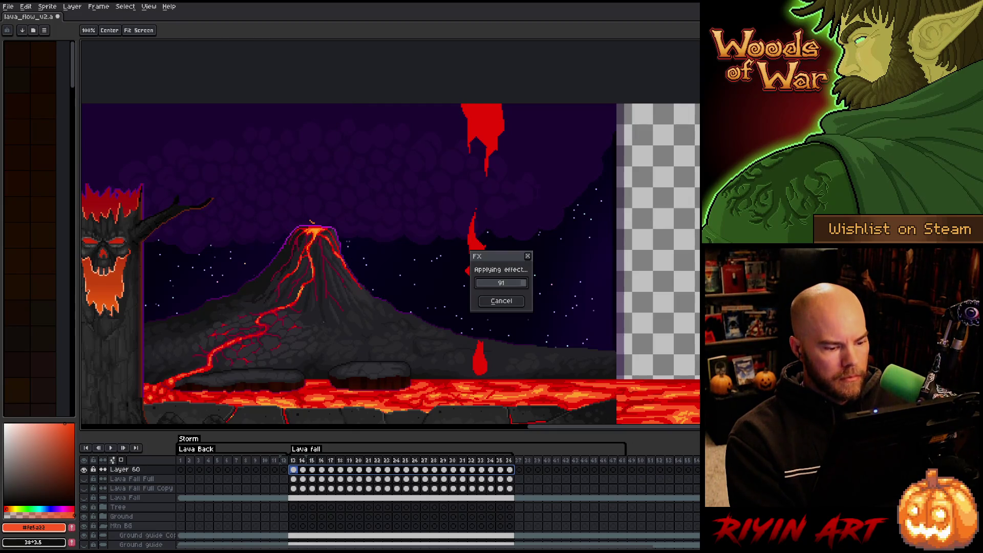
pyautogui.hotkey('shift', 'r')
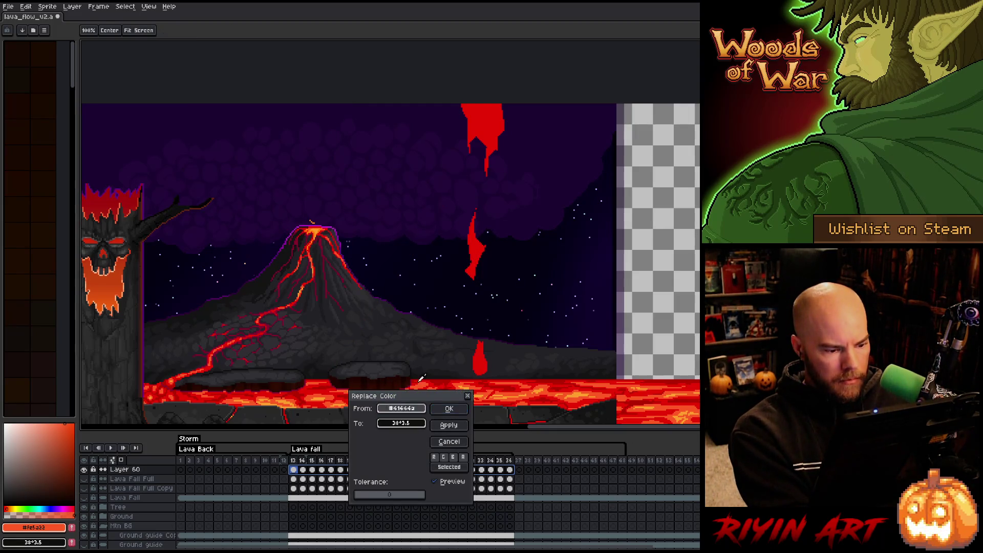
# Replace red #cb0404 with orange #fe5a22 and toggle the two lava-fall layers' visibility
pyautogui.click(480, 245)
pyautogui.rightClick(548, 390)
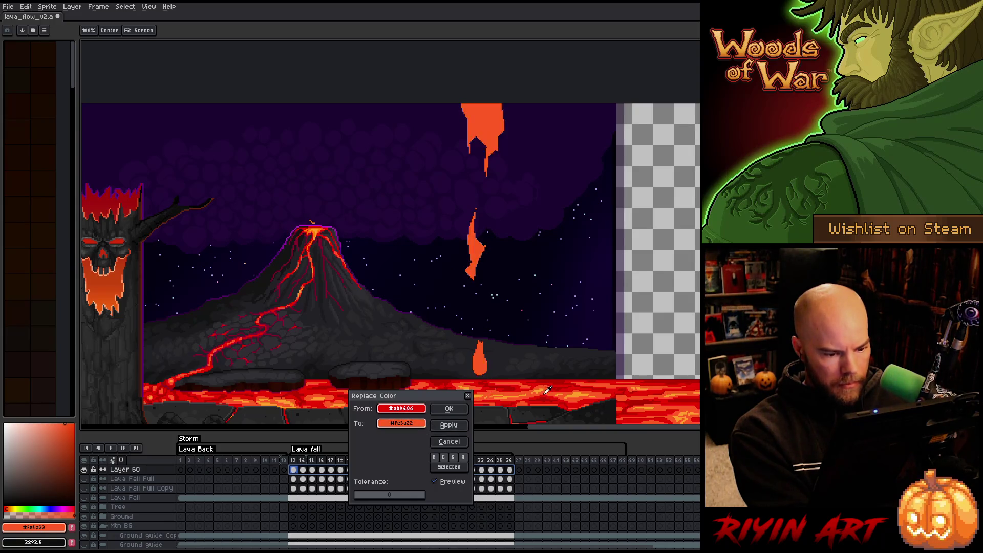
pyautogui.click(458, 408)
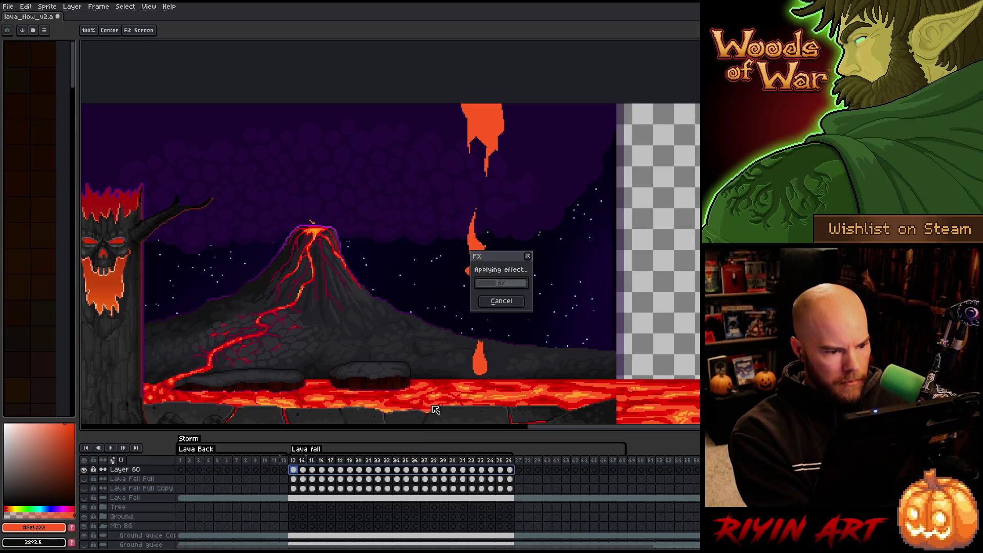
pyautogui.click(88, 480)
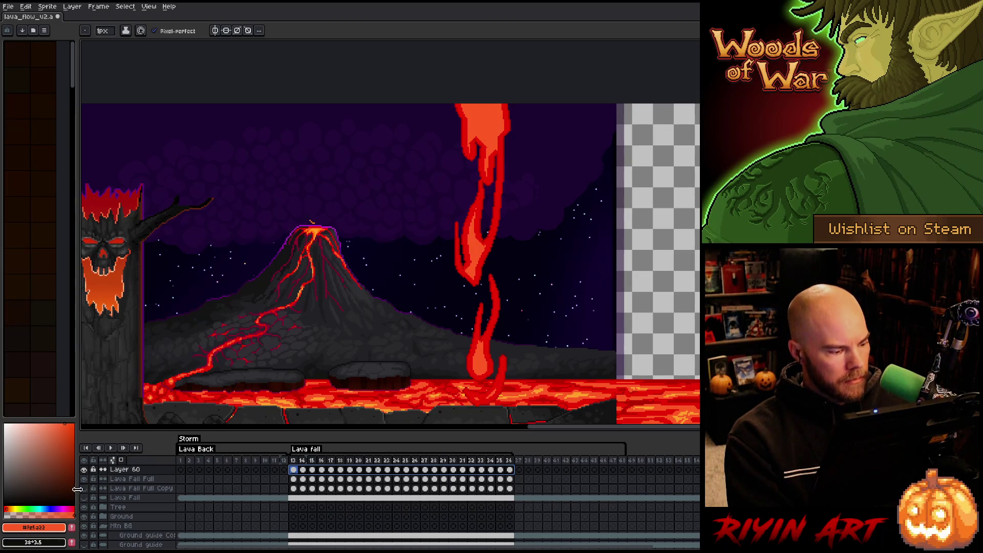
pyautogui.click(85, 489)
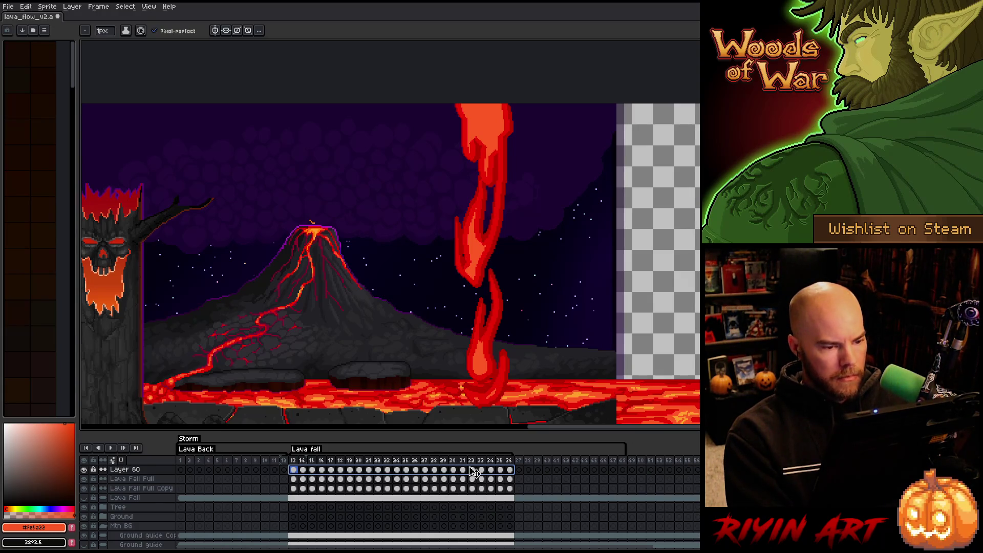
# Preview the animation, then select frames 13–36 and bring up the Outline settings
pyautogui.press('Return')
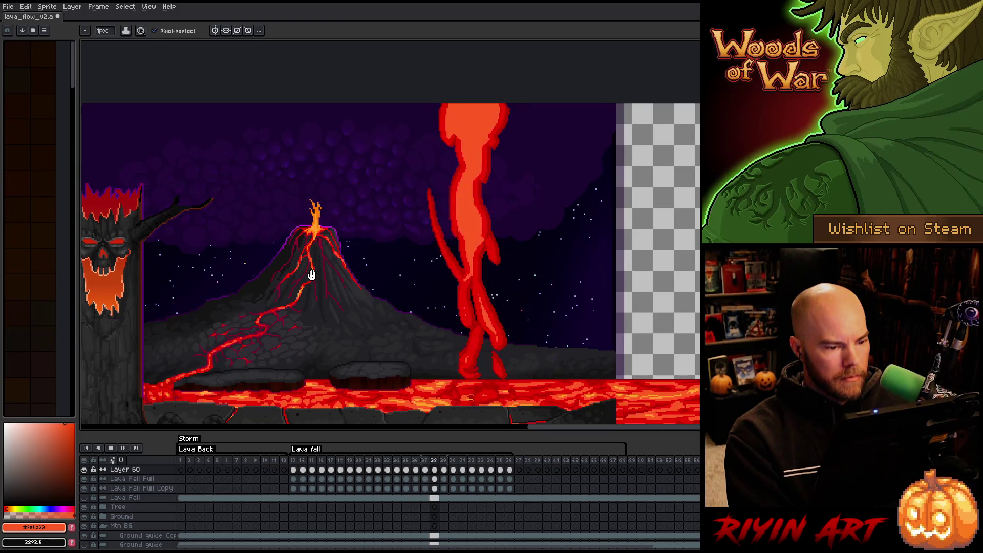
pyautogui.press('Return')
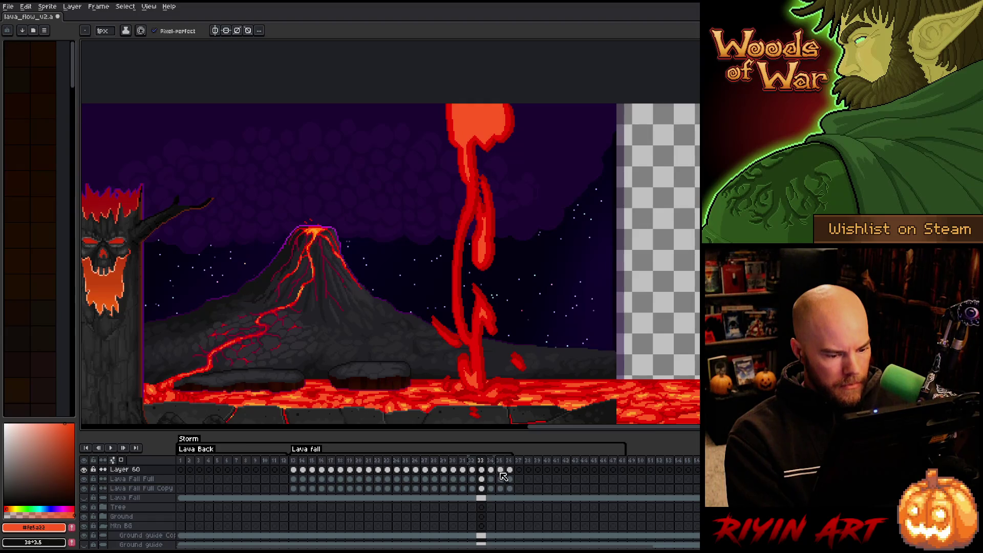
pyautogui.moveTo(510, 474); pyautogui.dragTo(301, 474)
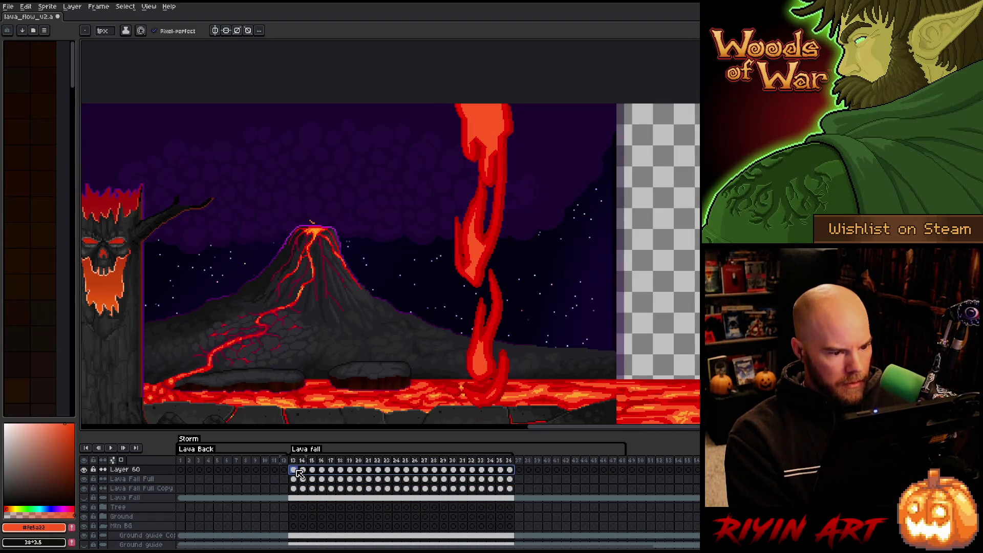
pyautogui.hotkey('shift', 'o')
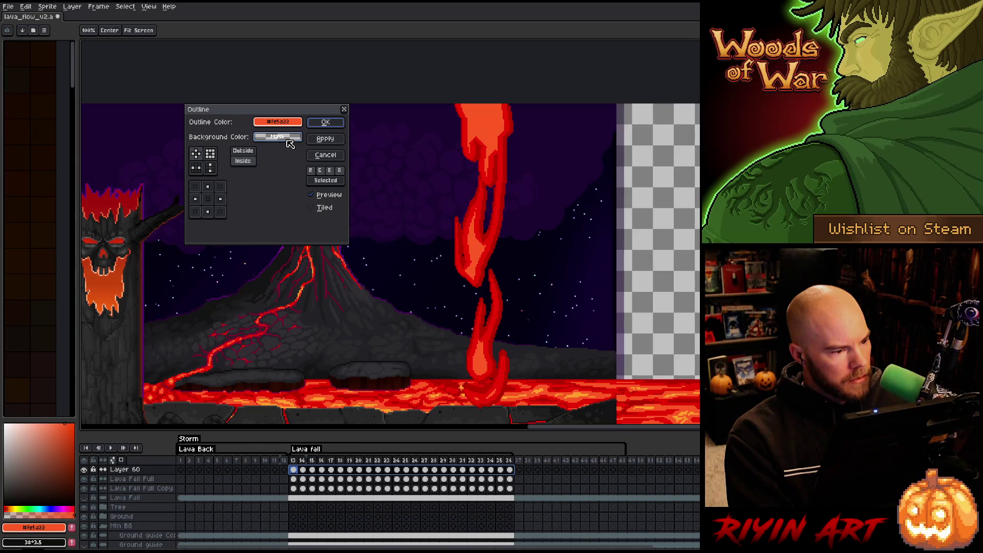
# Apply an Outline with alpha 0 colour to Layer 60
pyautogui.click(284, 123)
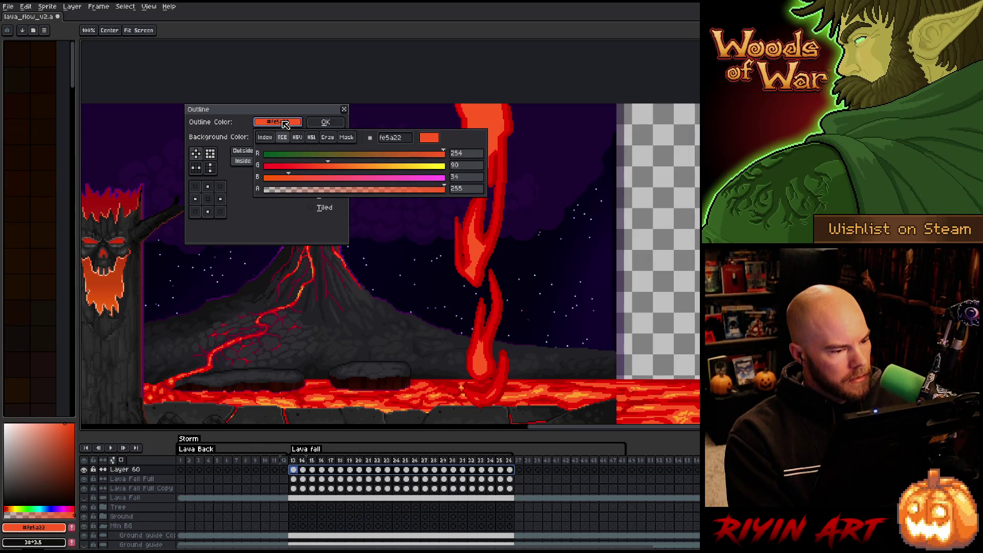
pyautogui.moveTo(298, 190); pyautogui.dragTo(161, 190)
pyautogui.click(177, 166)
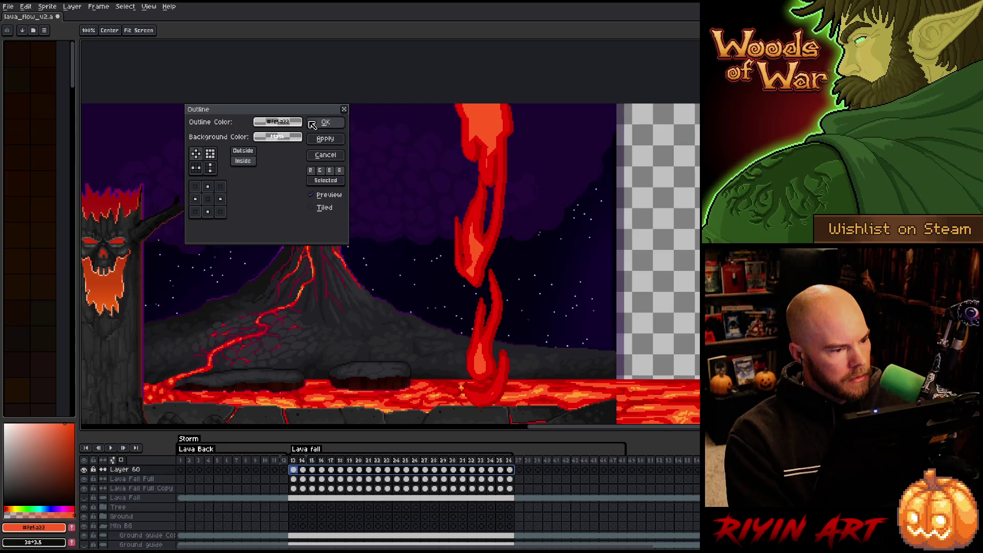
pyautogui.click(324, 123)
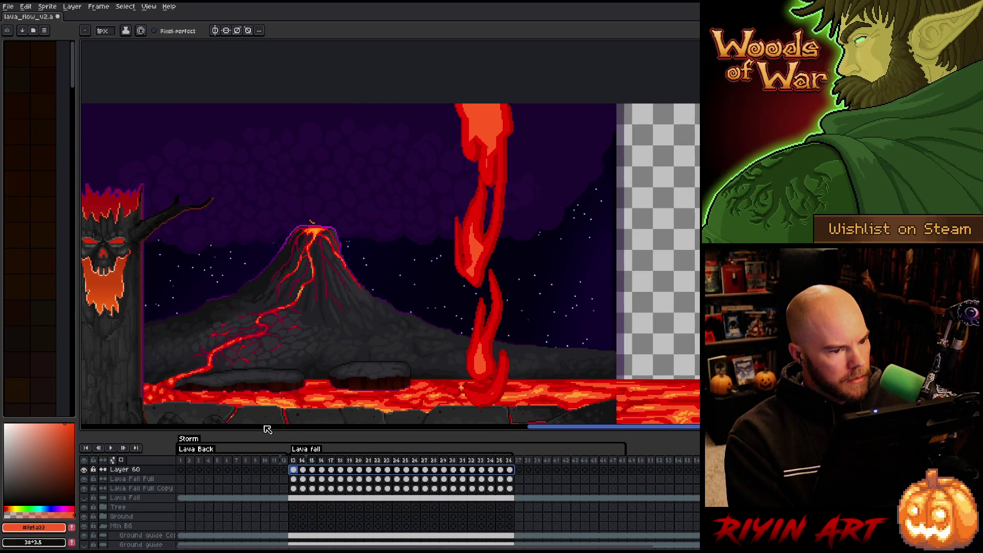
# Apply the same transparent Outline to Lava Fall Full, then select its cels 13–36 for another Outline
pyautogui.click(88, 490)
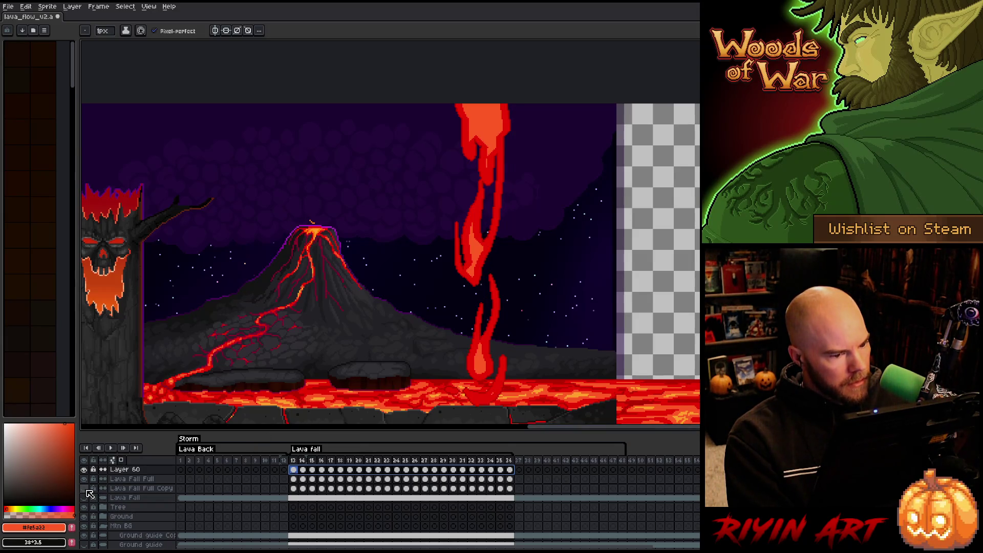
pyautogui.click(139, 479)
pyautogui.hotkey('shift', 'o')
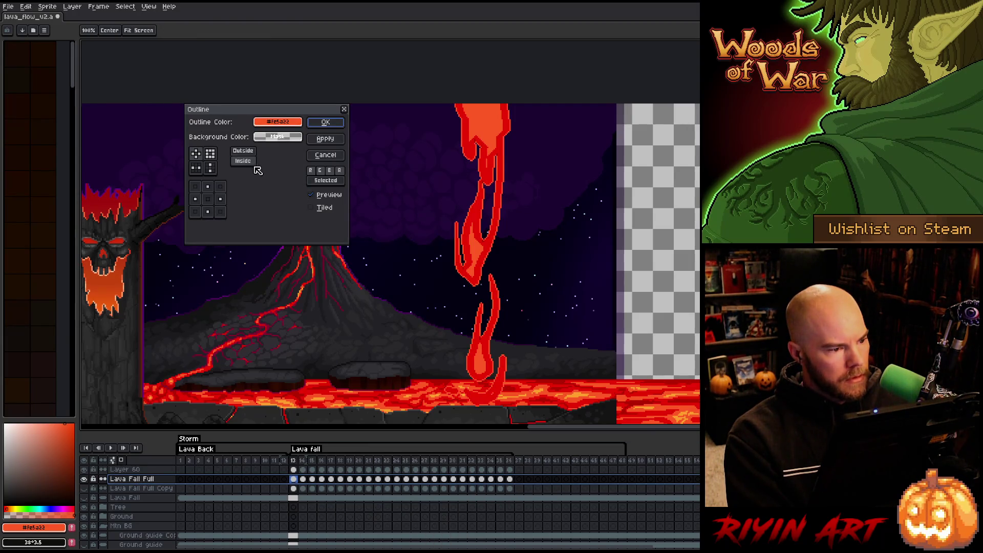
pyautogui.click(271, 122)
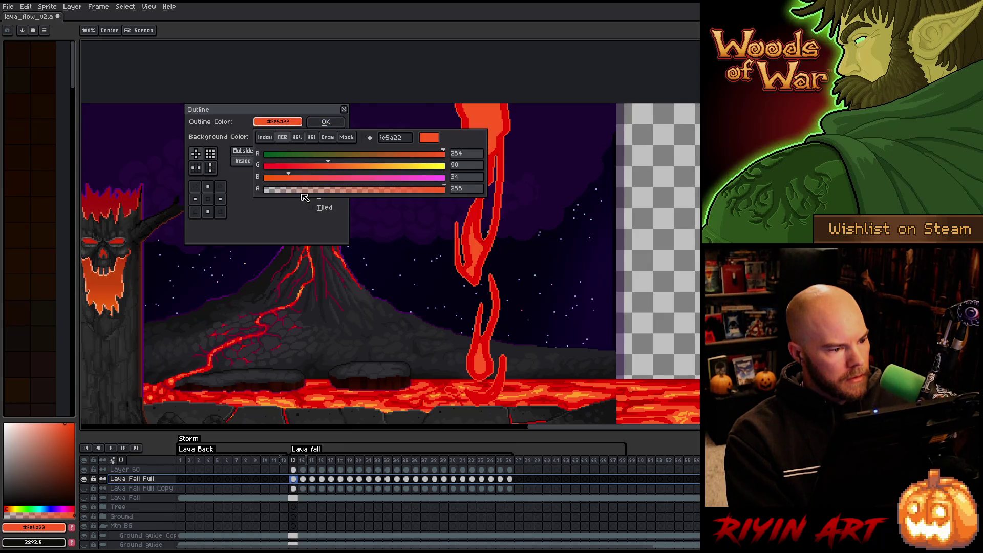
pyautogui.moveTo(303, 198); pyautogui.dragTo(258, 198)
pyautogui.click(322, 123)
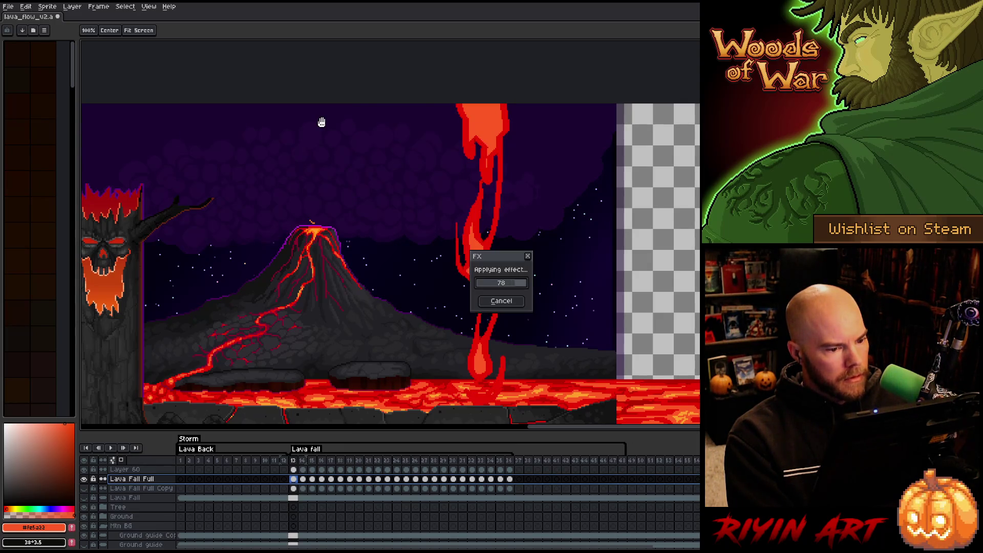
pyautogui.moveTo(510, 479); pyautogui.dragTo(297, 484)
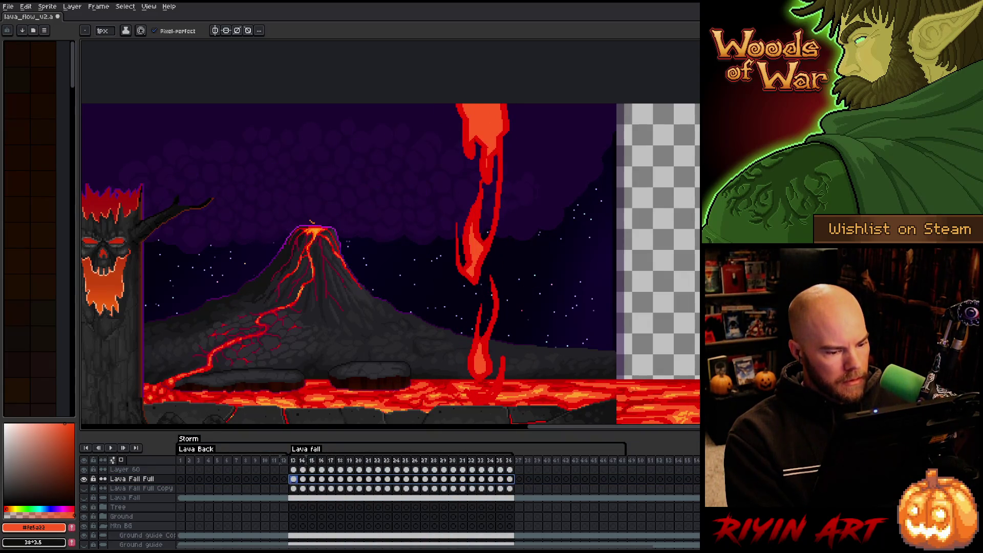
pyautogui.hotkey('shift', 'o')
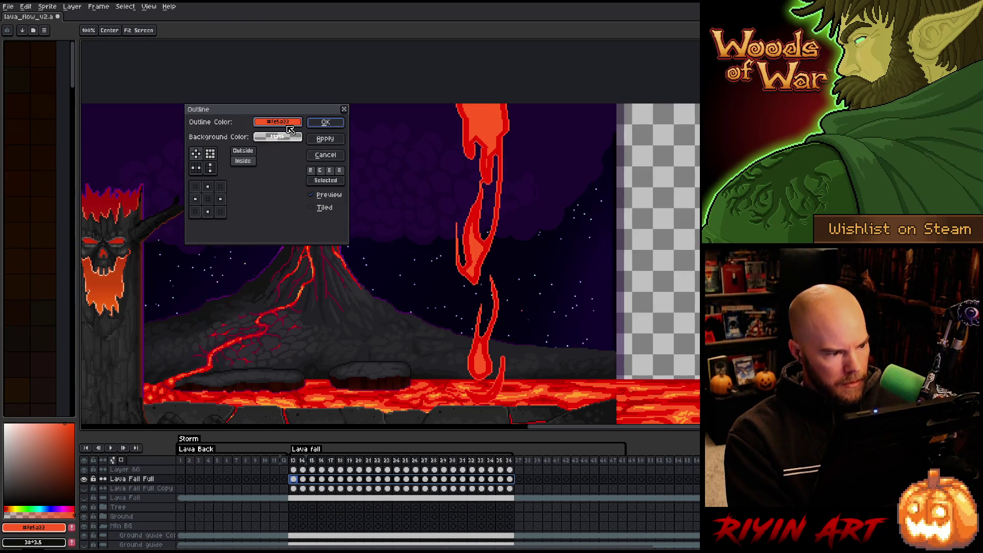
# Apply a dark-red #b60000 Outside outline to Lava Fall Full with the left matrix cell changed
pyautogui.click(565, 381)
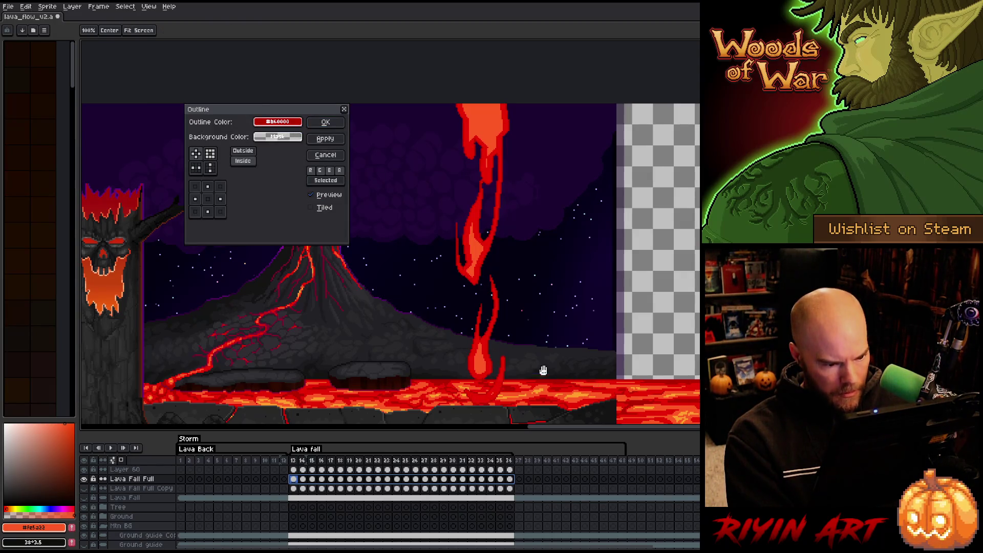
pyautogui.click(250, 154)
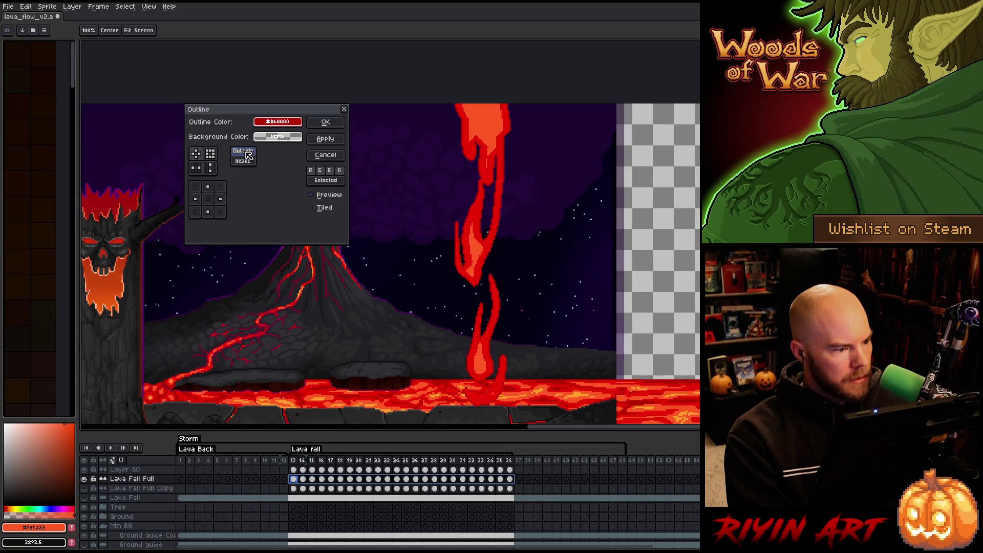
pyautogui.click(196, 200)
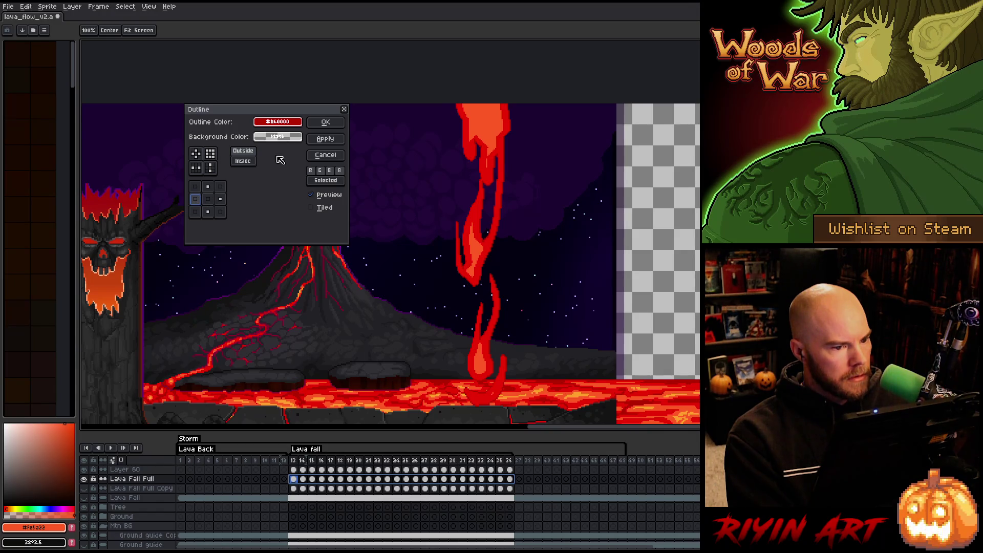
pyautogui.click(325, 124)
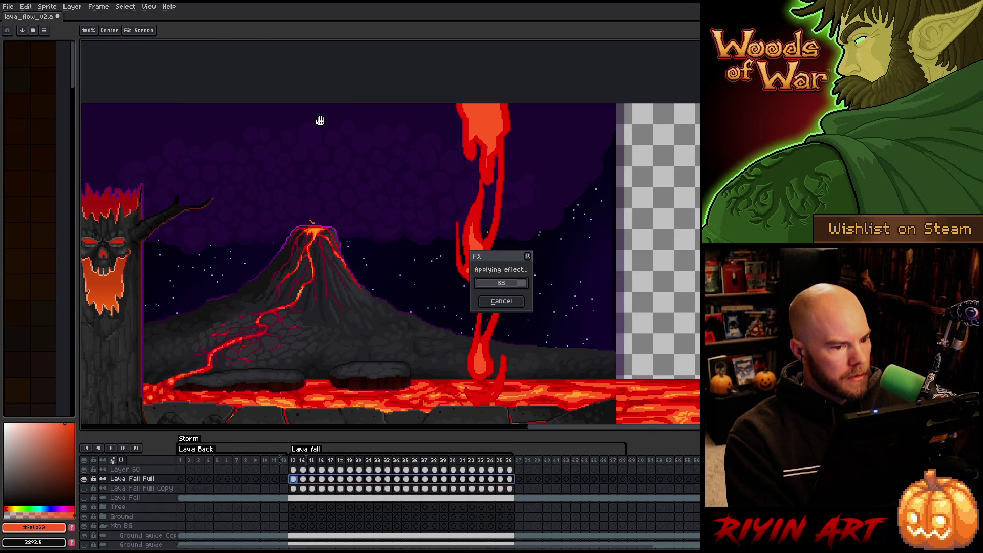
# Add a second #b60000 outline without top but with bottom and bottom-right, then play the animation
pyautogui.hotkey('shift', 'o')
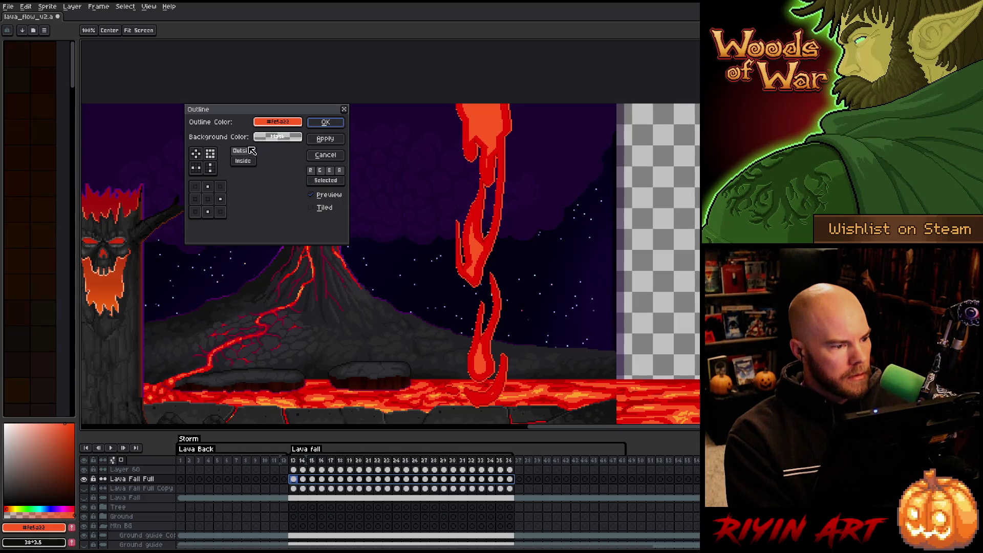
pyautogui.click(456, 280)
pyautogui.click(562, 378)
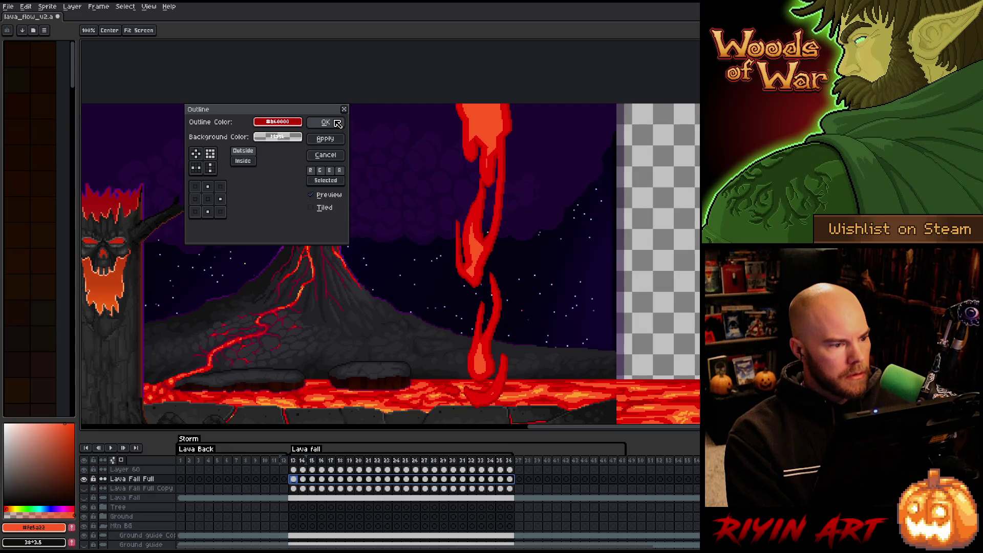
pyautogui.click(207, 186)
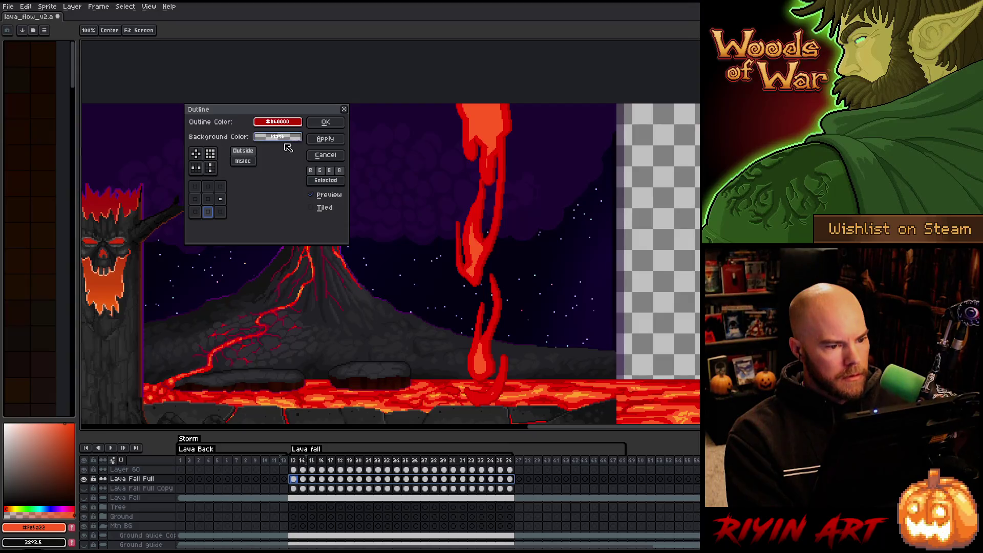
pyautogui.click(208, 211)
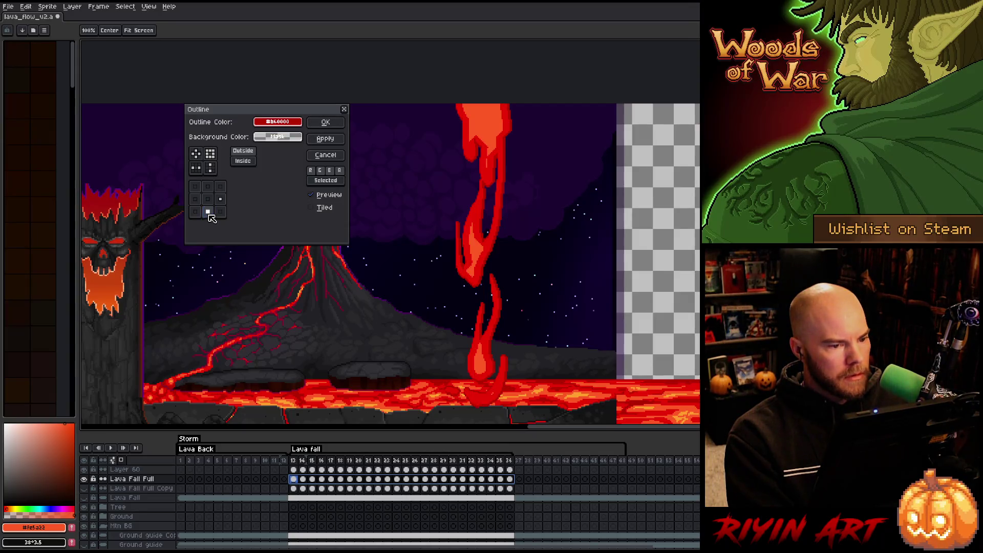
pyautogui.click(221, 212)
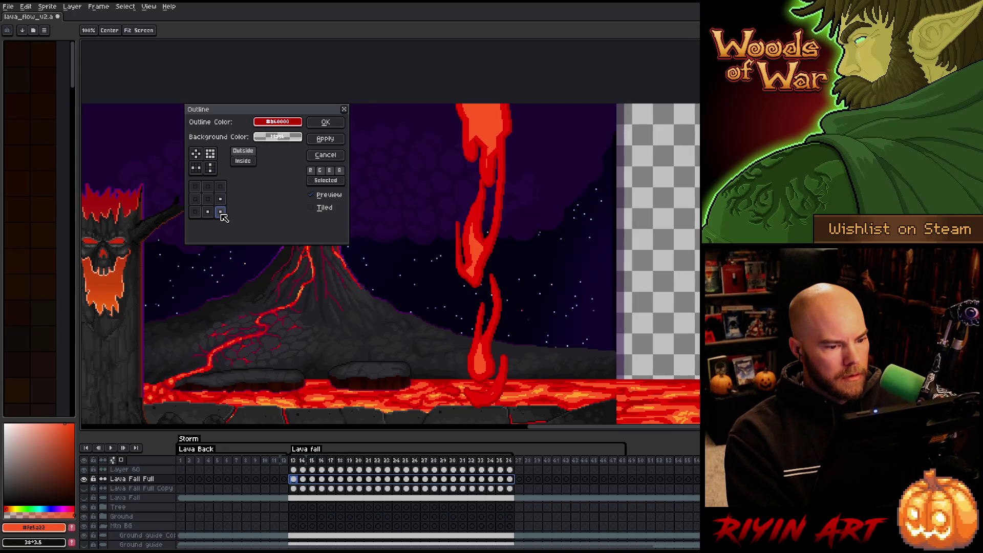
pyautogui.click(326, 121)
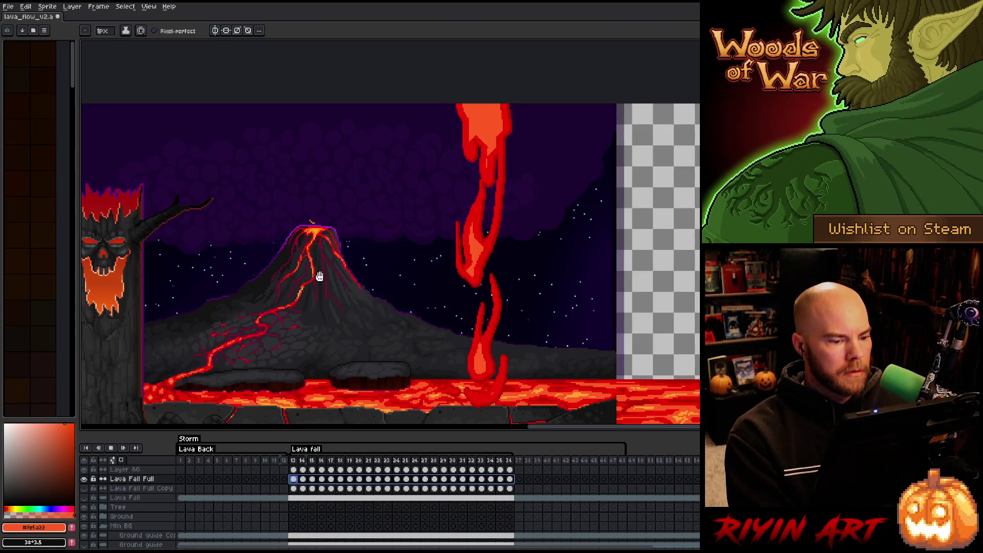
pyautogui.press('Return')
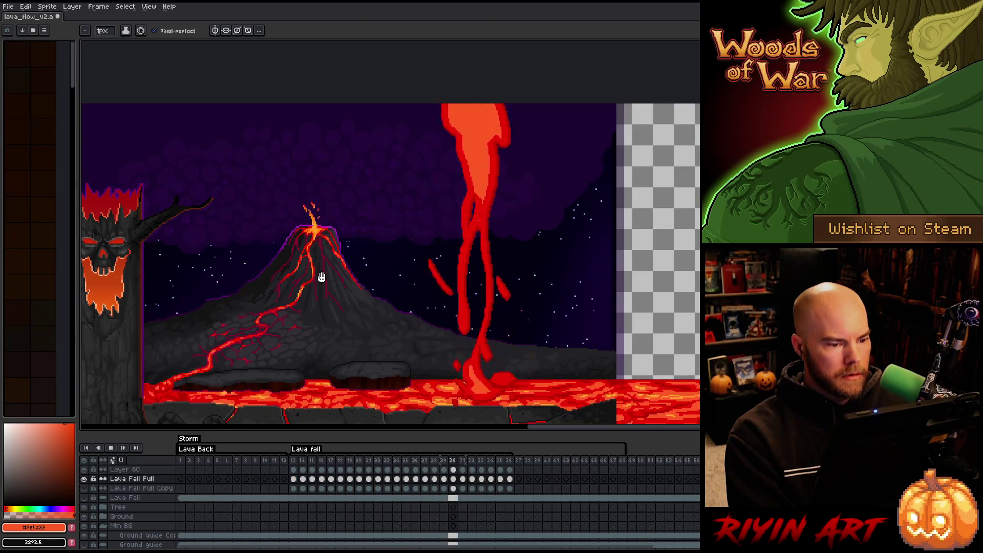
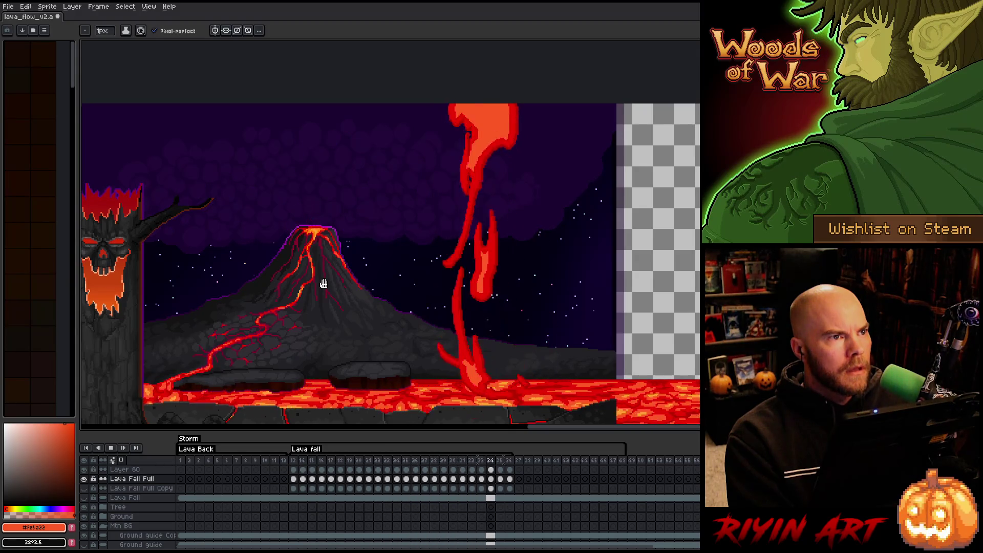
# Stop playback on frame 13 of Layer 60 and set the brush size to 2px
pyautogui.click(293, 470)
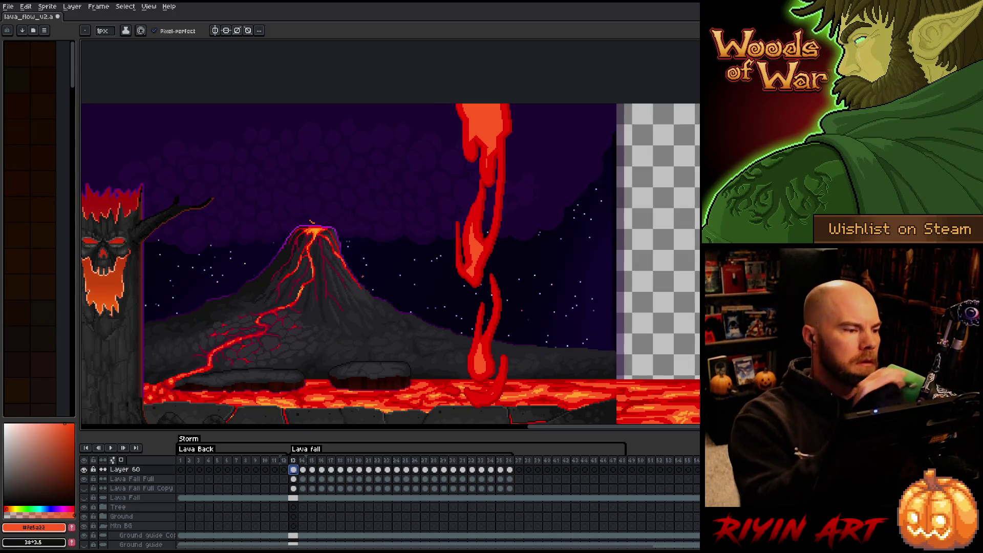
pyautogui.click(103, 31)
pyautogui.click(105, 45)
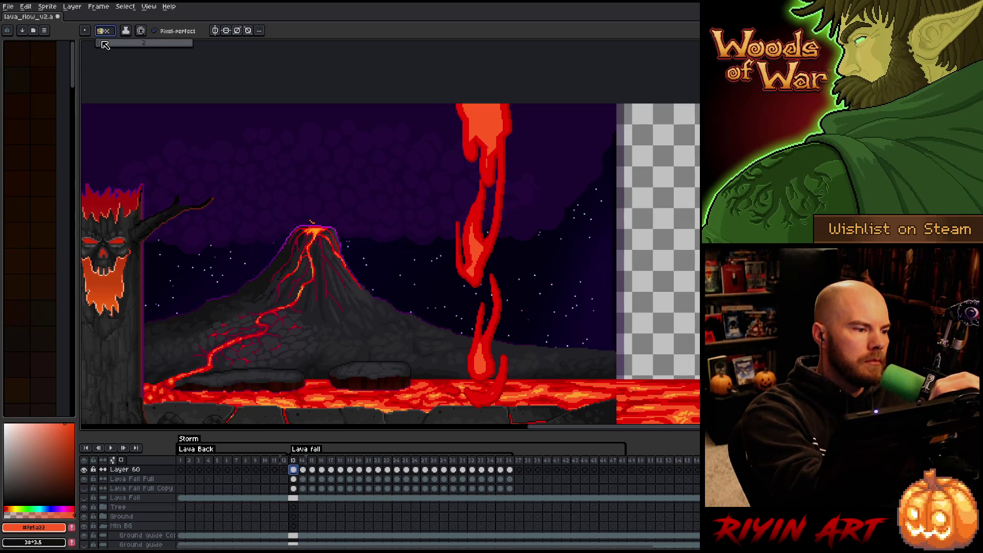
pyautogui.click(108, 45)
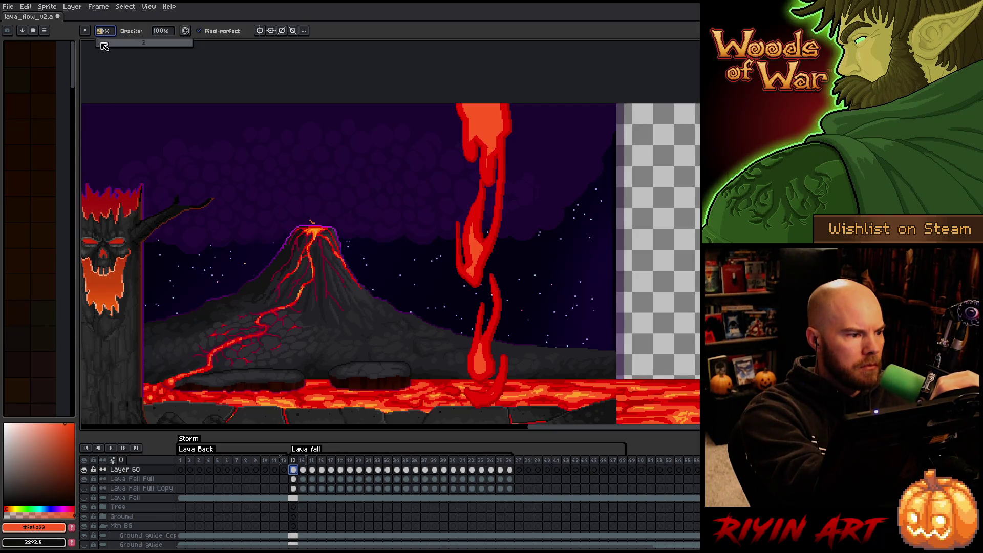
# Look over the saved brush presets without picking one, then switch to the eraser
pyautogui.click(89, 33)
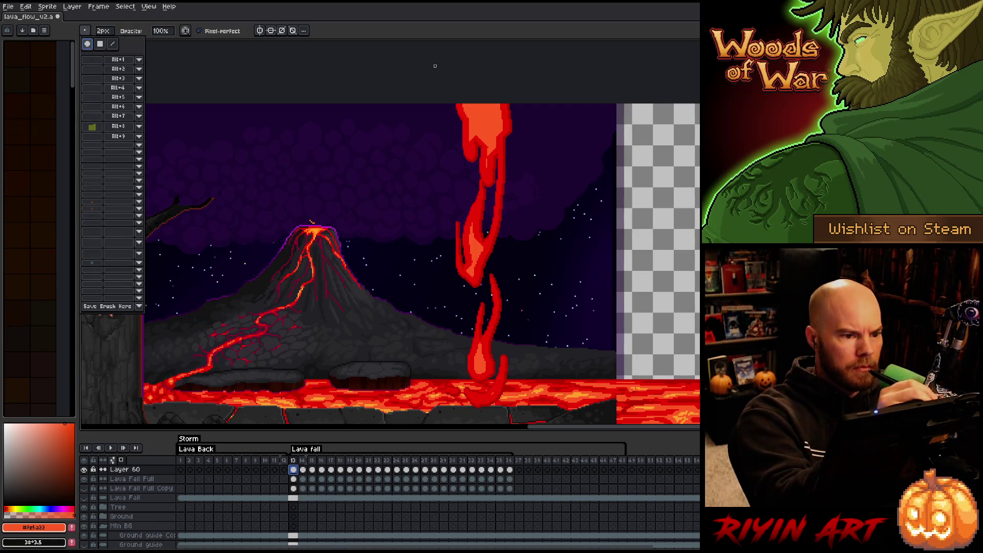
pyautogui.click(392, 55)
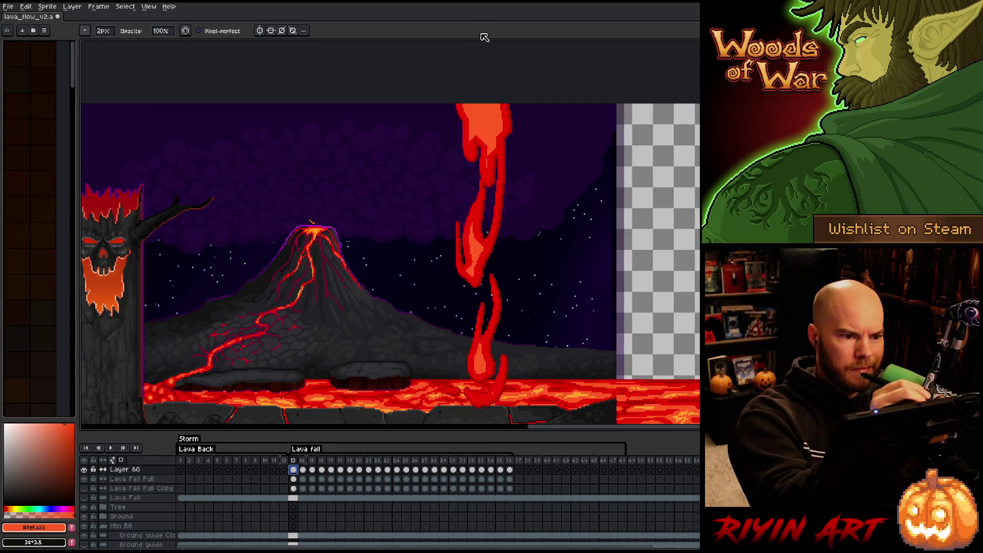
pyautogui.press('e')
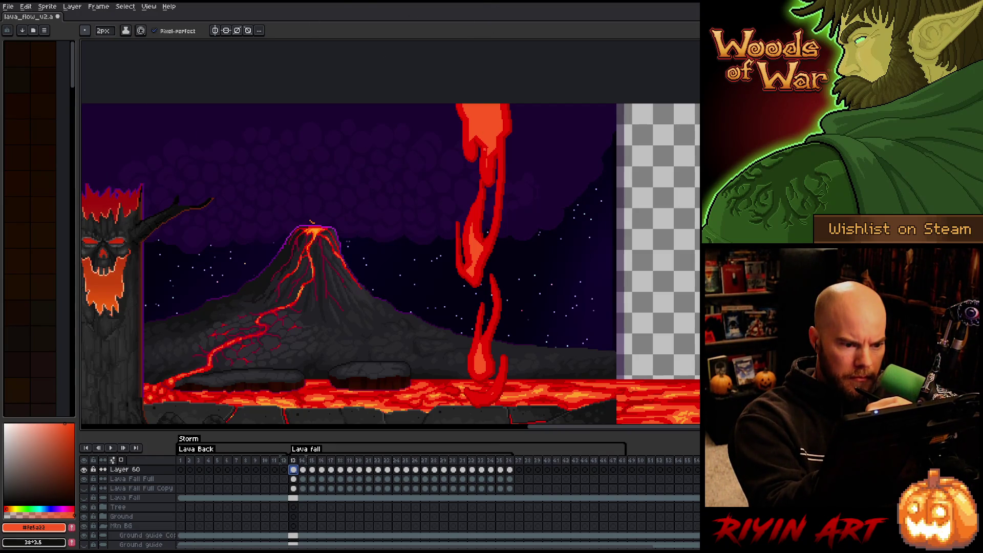
# Review frame 13's lava fall, alternating pencil and eraser, then advance to frame 14
pyautogui.press('b')
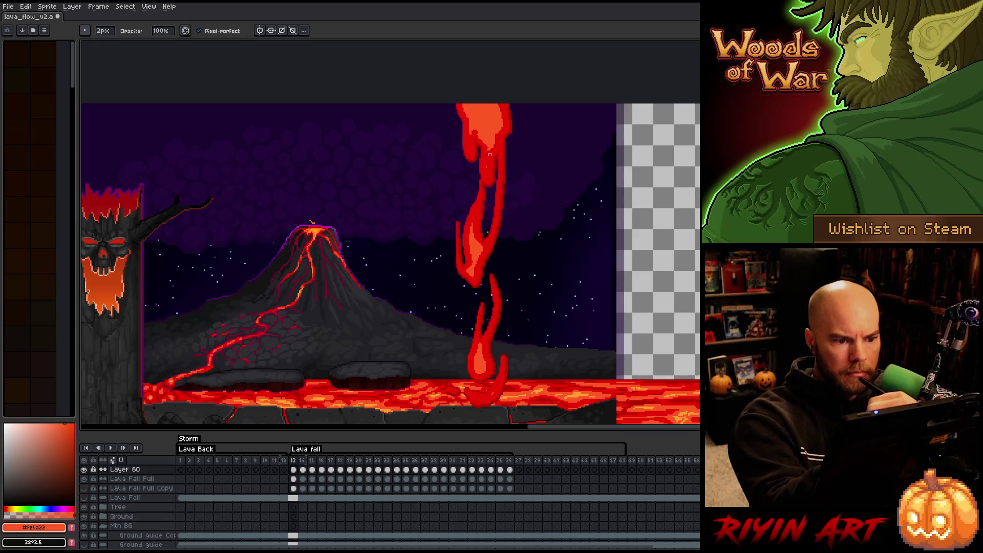
pyautogui.press('e')
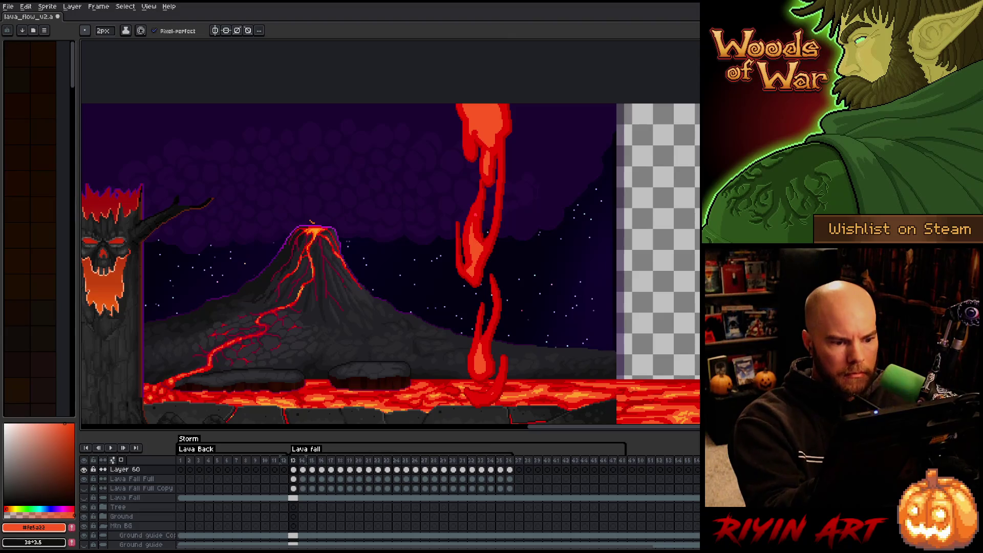
pyautogui.press('b')
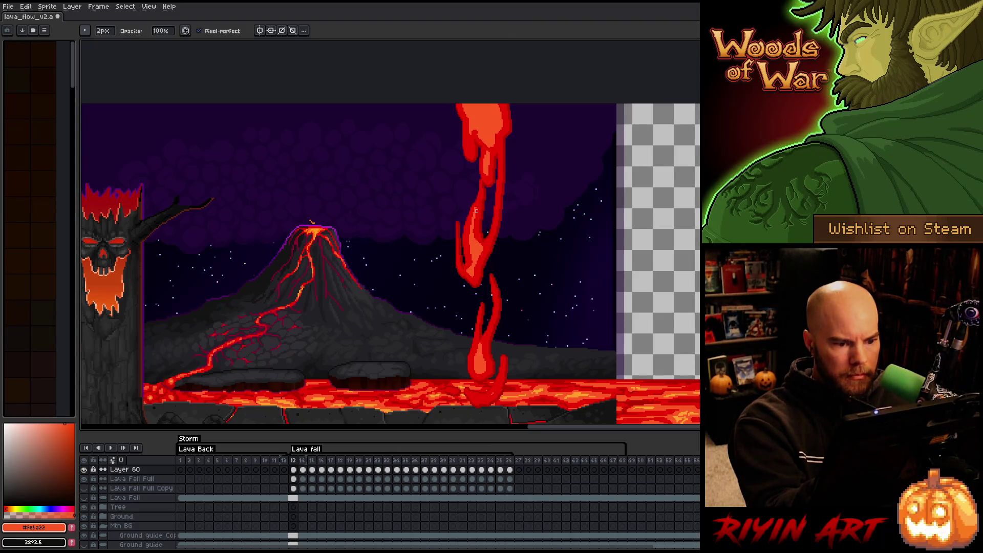
pyautogui.press('e')
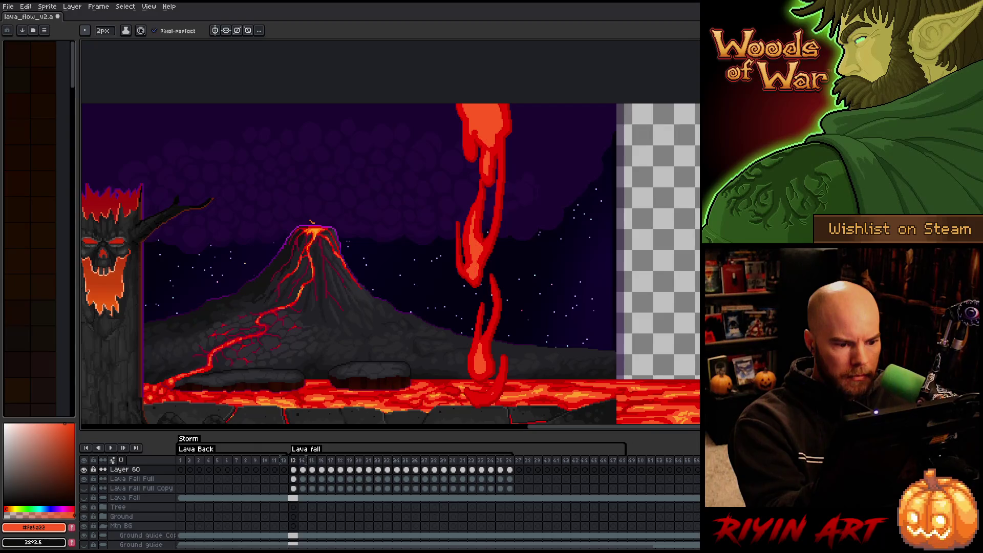
pyautogui.press('b')
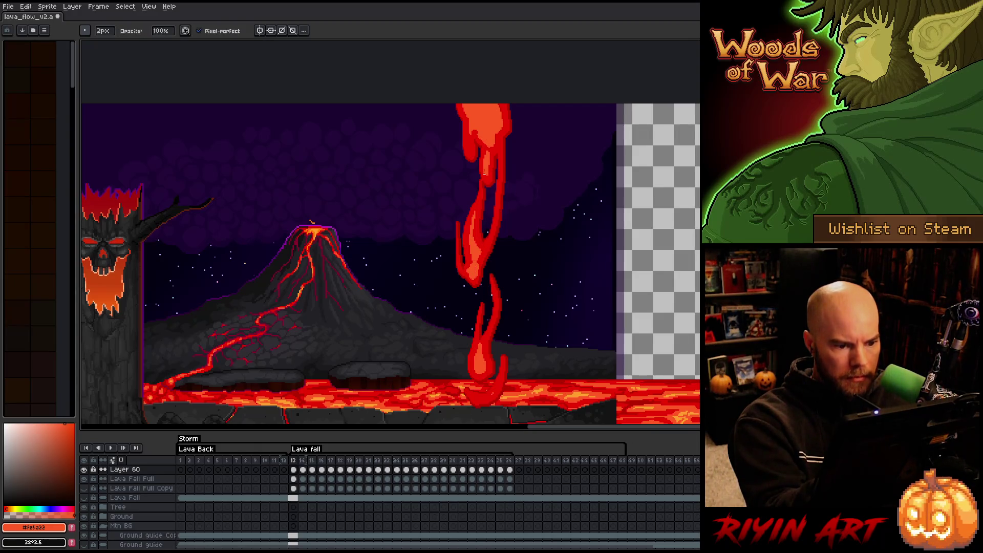
pyautogui.press('e')
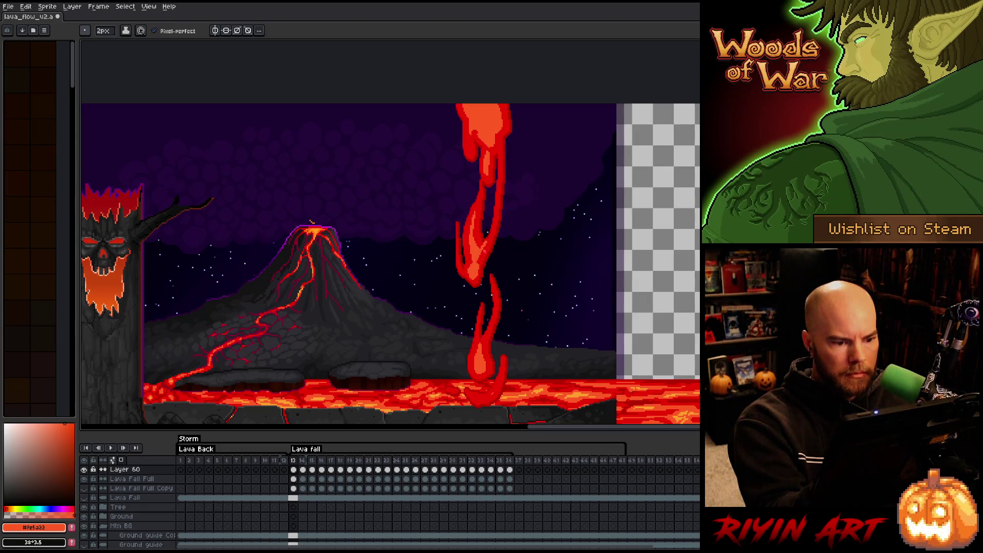
pyautogui.press('b')
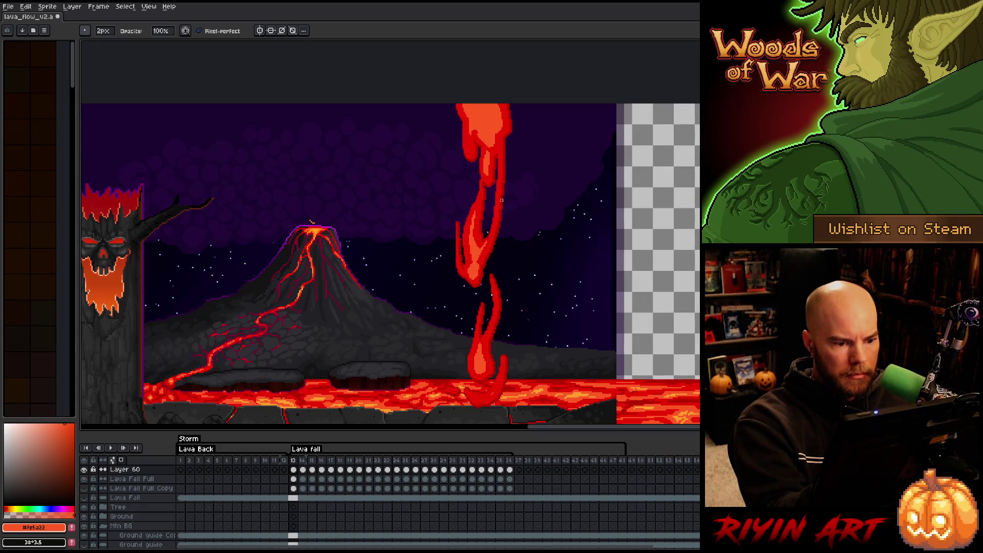
pyautogui.press('e')
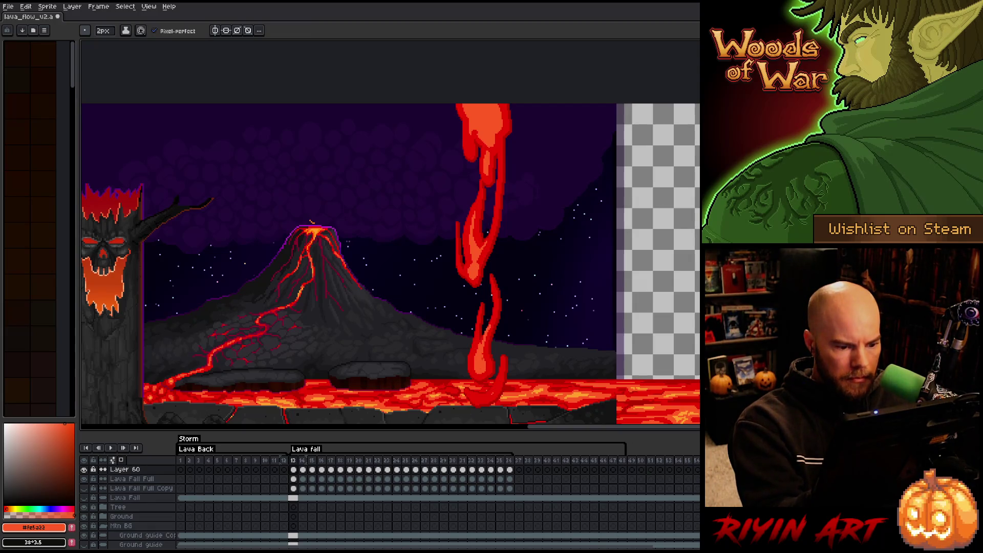
pyautogui.press('b')
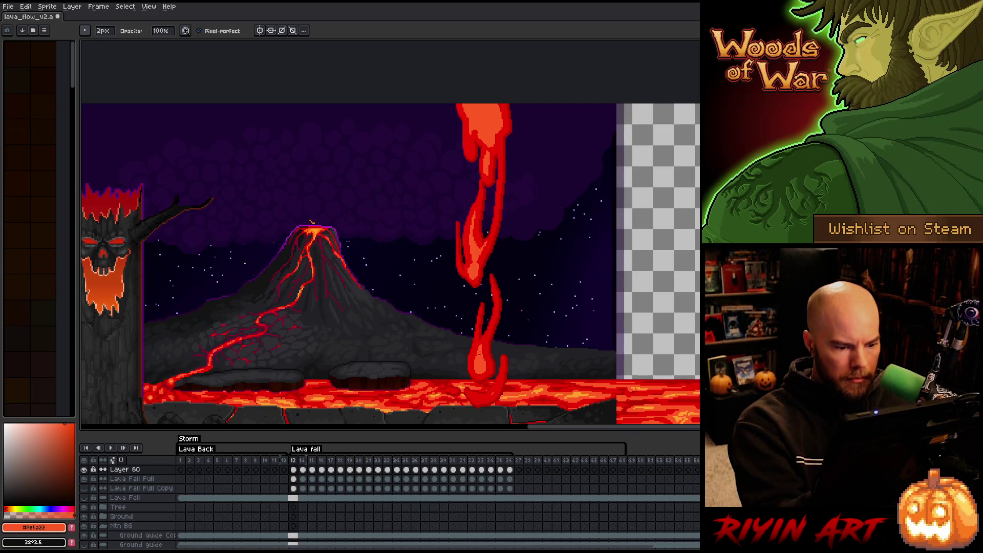
pyautogui.press('e')
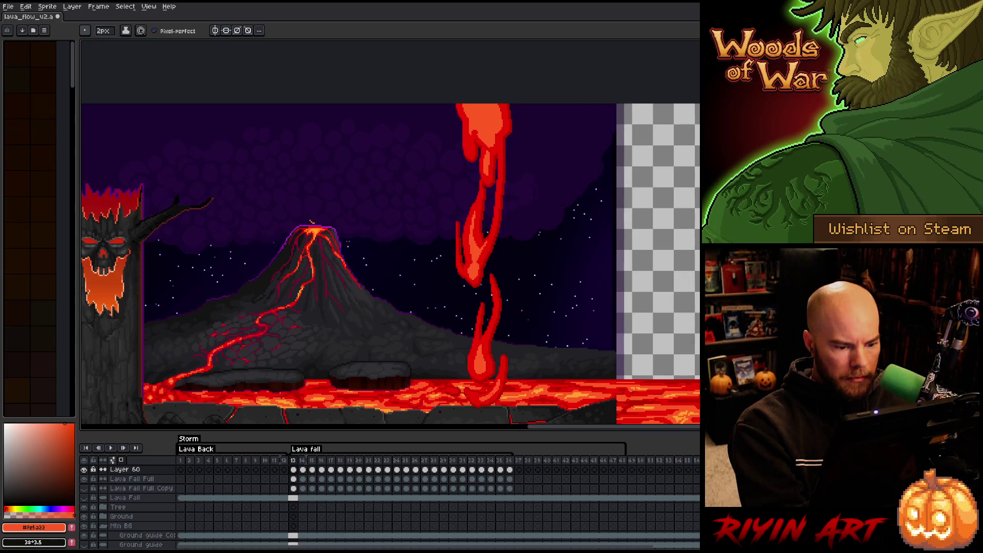
pyautogui.press('b')
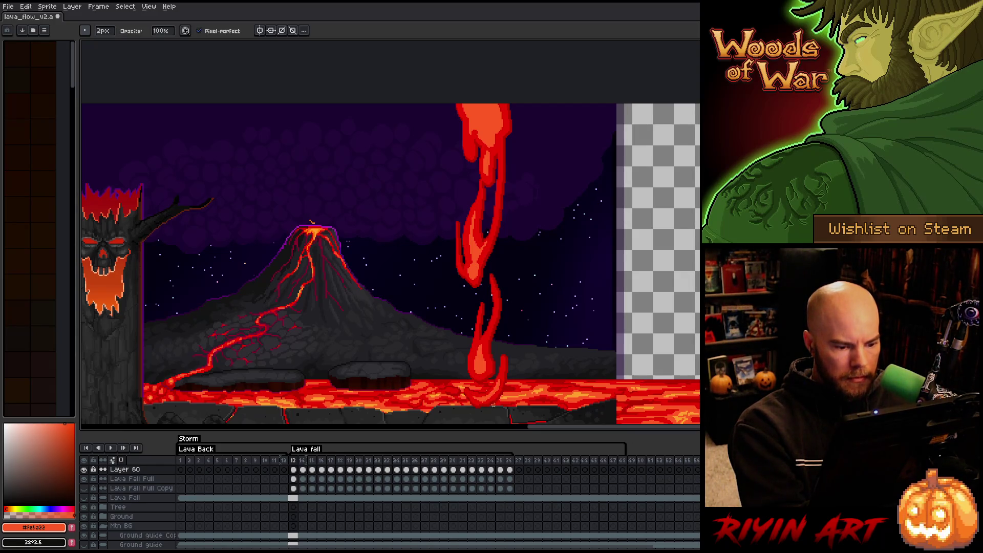
pyautogui.press('e')
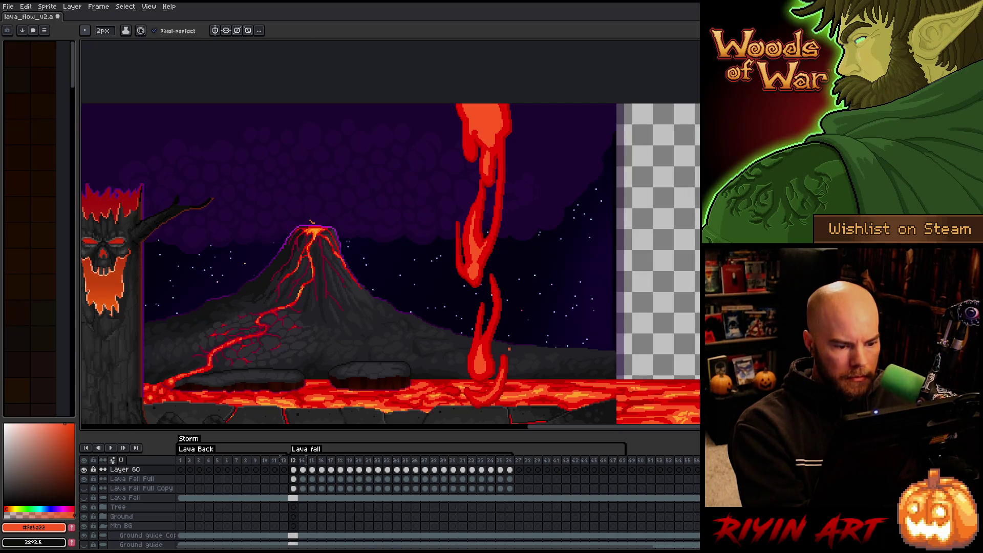
pyautogui.press('b')
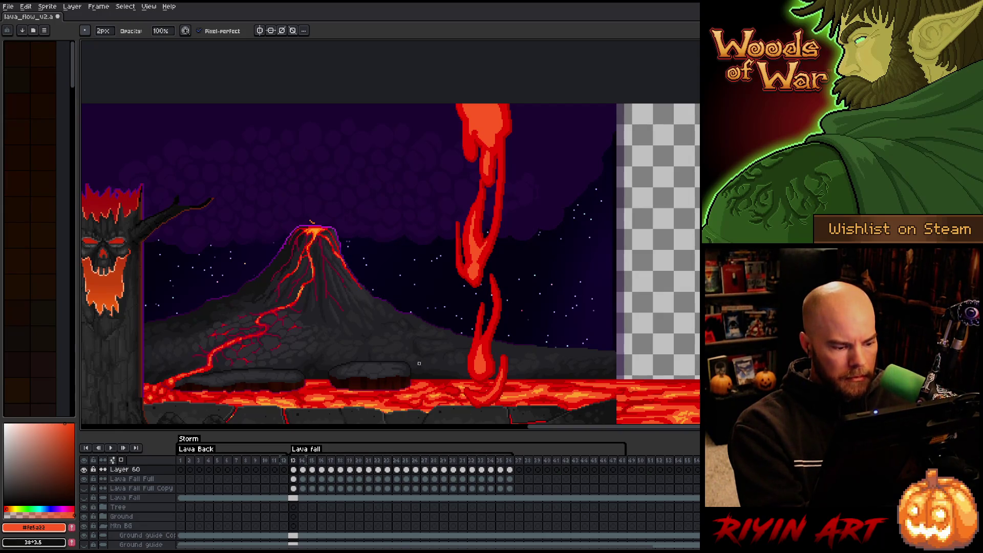
pyautogui.press('.')
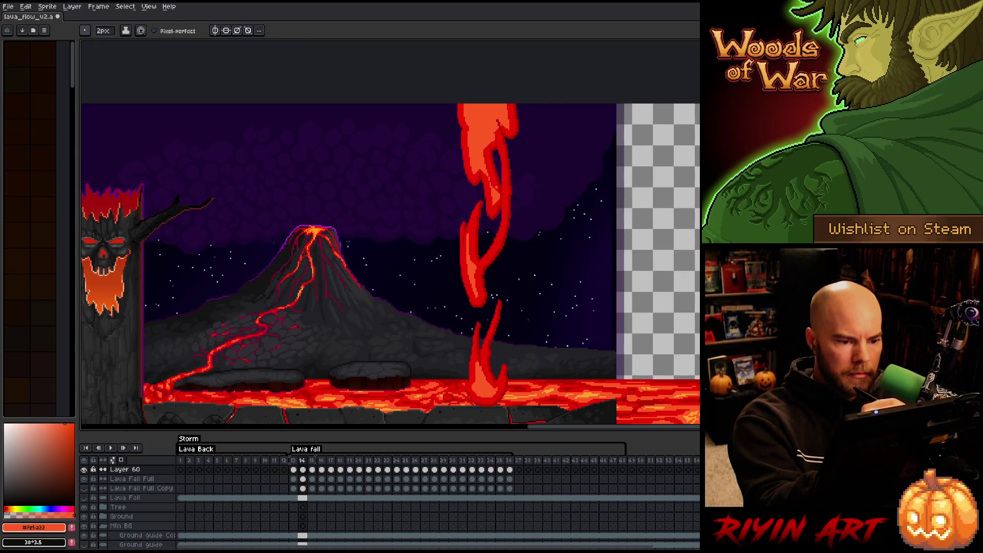
pyautogui.press('e')
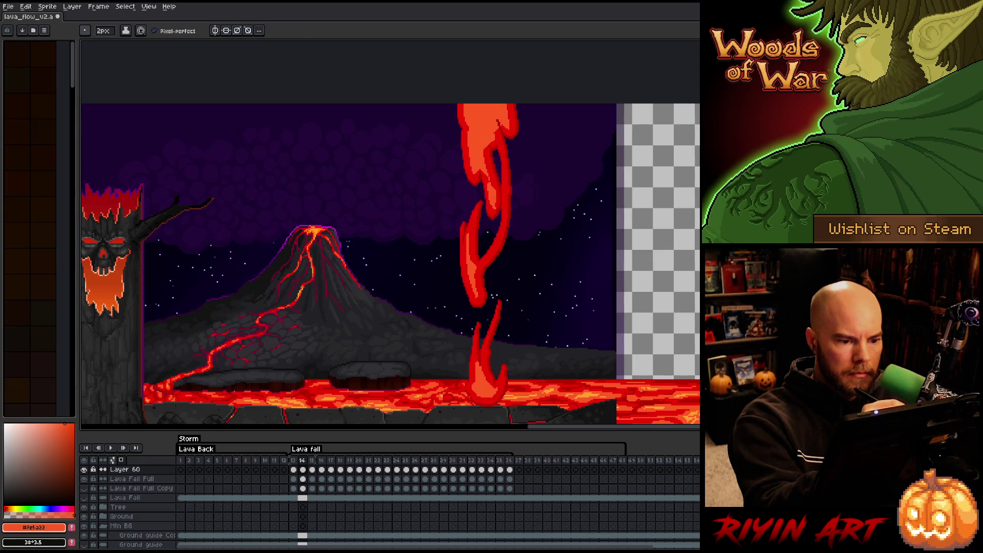
pyautogui.press('b')
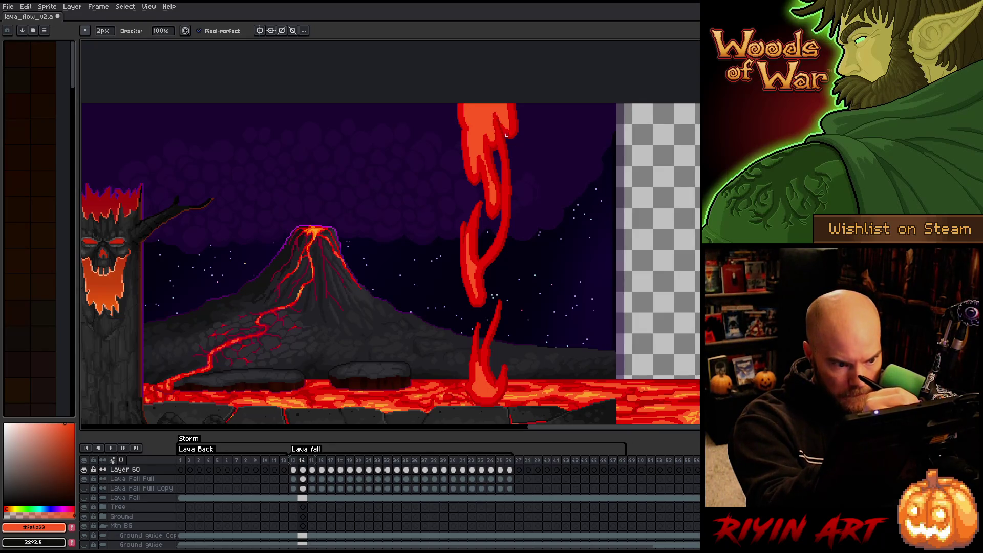
pyautogui.press('e')
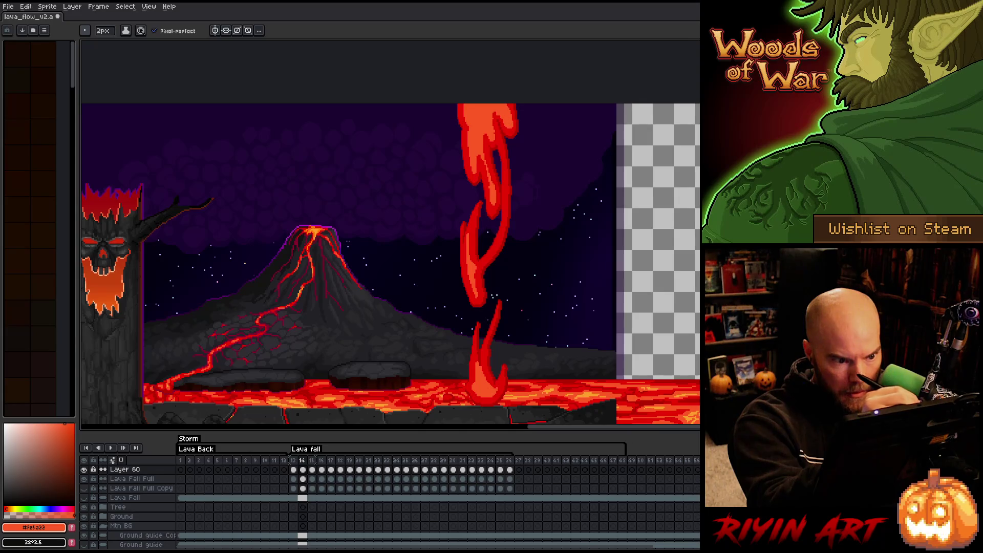
pyautogui.press('b')
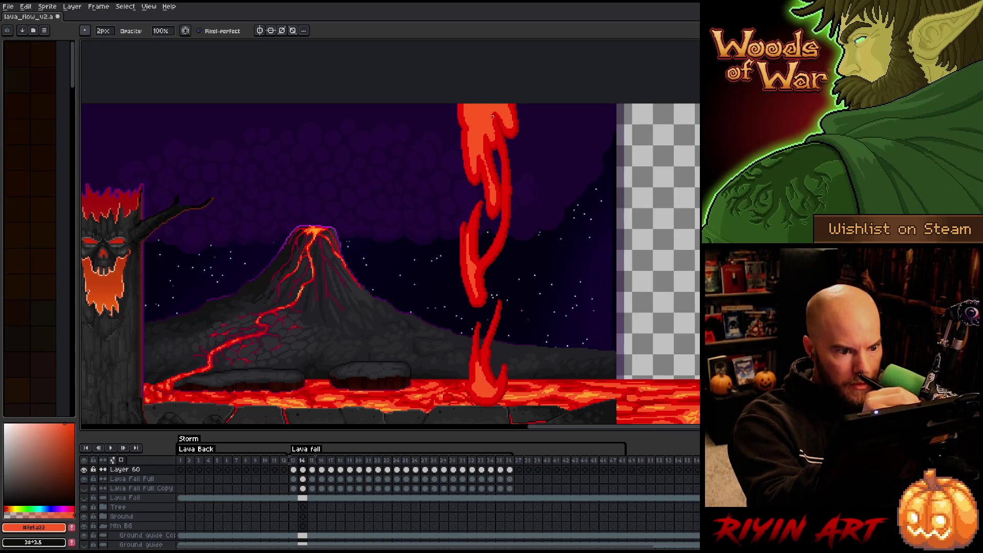
pyautogui.press('e')
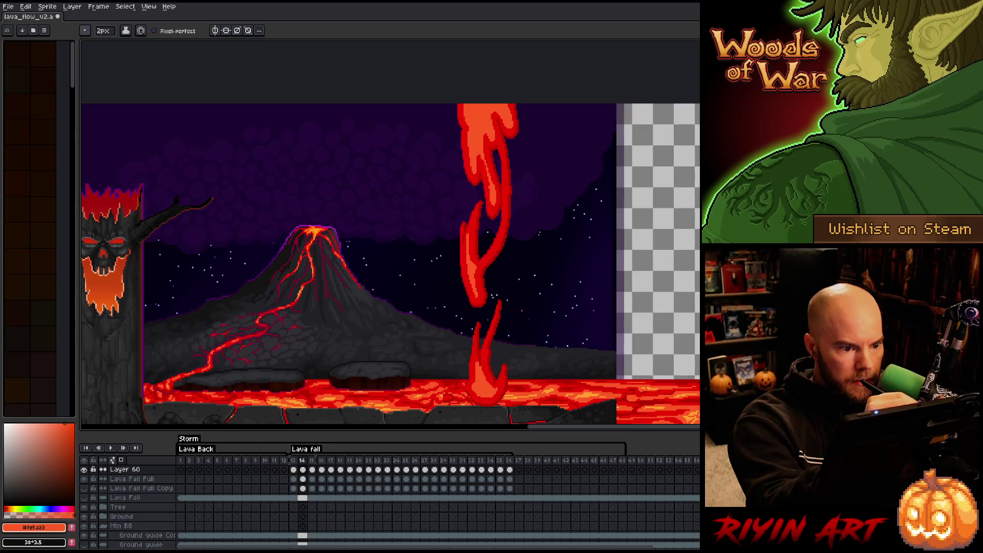
pyautogui.press('b')
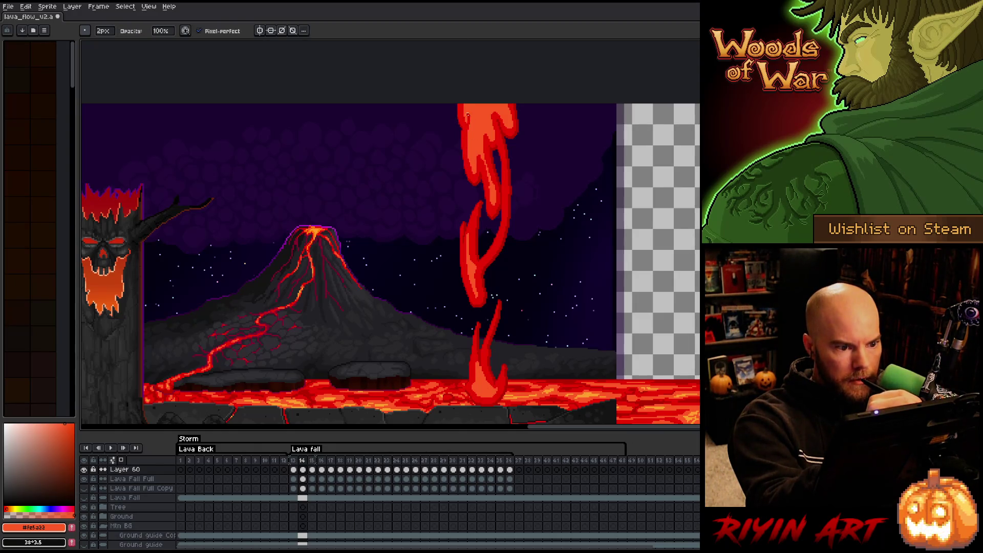
pyautogui.press('e')
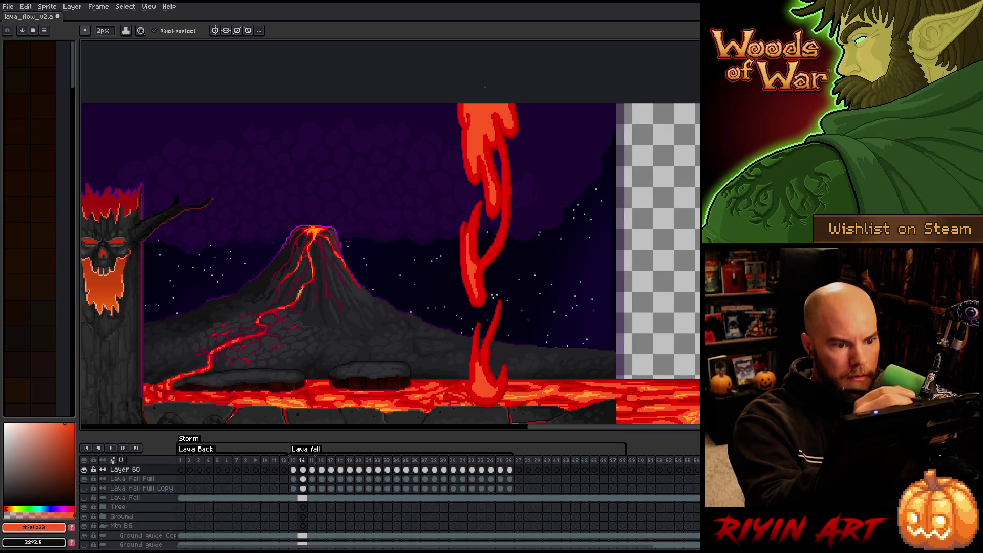
pyautogui.press('b')
pyautogui.press('e')
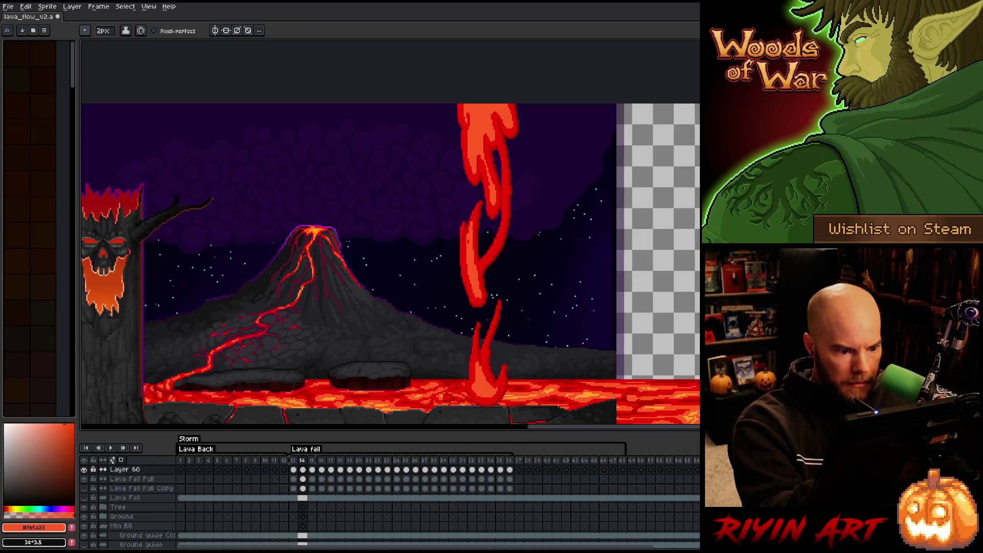
pyautogui.press('b')
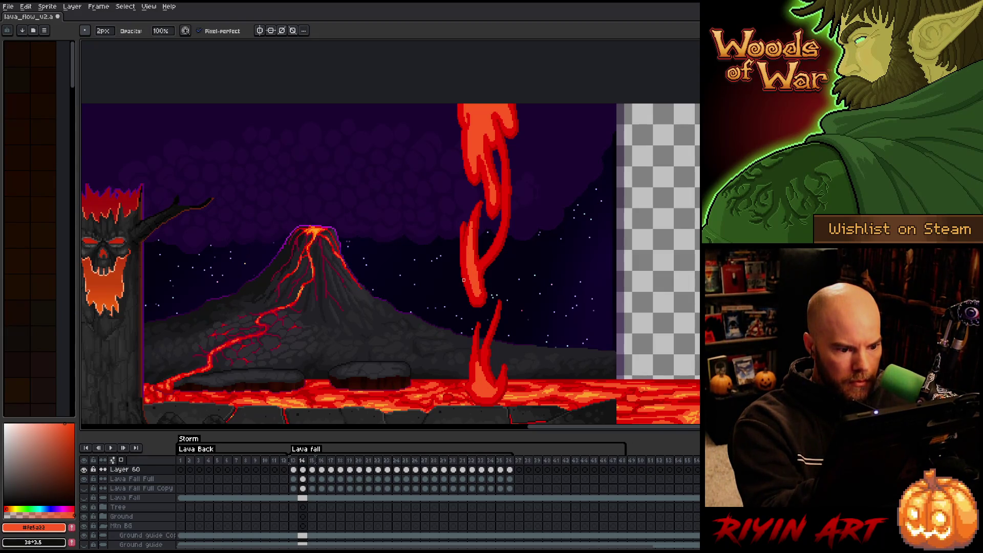
pyautogui.press('e')
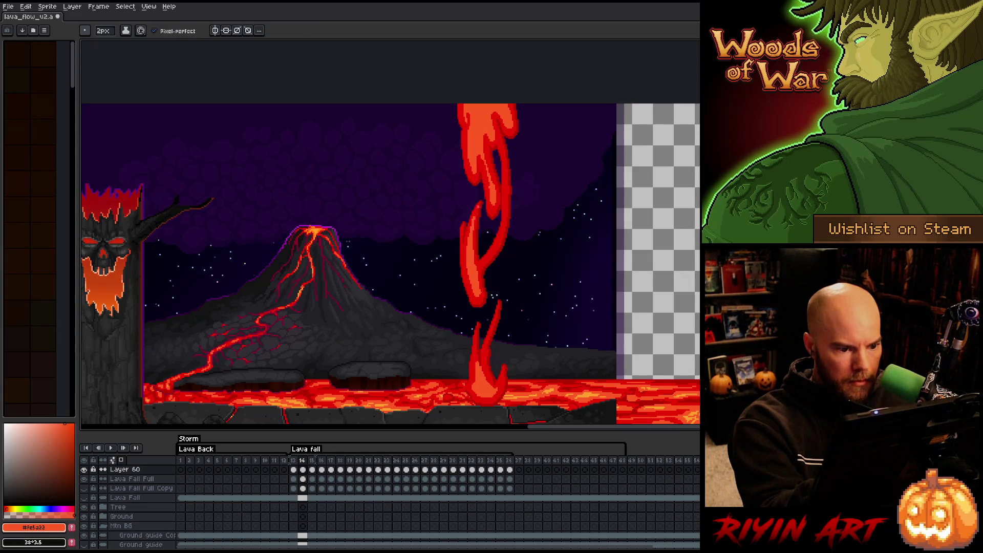
pyautogui.press('b')
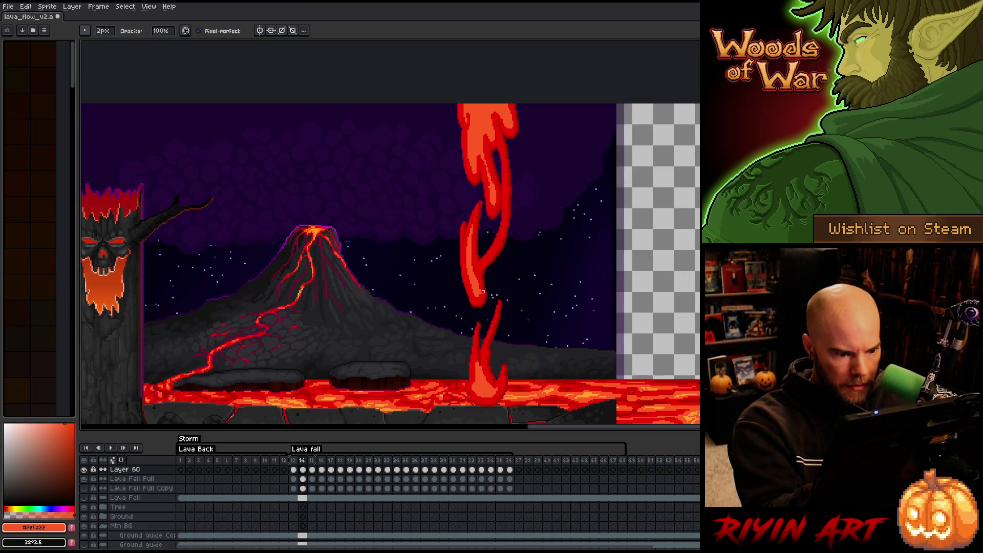
pyautogui.press('e')
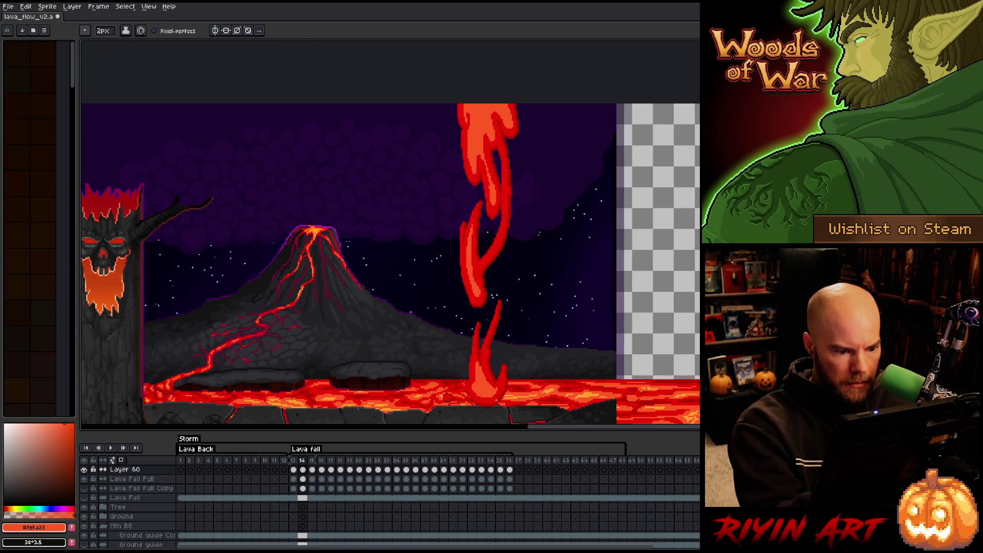
pyautogui.press('b')
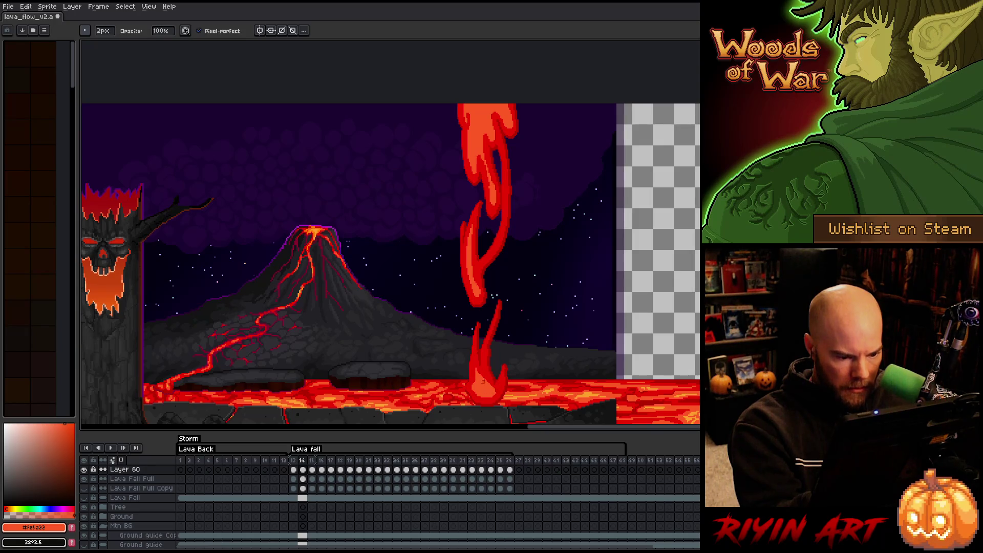
pyautogui.press('e')
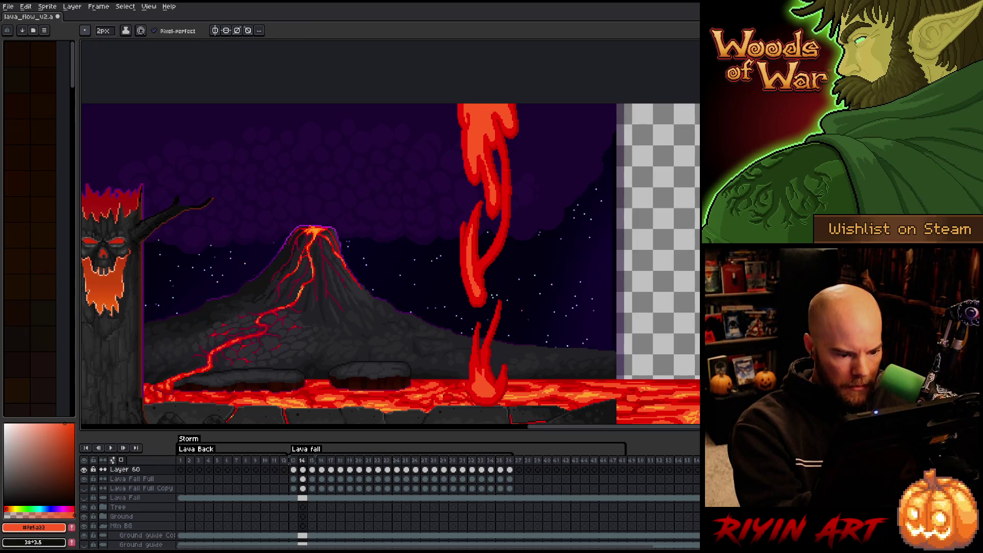
pyautogui.press('b')
pyautogui.press('e')
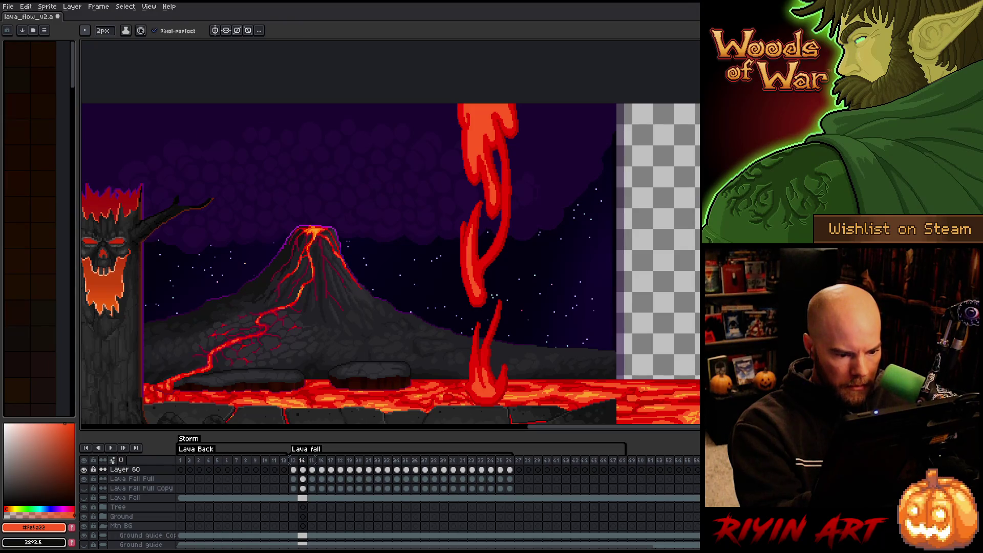
pyautogui.press('b')
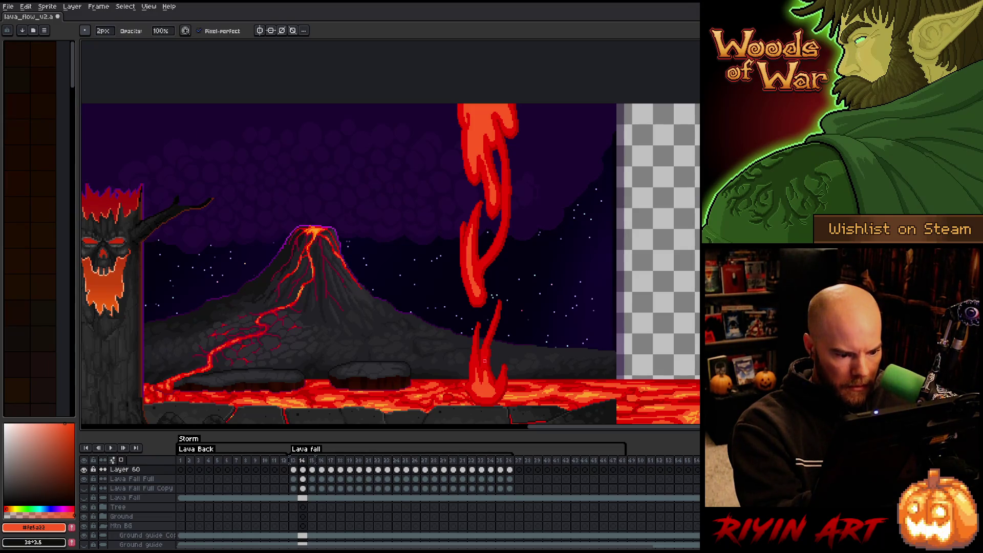
pyautogui.press('e')
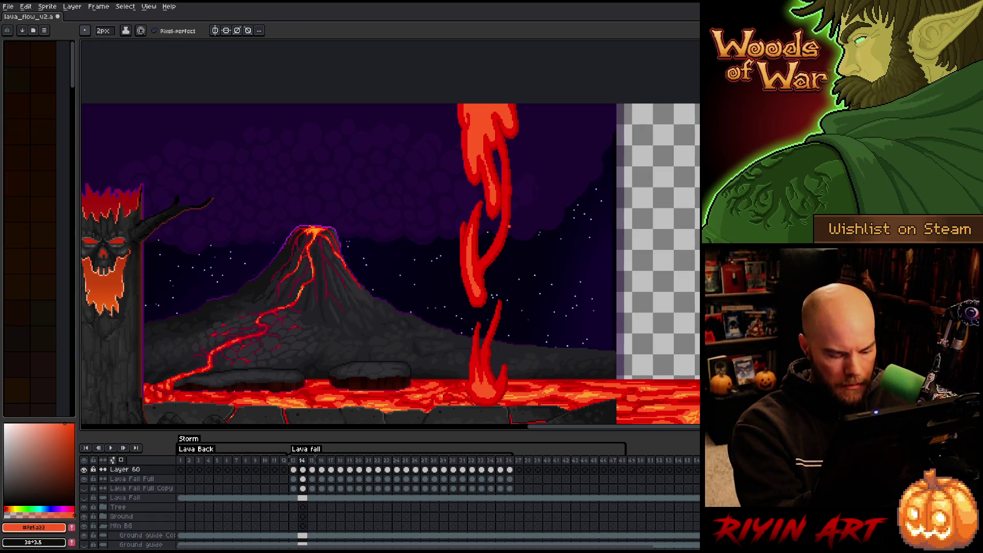
# On frame 15, redraw the upper and lower lava strands brighter with the pencil
pyautogui.press('Right')
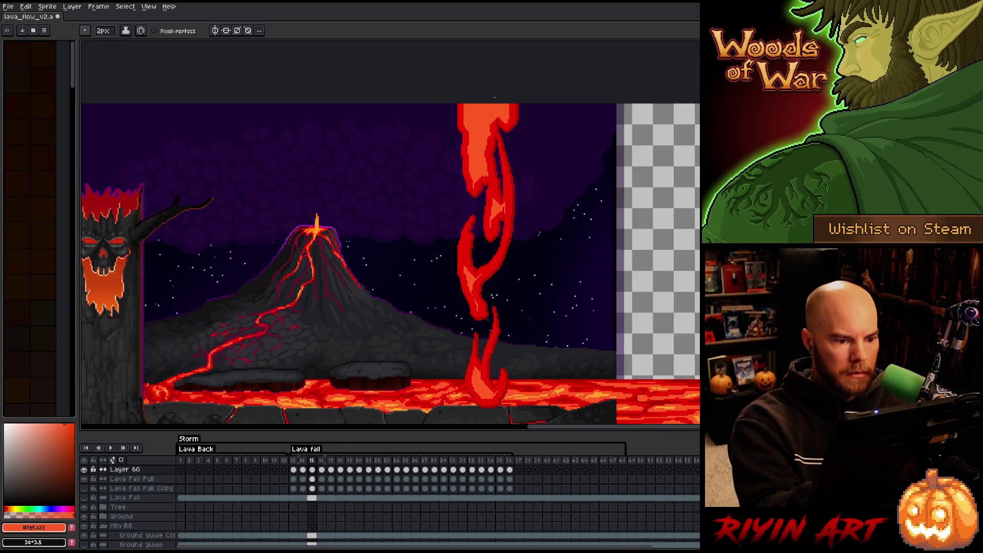
pyautogui.press('e')
pyautogui.moveTo(501, 191); pyautogui.dragTo(495, 225)
pyautogui.press('b')
pyautogui.moveTo(490, 204)
pyautogui.mouseDown()
pyautogui.moveTo(492, 217)
pyautogui.moveTo(493, 175)
pyautogui.moveTo(479, 163)
pyautogui.moveTo(474, 180)
pyautogui.moveTo(482, 176)
pyautogui.mouseUp()
pyautogui.press('e')
pyautogui.press('b')
# Add a bright red edge to a strand's left side, tidy up, and advance to frame 16
pyautogui.press('e')
pyautogui.press('b')
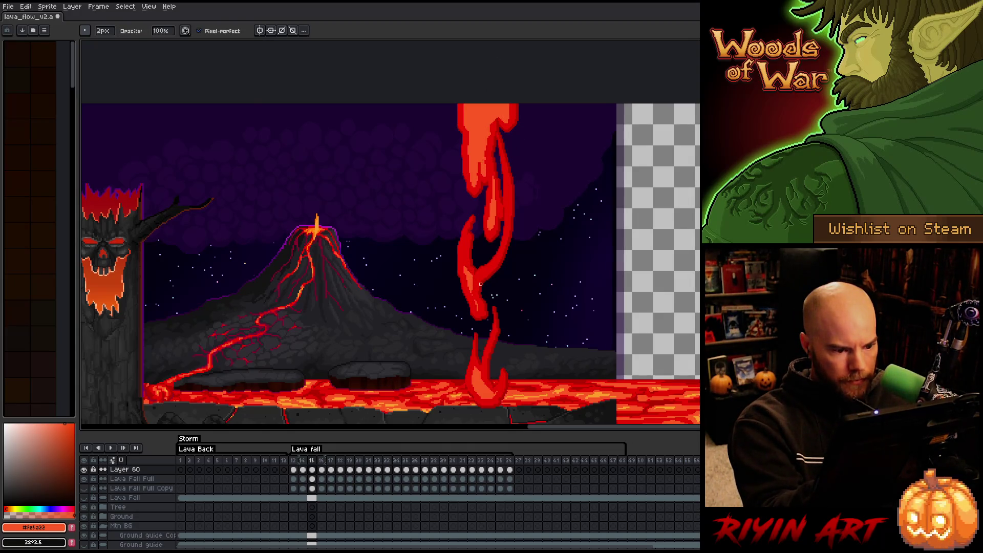
pyautogui.moveTo(464, 244); pyautogui.dragTo(464, 266)
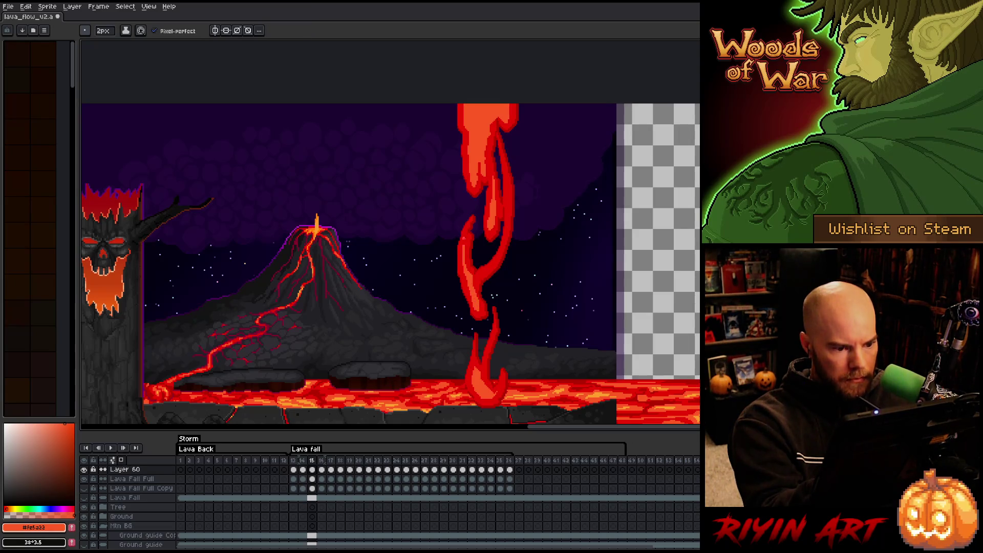
pyautogui.press('e')
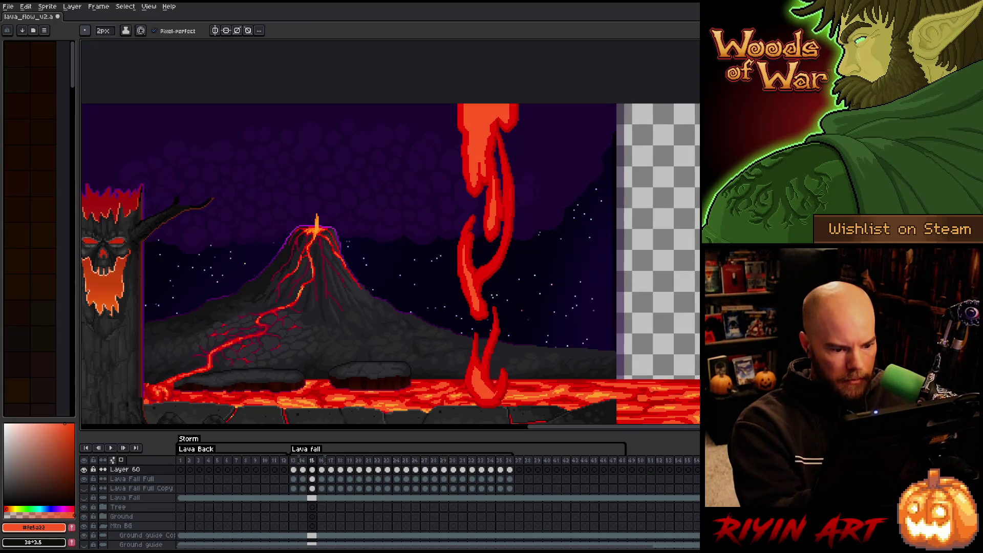
pyautogui.press('b')
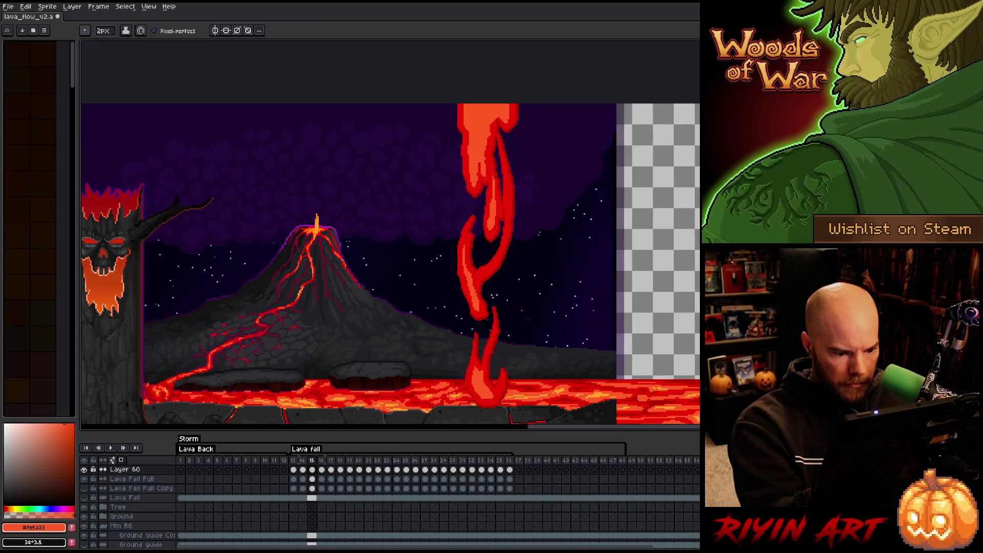
pyautogui.press('e')
pyautogui.press('b')
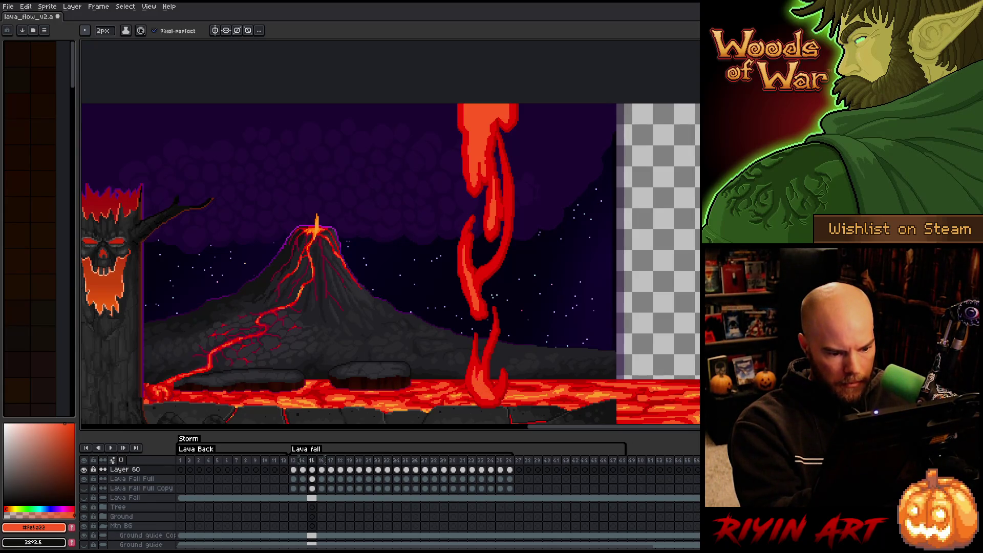
pyautogui.press('e')
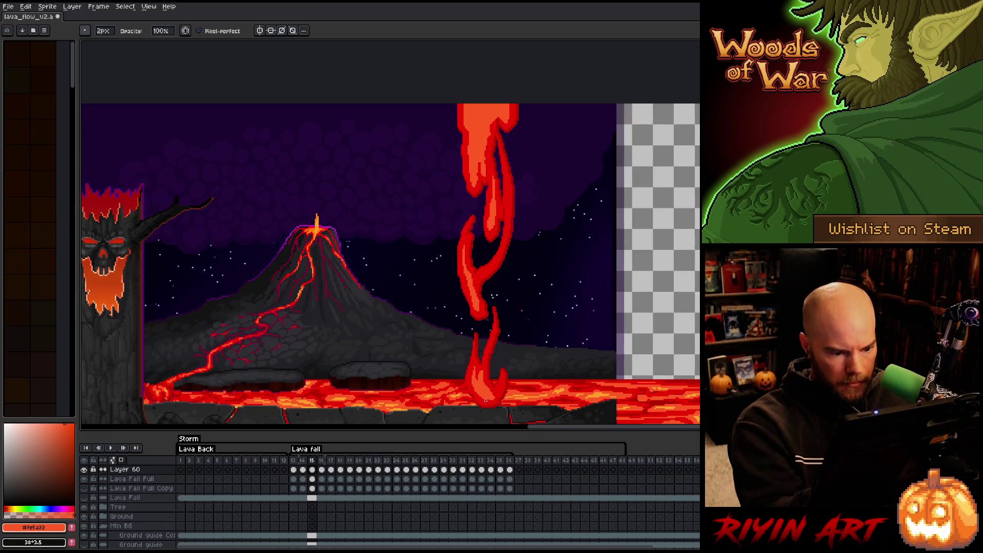
pyautogui.press('.')
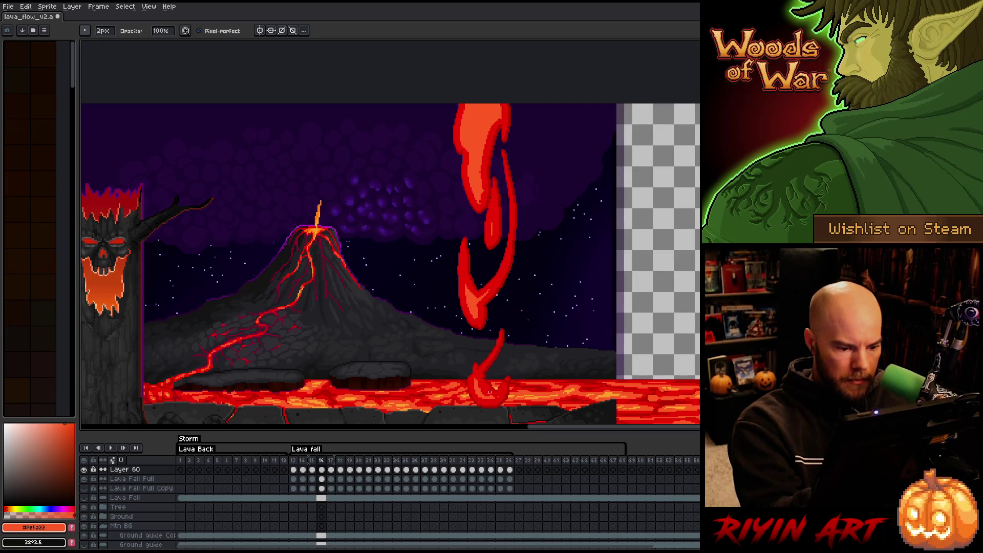
# Draw thin dark pencil strokes shading the upper lava fall on frame 16
pyautogui.press('b')
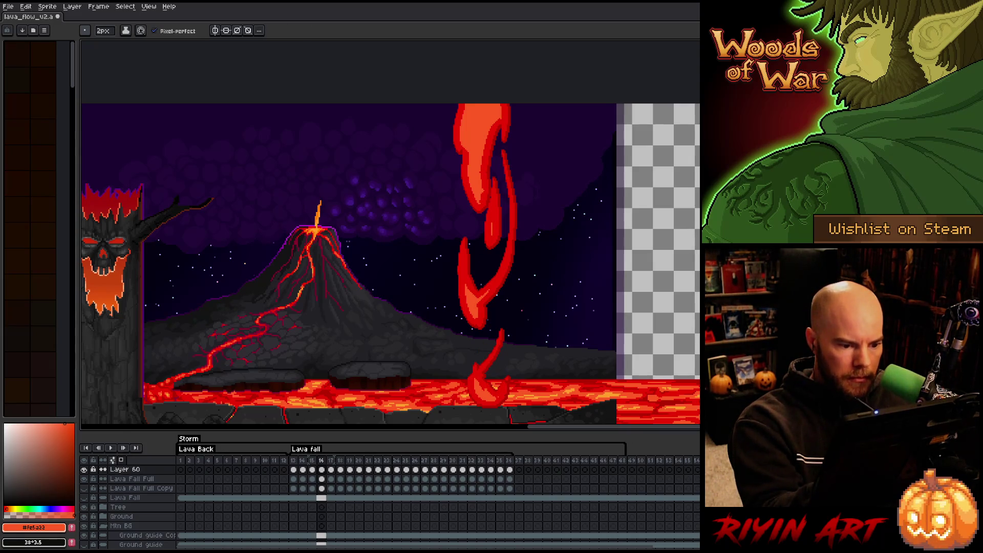
pyautogui.press('b')
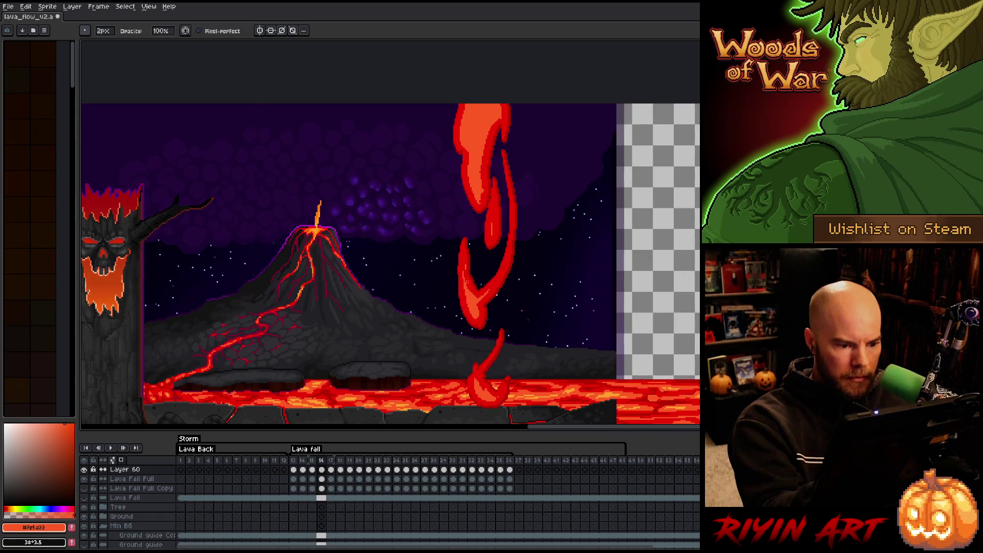
pyautogui.press('e')
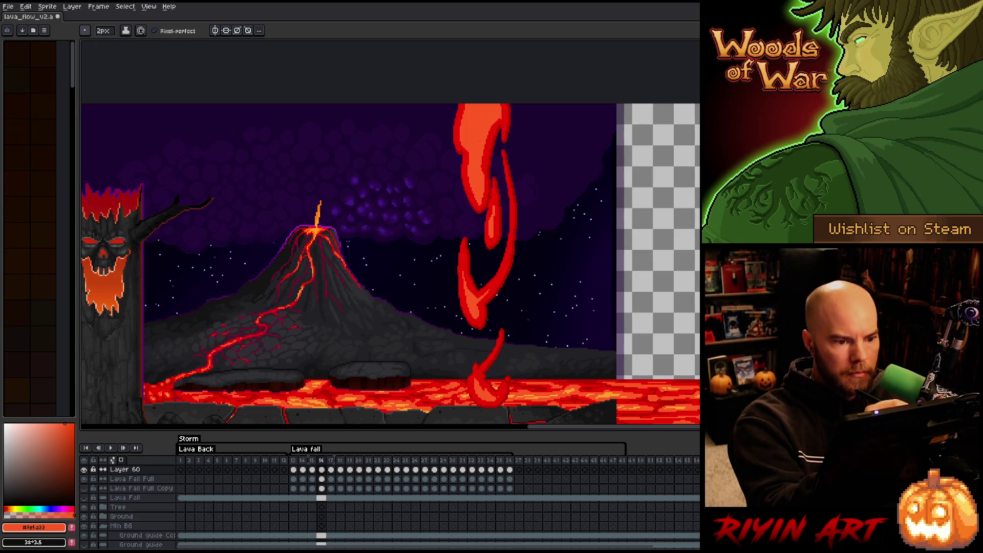
pyautogui.press('b')
pyautogui.moveTo(483, 180); pyautogui.dragTo(477, 207)
pyautogui.moveTo(482, 165)
pyautogui.mouseDown()
pyautogui.moveTo(496, 121)
pyautogui.moveTo(489, 129)
pyautogui.mouseUp()
# Compare frame 16 against frame 15, ending back on frame 16 with the pencil
pyautogui.press('e')
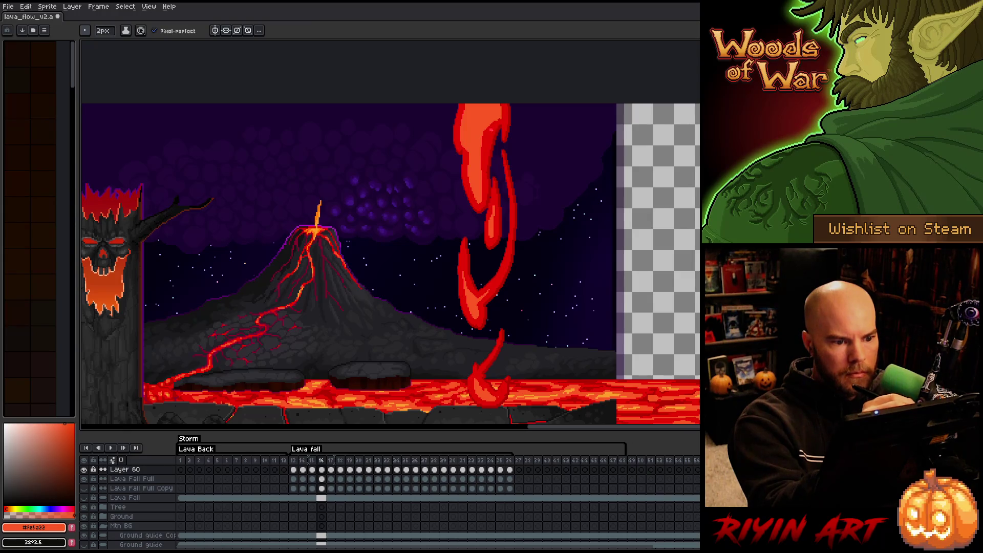
pyautogui.press('b')
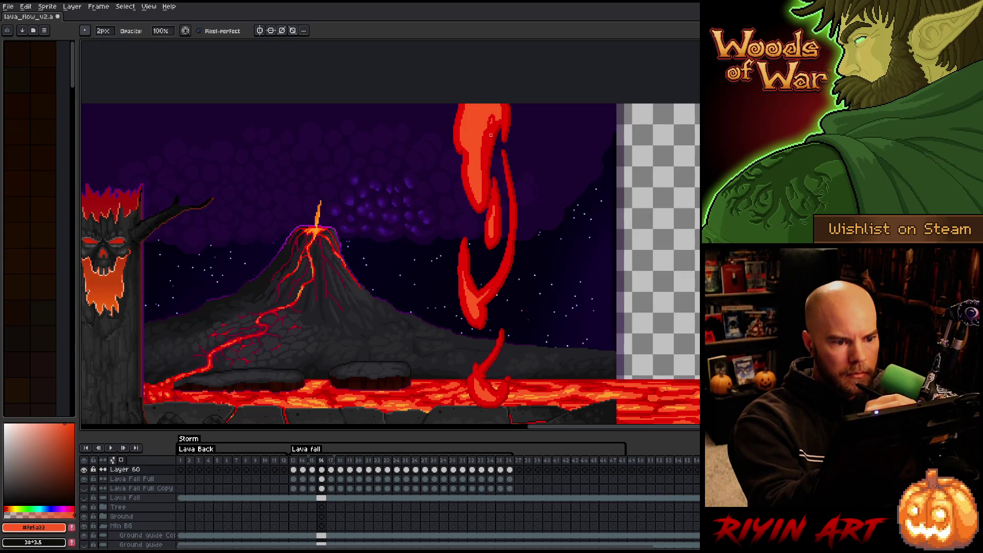
pyautogui.press('e')
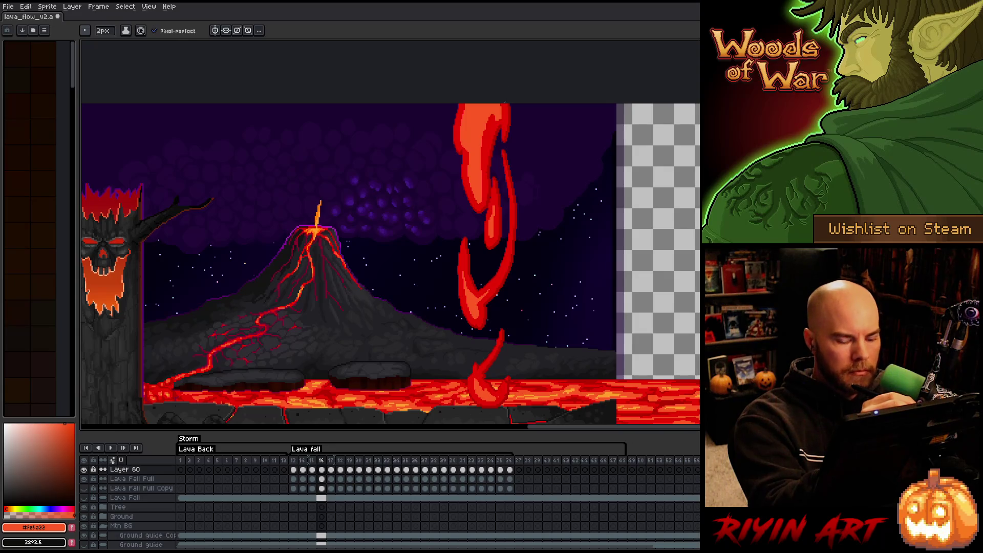
pyautogui.press(',')
pyautogui.press('b')
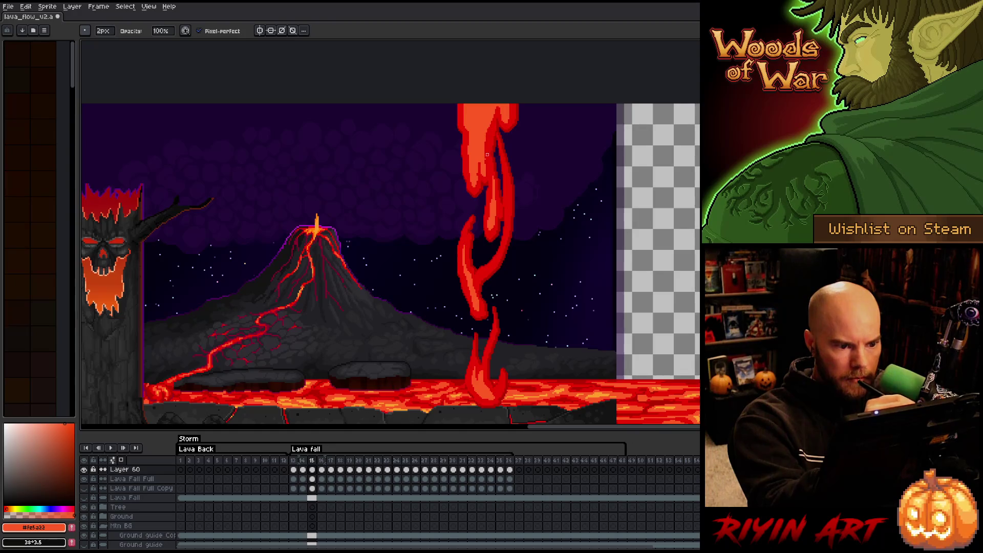
pyautogui.press('e')
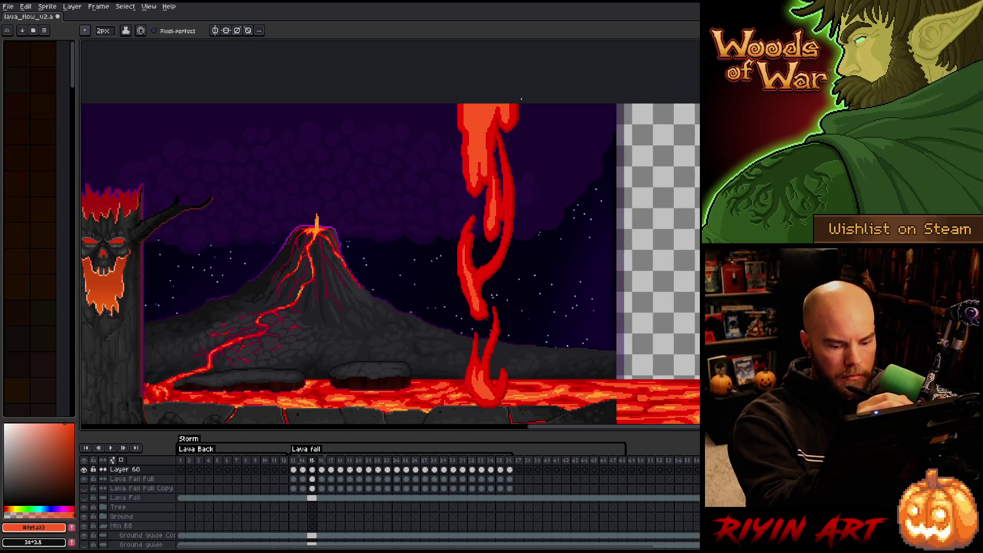
pyautogui.press('.')
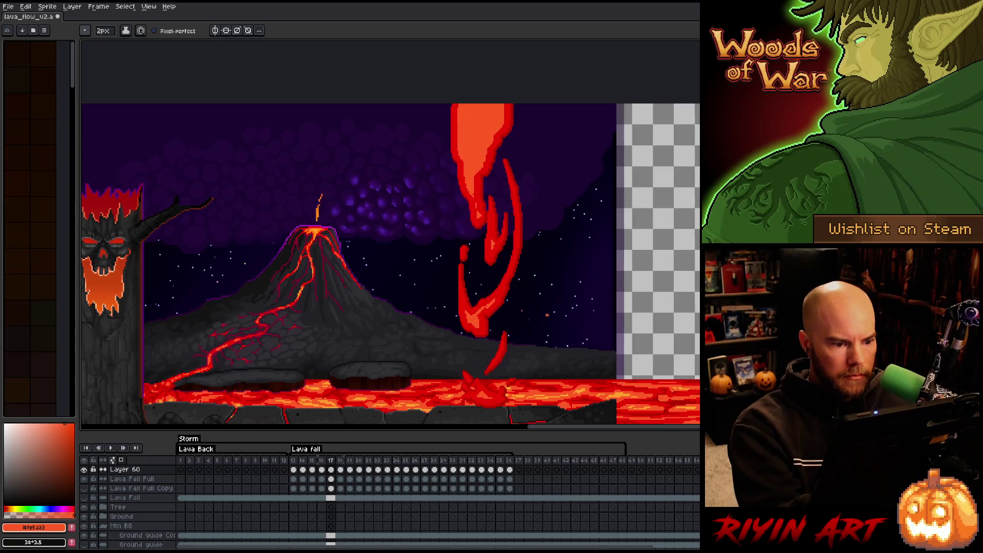
pyautogui.press('b')
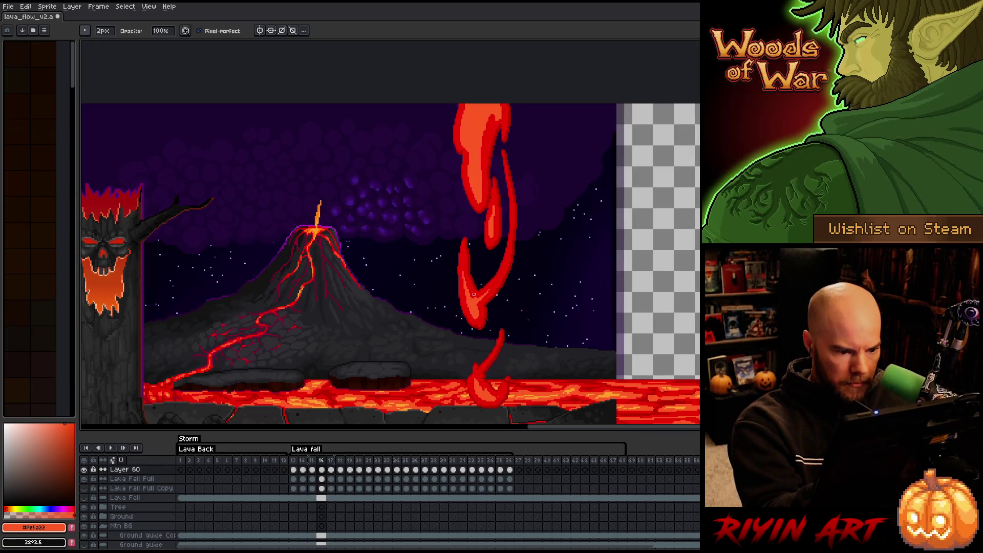
# On frame 17, erase a small strip of the lava fall, then advance to frame 18
pyautogui.press('.')
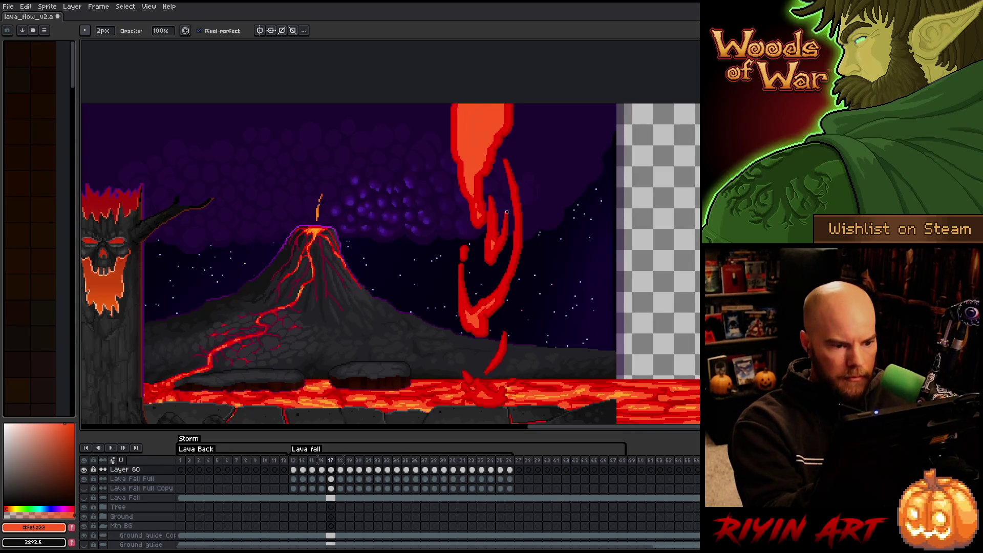
pyautogui.press('e')
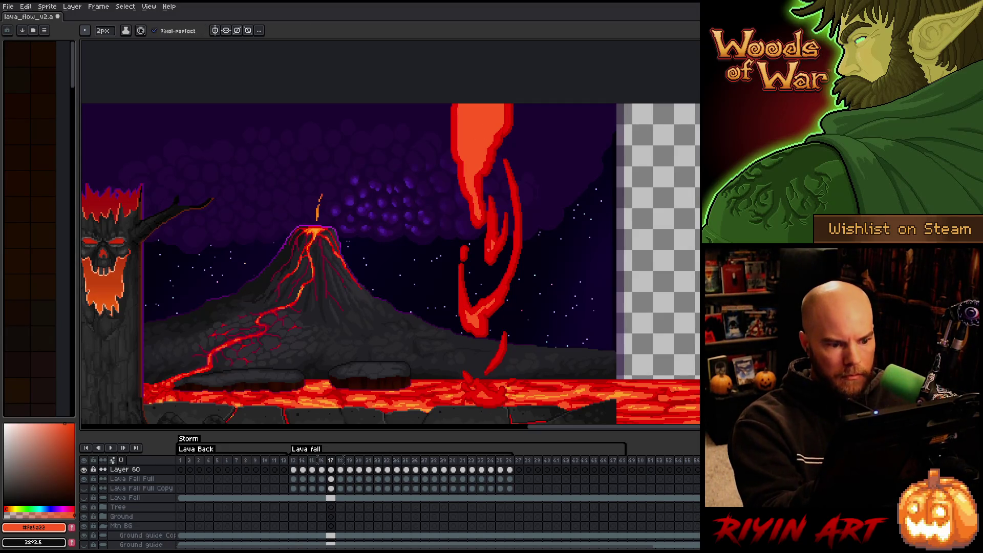
pyautogui.moveTo(491, 242); pyautogui.dragTo(492, 226)
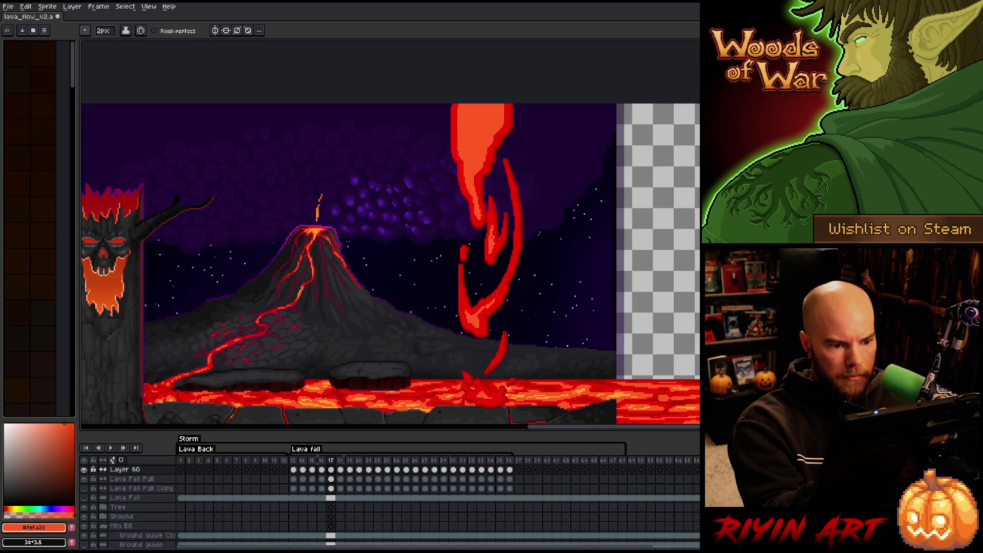
pyautogui.press('b')
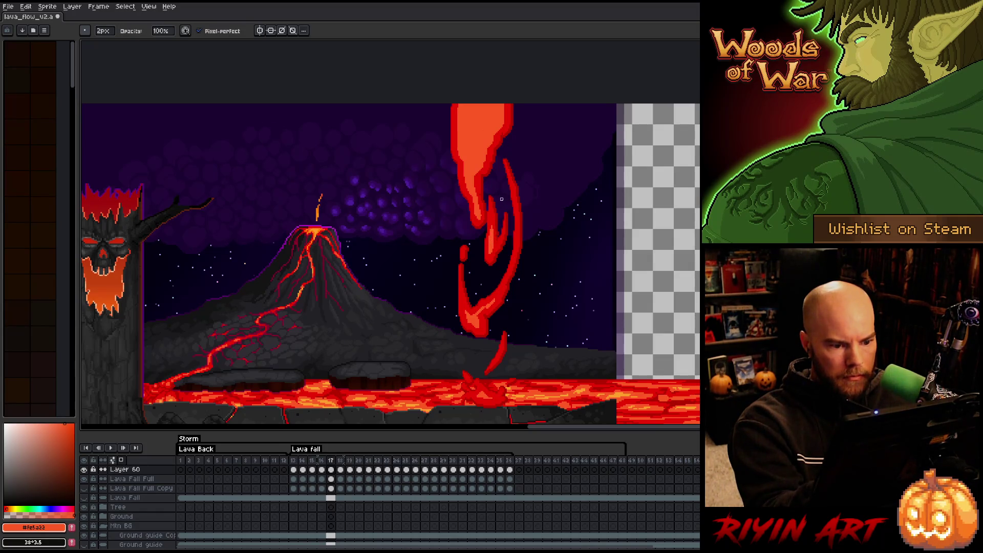
pyautogui.press('e')
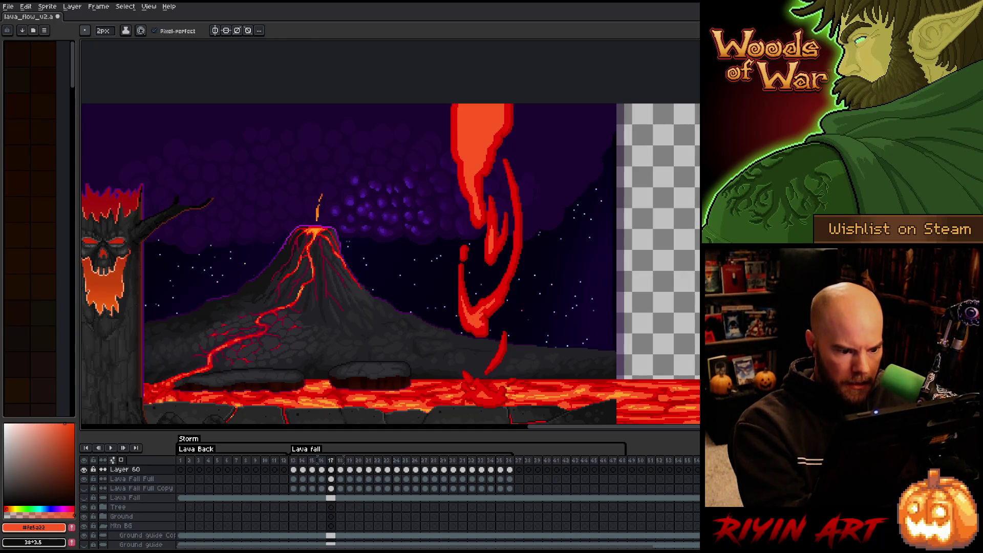
pyautogui.press('b')
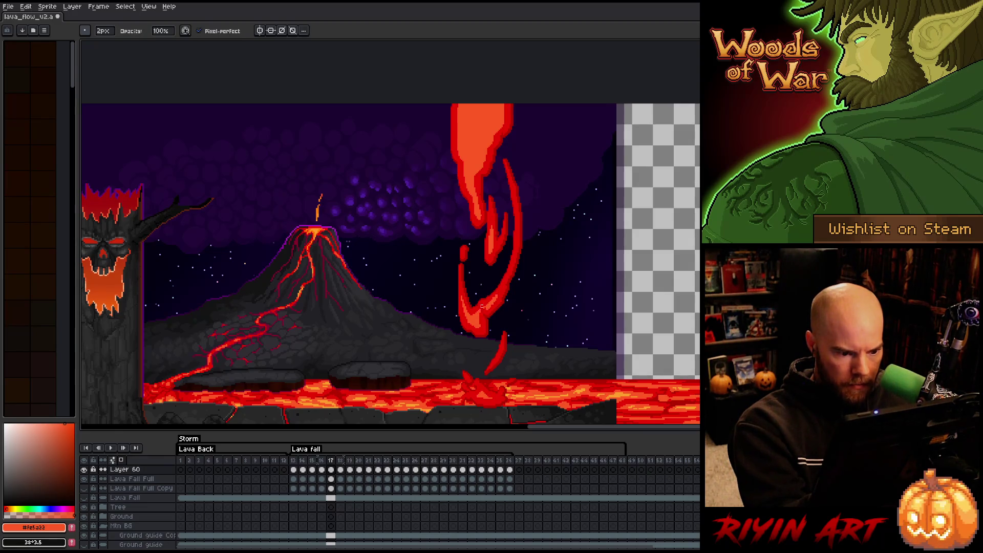
pyautogui.press('e')
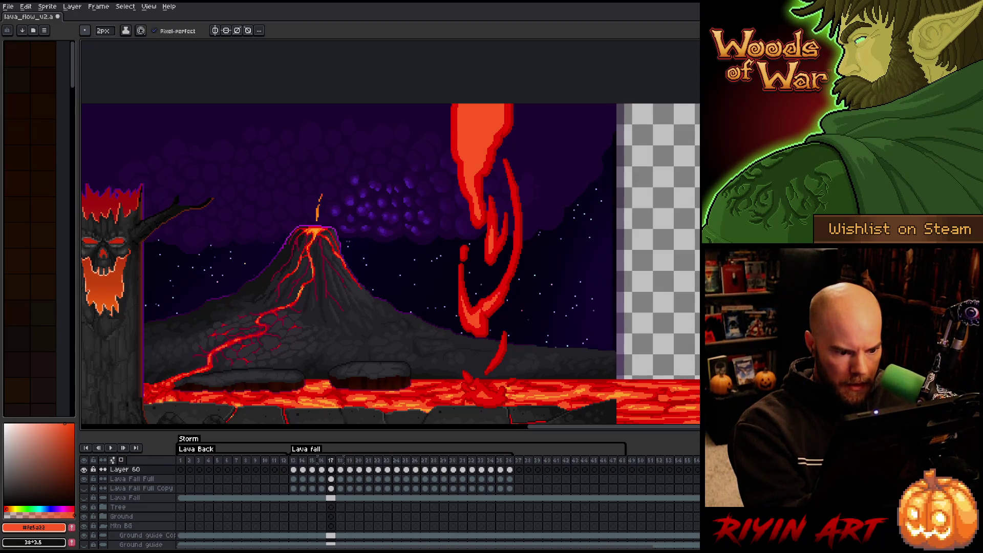
pyautogui.press('b')
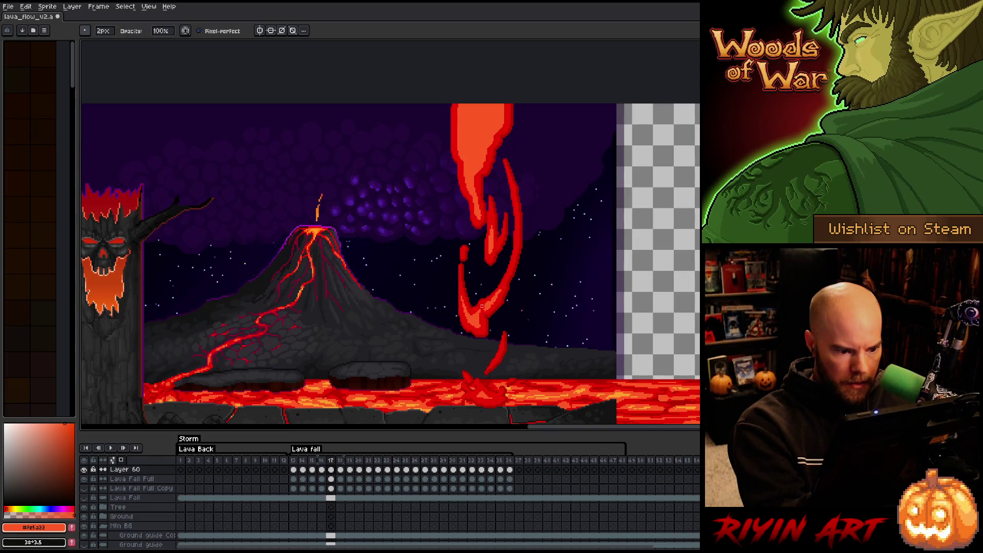
pyautogui.press('e')
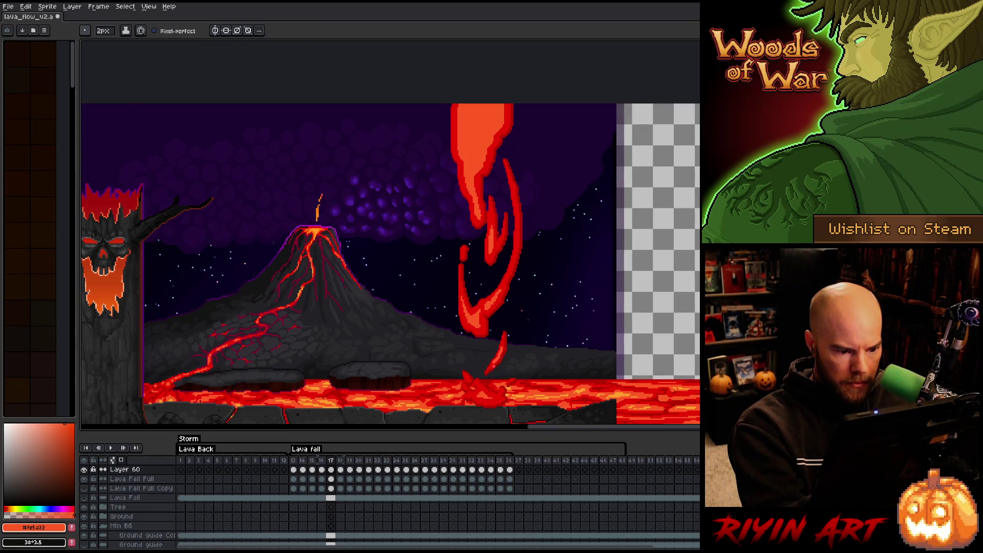
pyautogui.press('b')
pyautogui.press('e')
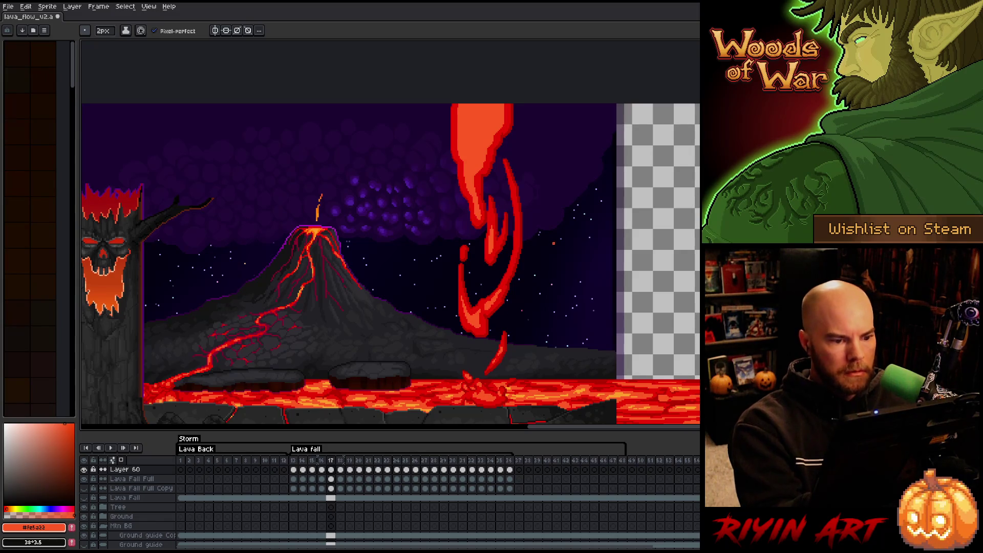
pyautogui.press('Right')
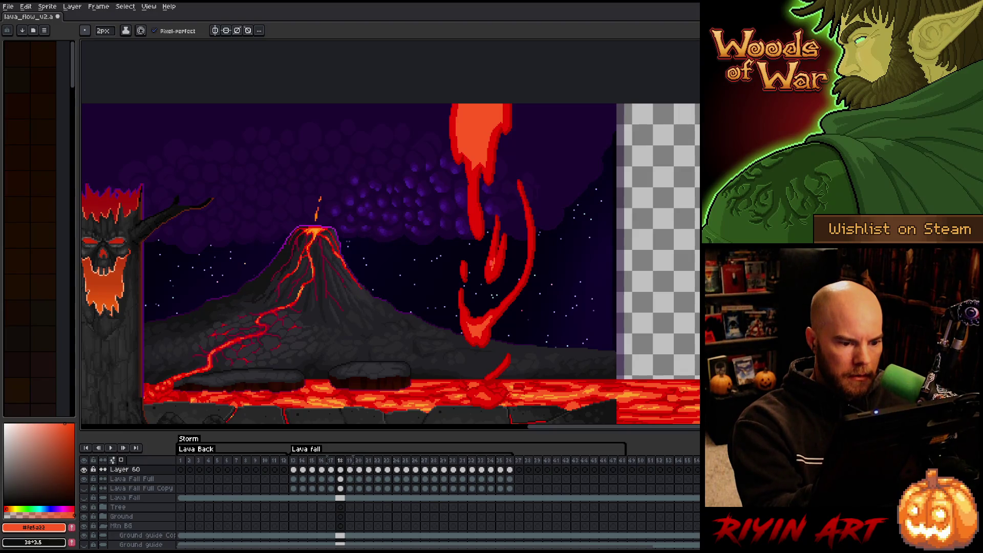
# Paint orange and bright highlights down the frame 18 lava fall
pyautogui.moveTo(489, 274); pyautogui.dragTo(491, 261)
pyautogui.press('e')
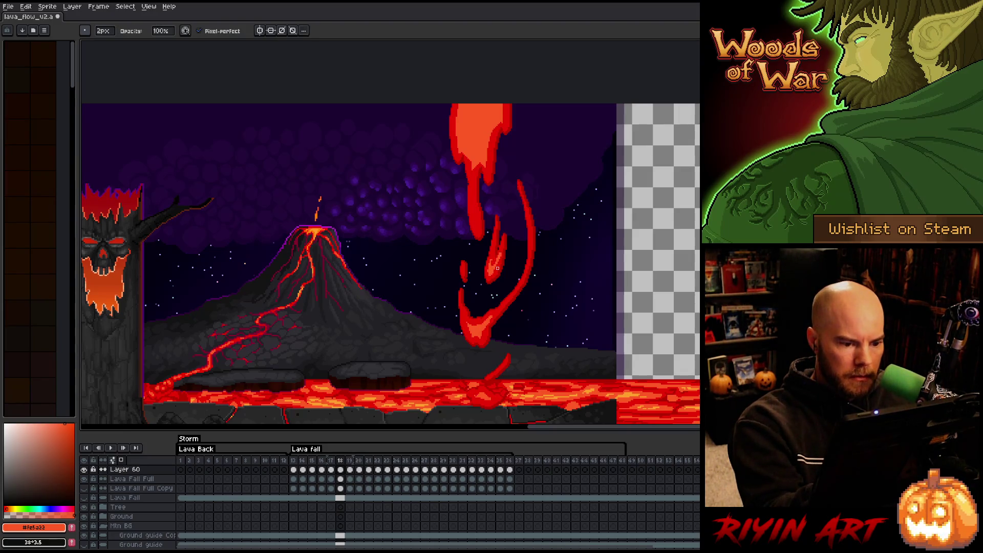
pyautogui.press('b')
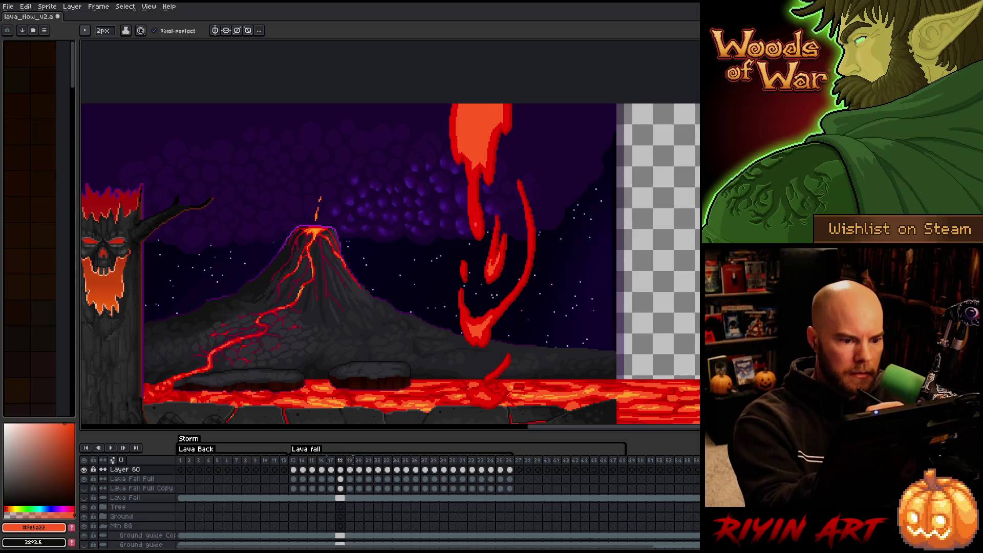
pyautogui.moveTo(473, 208); pyautogui.dragTo(472, 225)
pyautogui.press('e')
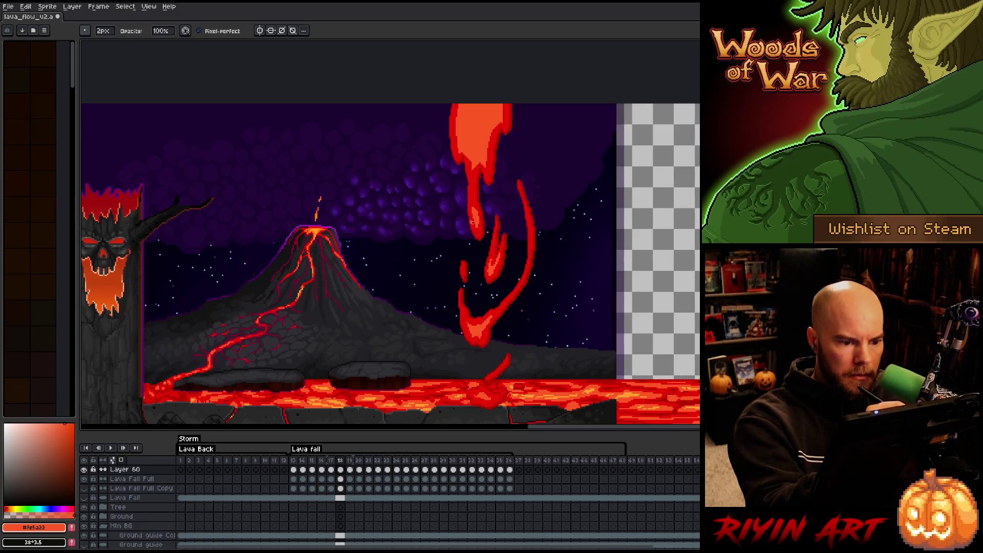
pyautogui.press('b')
pyautogui.moveTo(473, 170); pyautogui.dragTo(475, 208)
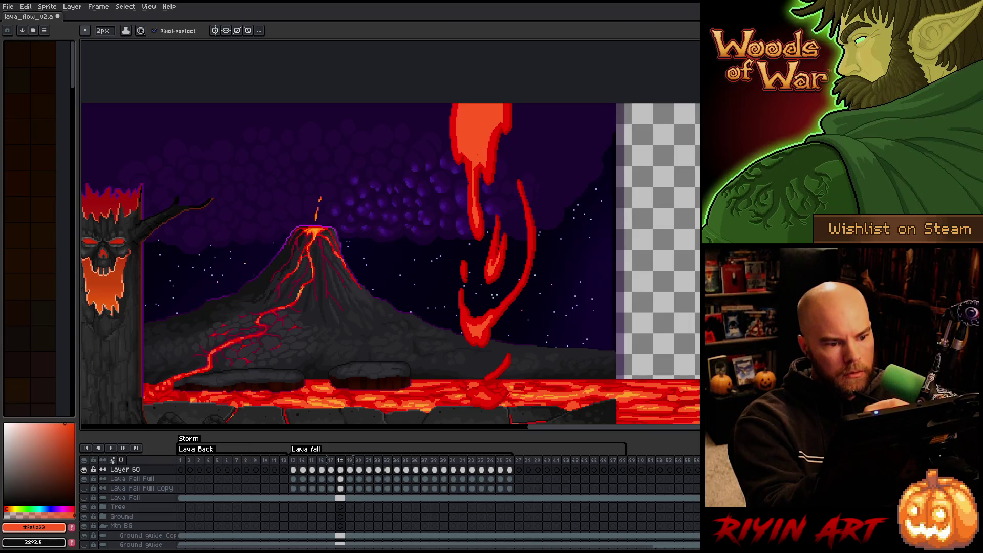
# Erase a small bright spot and stray pixels near the top of the lava fall
pyautogui.press('e')
pyautogui.moveTo(481, 150); pyautogui.dragTo(482, 165)
pyautogui.press('b')
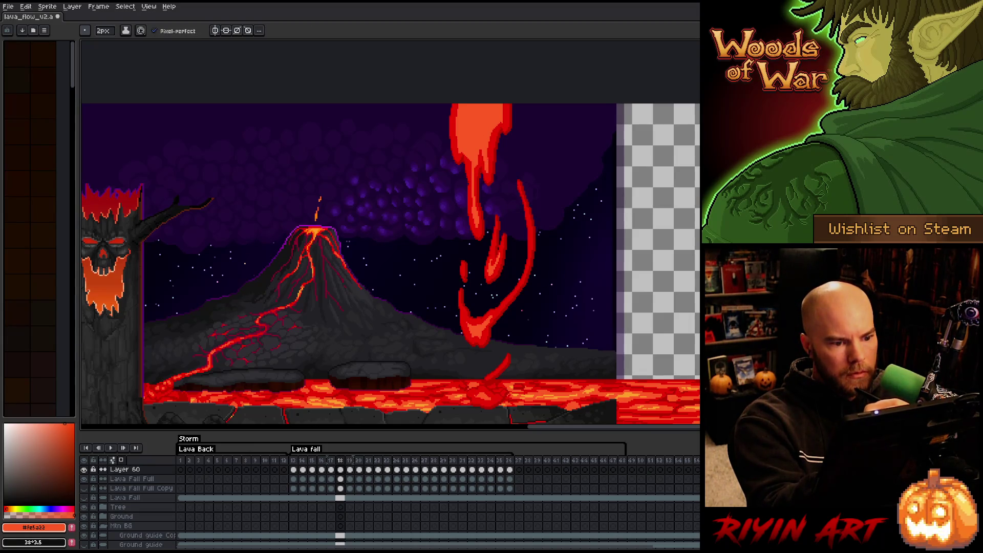
pyautogui.press('e')
pyautogui.moveTo(464, 140); pyautogui.dragTo(468, 160)
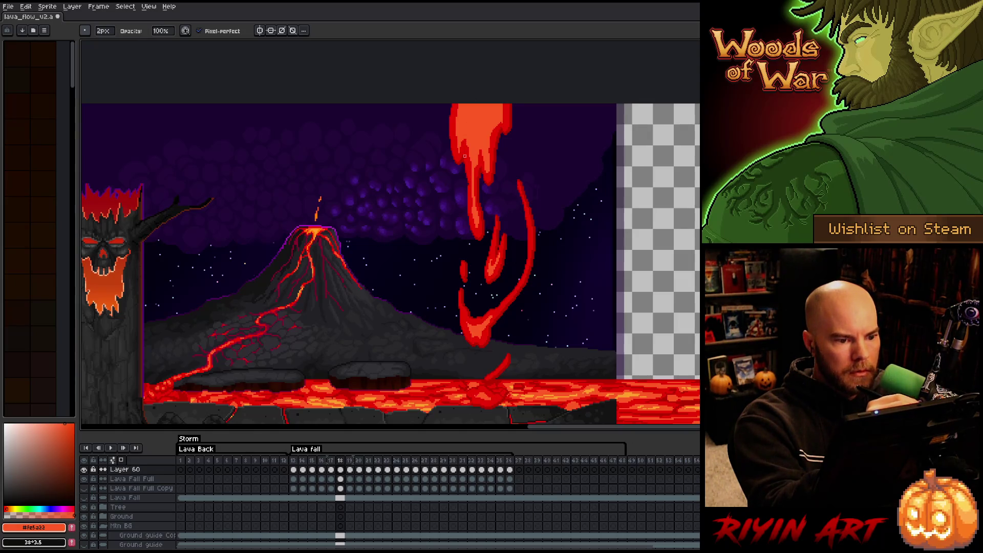
pyautogui.press('b')
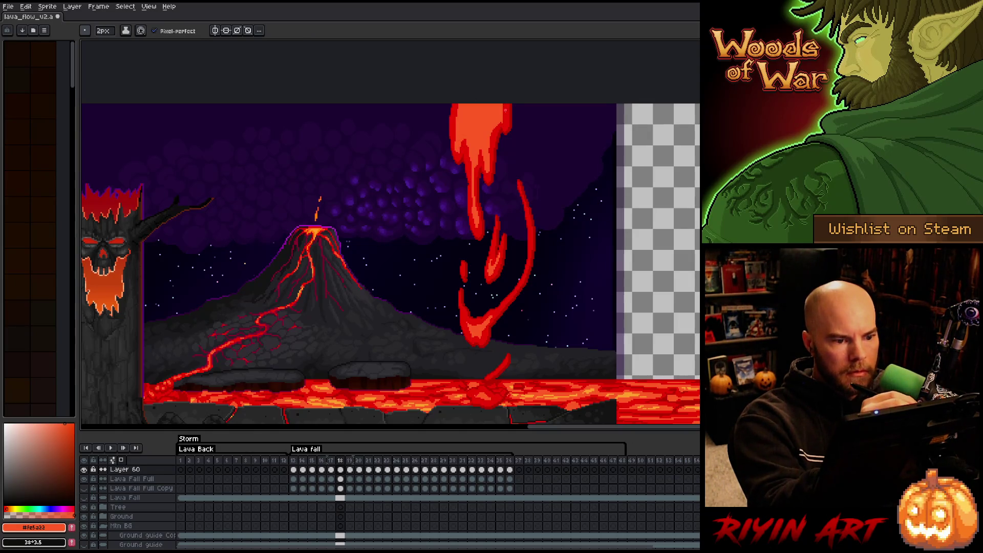
# Trim part of the diagonal red lava streak and save the file
pyautogui.press('e')
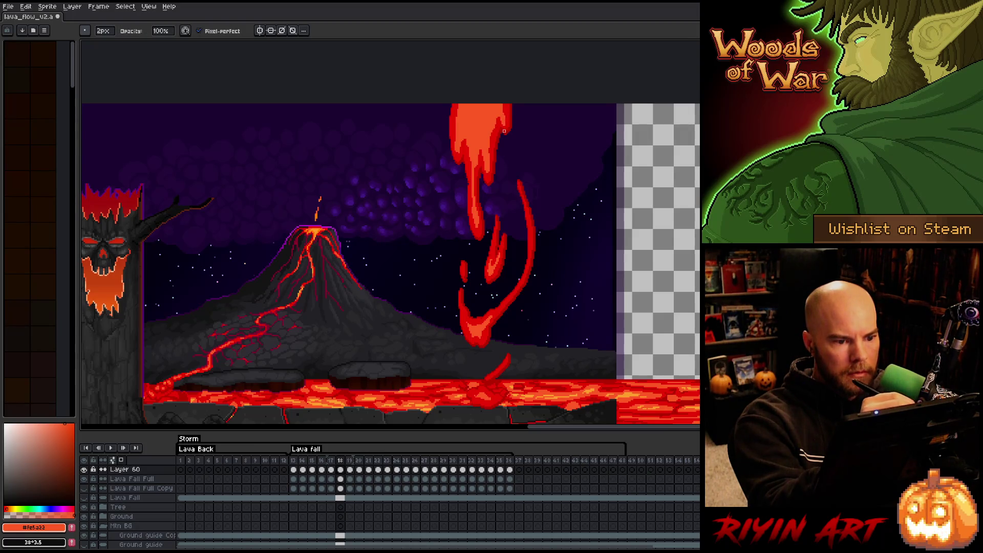
pyautogui.press('b')
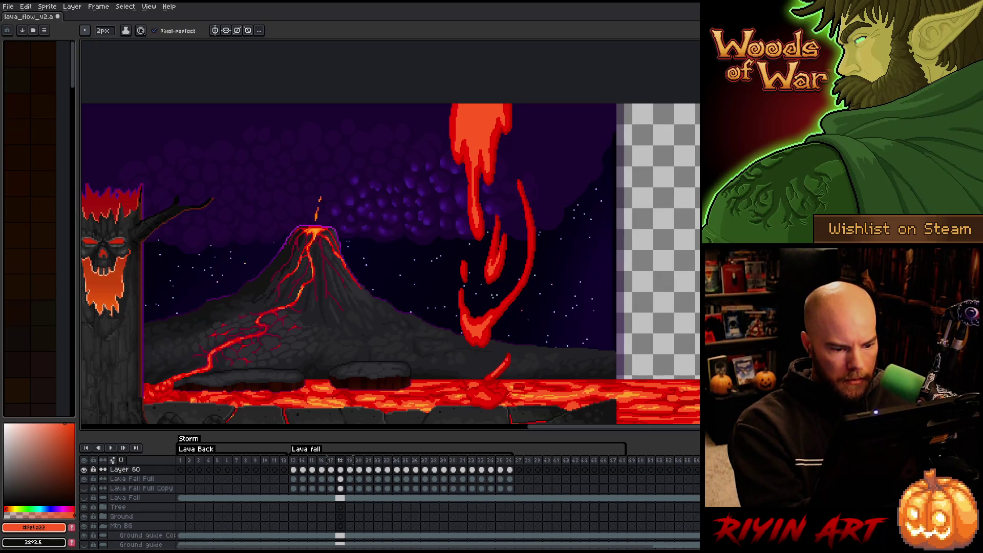
pyautogui.press('e')
pyautogui.moveTo(490, 377); pyautogui.dragTo(514, 352)
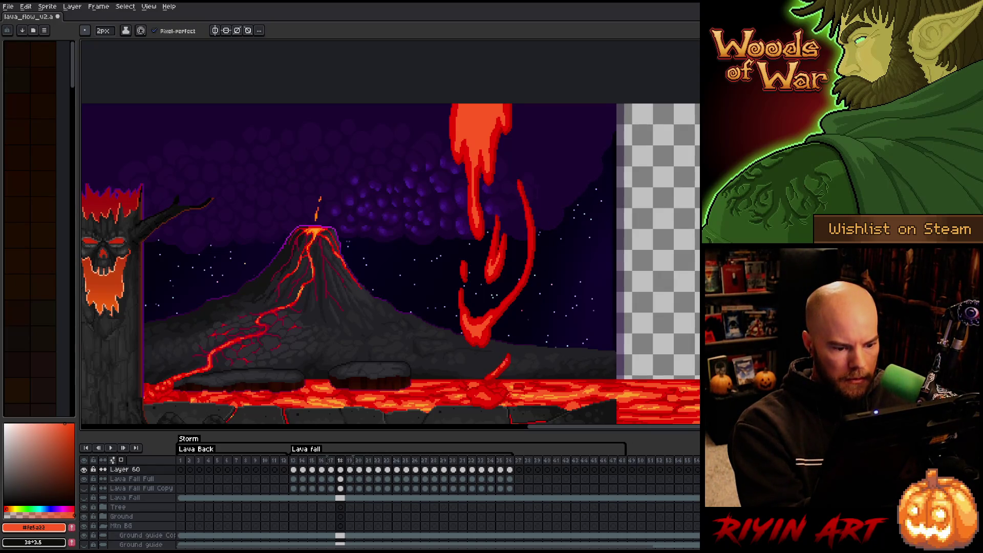
pyautogui.press('b')
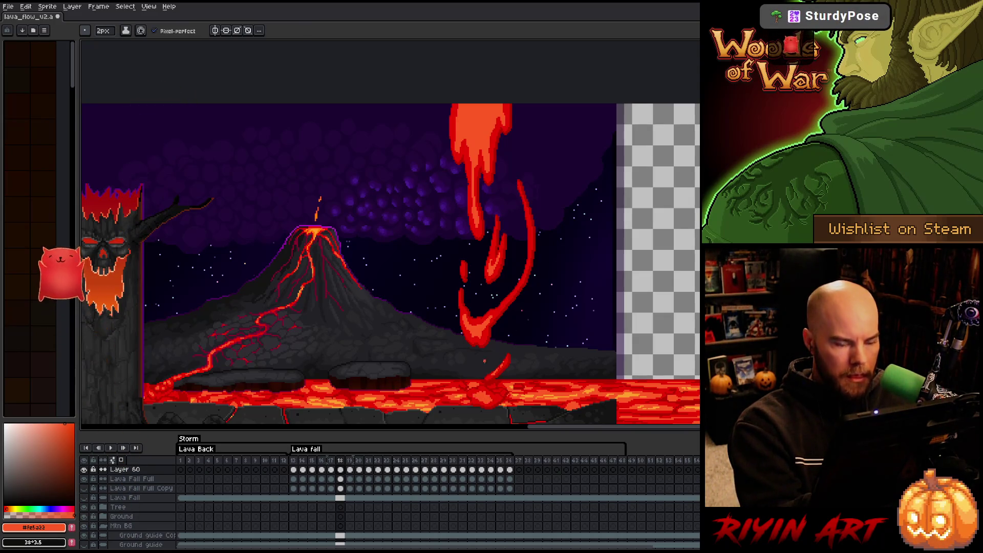
pyautogui.hotkey('ctrl', 's')
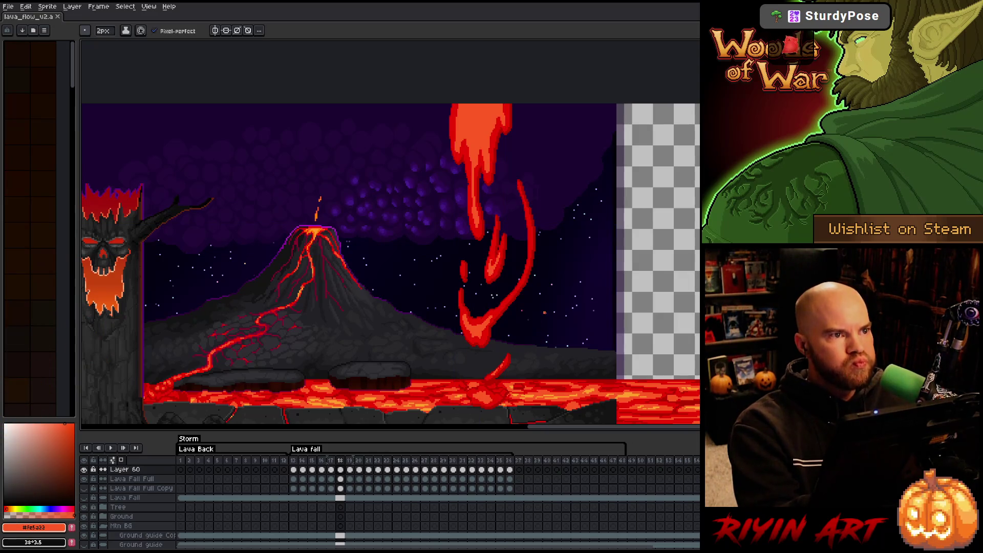
# Brighten a few lava pixels on frame 19, then repaint small areas around frame 20's top drip
pyautogui.press('Right')
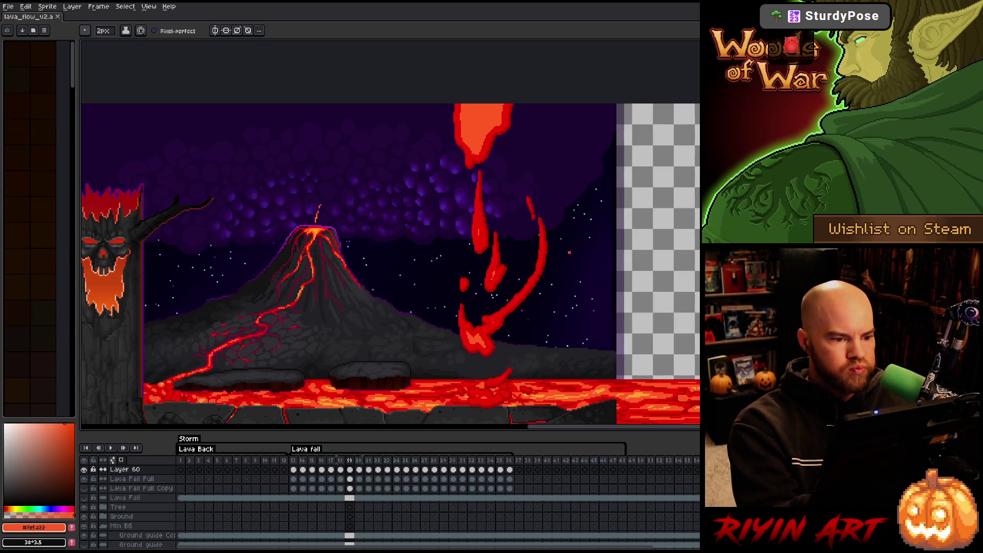
pyautogui.moveTo(478, 243); pyautogui.dragTo(478, 210)
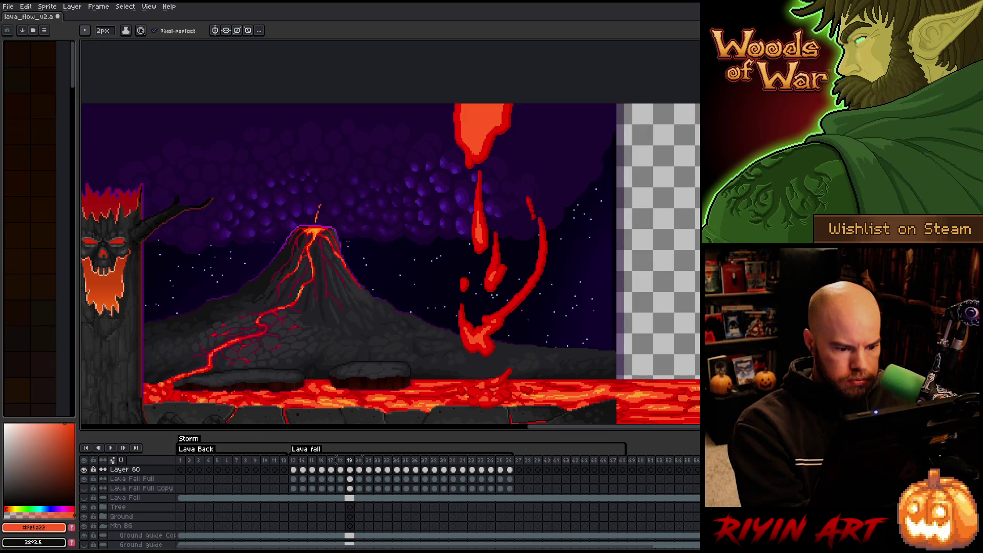
pyautogui.press('Right')
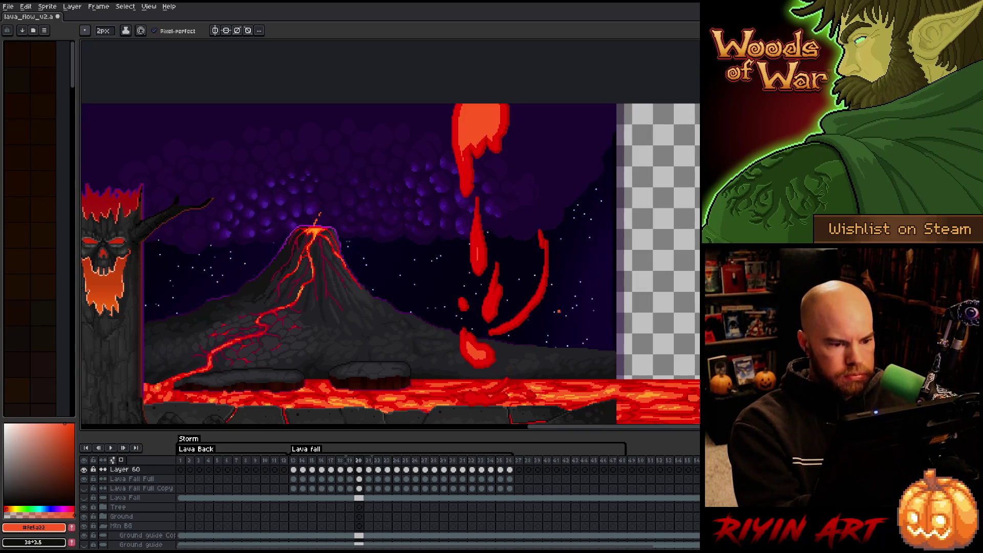
pyautogui.moveTo(463, 153); pyautogui.dragTo(466, 184)
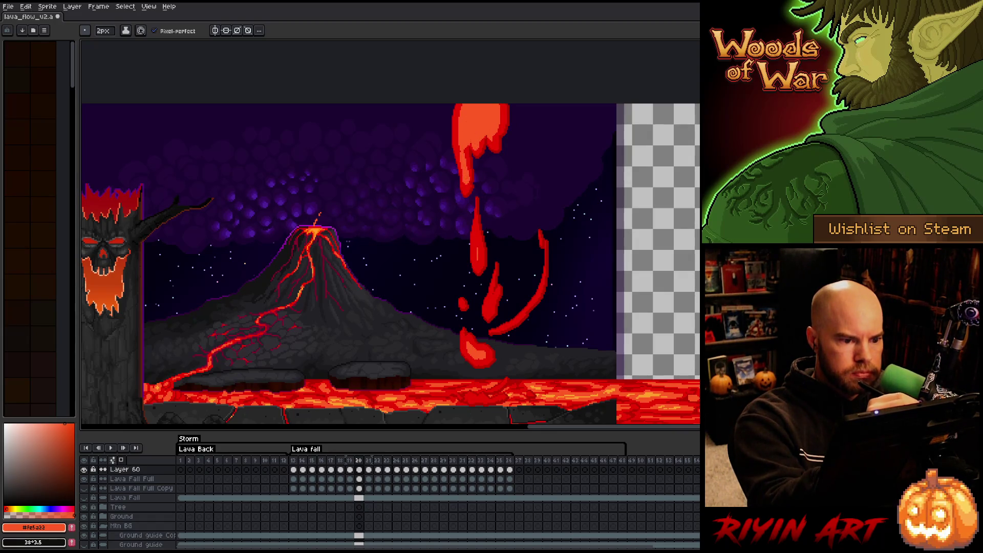
pyautogui.press('b')
pyautogui.moveTo(468, 130)
pyautogui.mouseDown()
pyautogui.moveTo(468, 147)
pyautogui.moveTo(485, 147)
pyautogui.mouseUp()
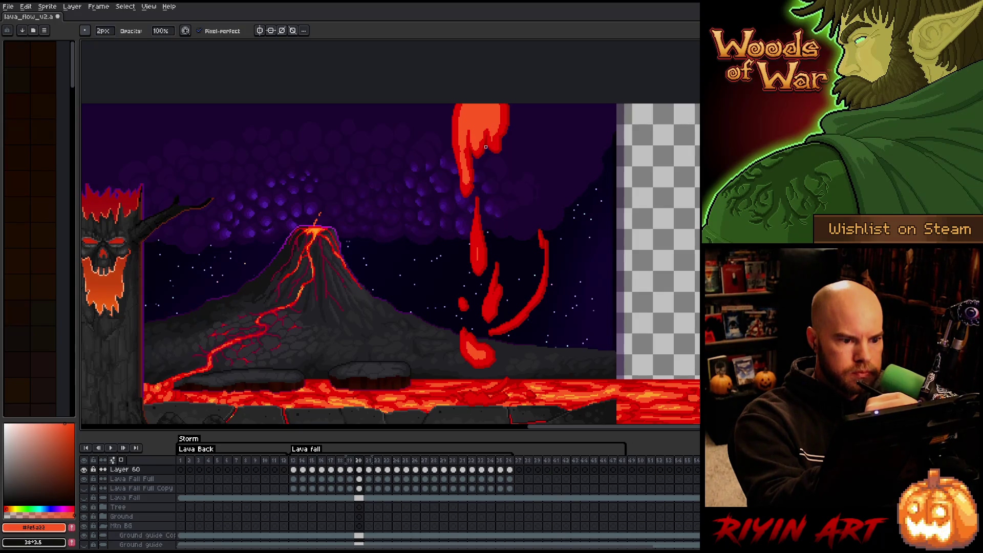
# Refine frame 20's curving splash streak with pencil and eraser, then advance to frame 21
pyautogui.press('e')
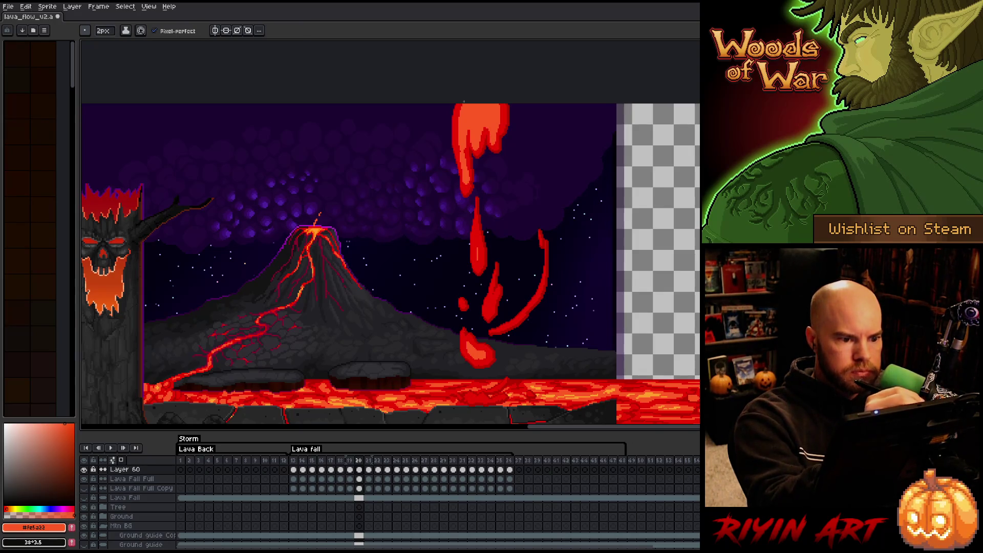
pyautogui.press('b')
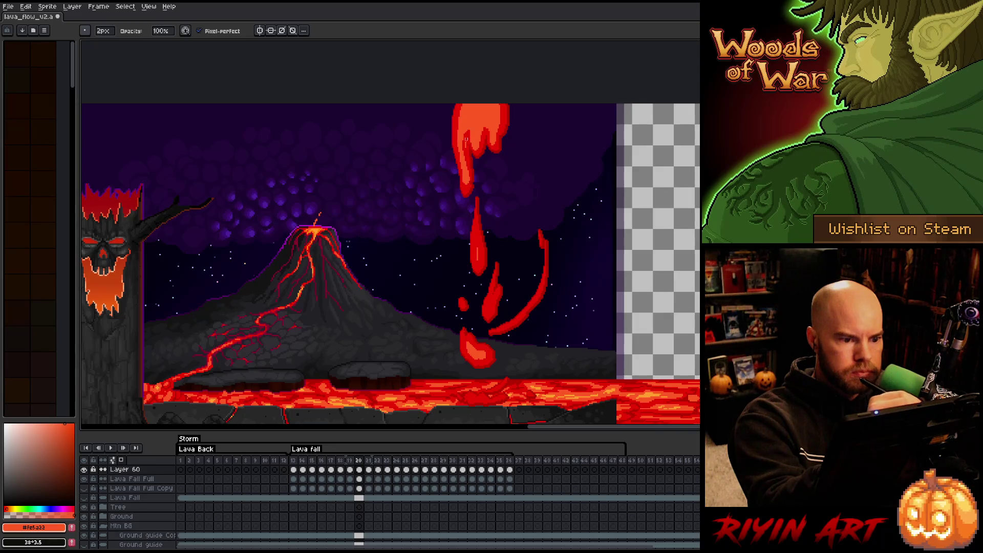
pyautogui.press('e')
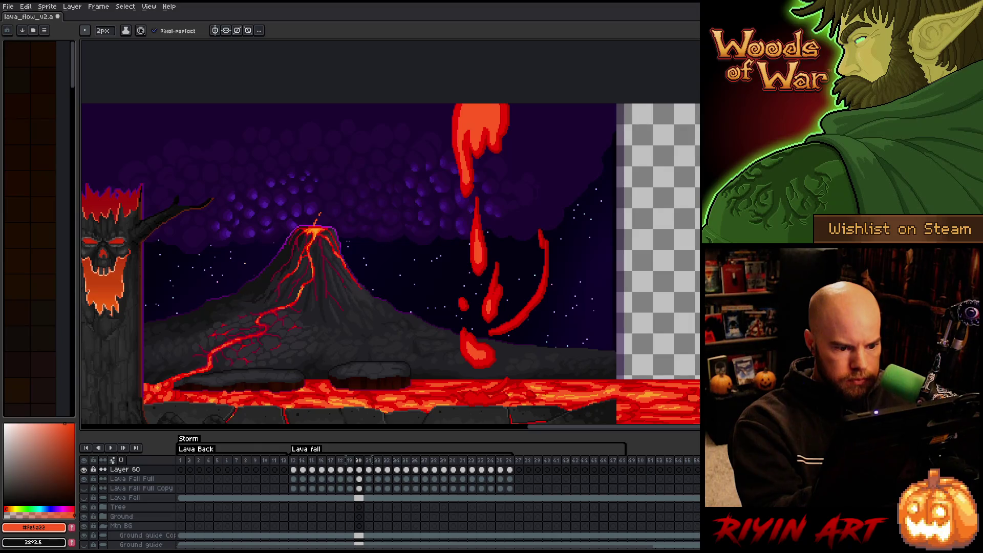
pyautogui.press('b')
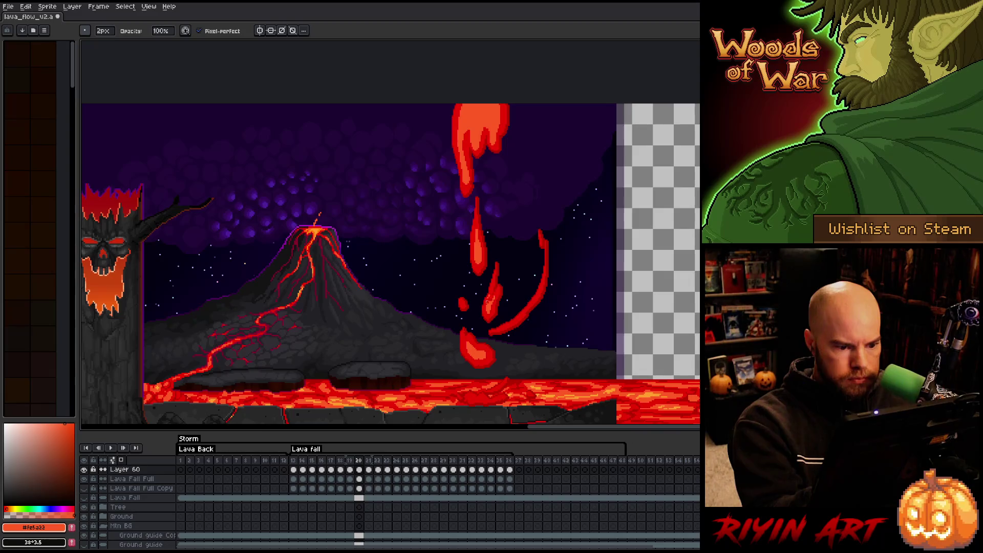
pyautogui.press('e')
pyautogui.press('b')
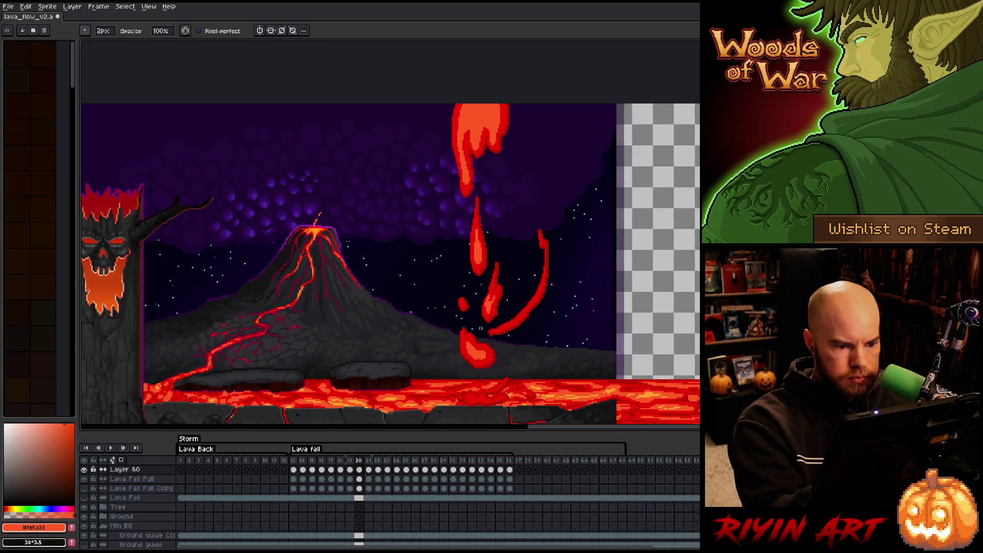
pyautogui.press('e')
pyautogui.press('b')
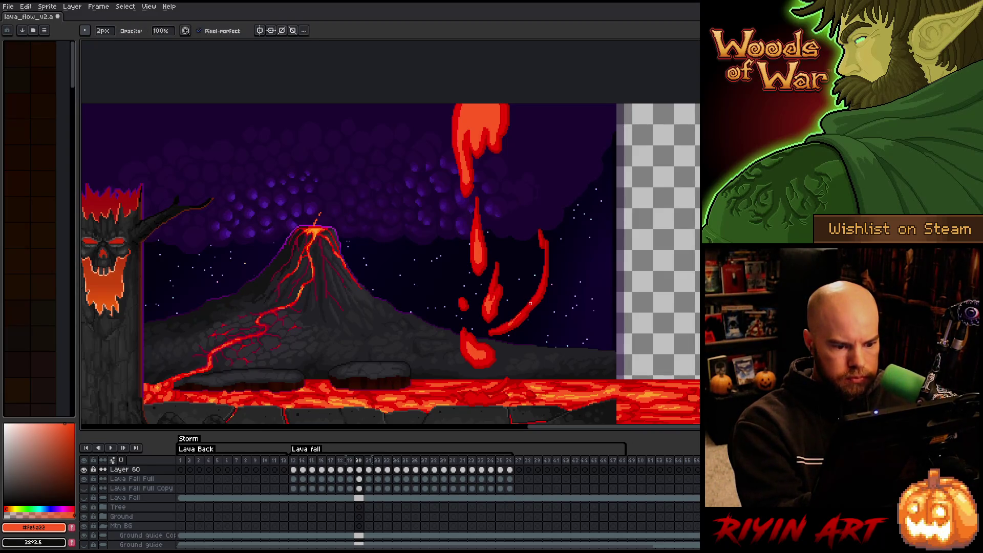
pyautogui.press('e')
pyautogui.press('b')
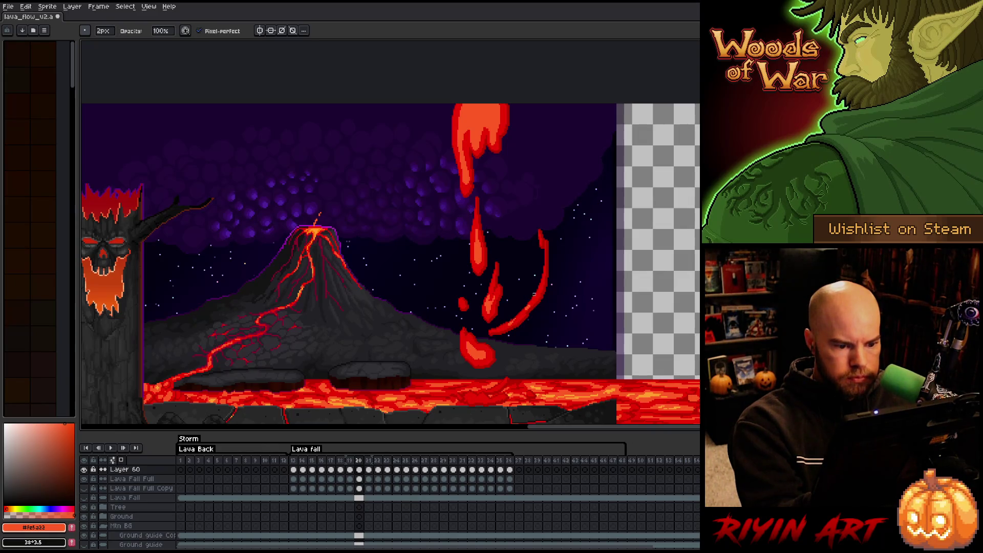
pyautogui.press('e')
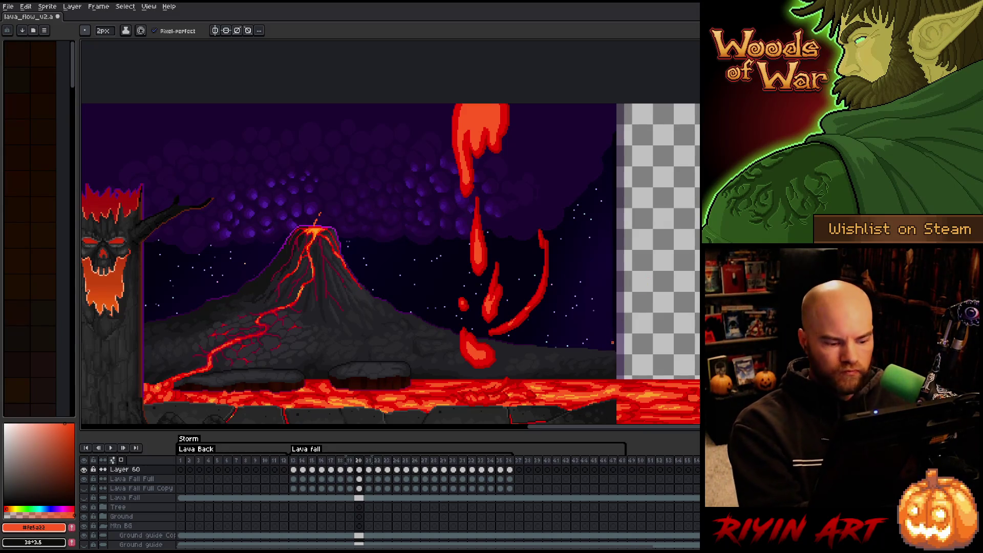
pyautogui.press('.')
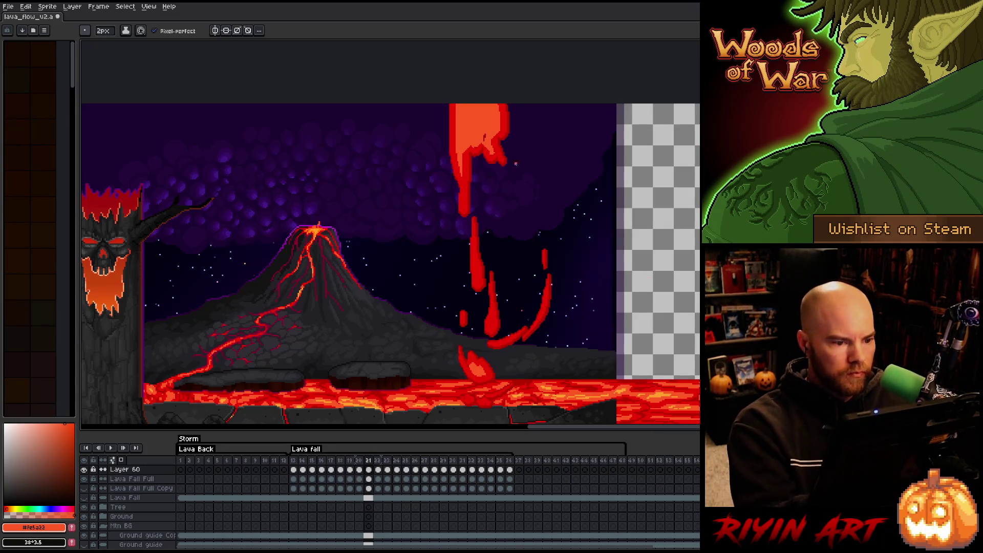
# Touch up frame 21's drips and splash streak with pencil and eraser, then advance to frame 22
pyautogui.press('b')
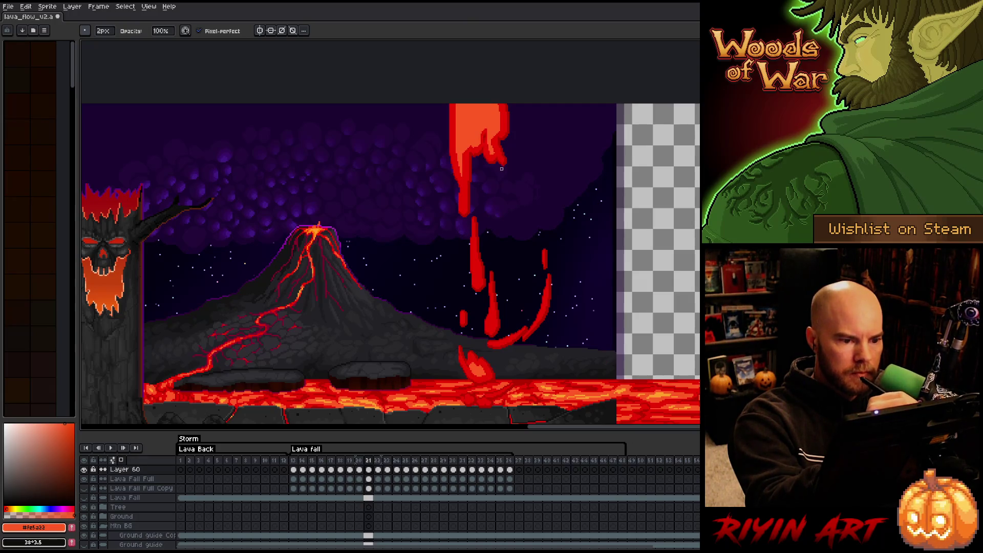
pyautogui.press('e')
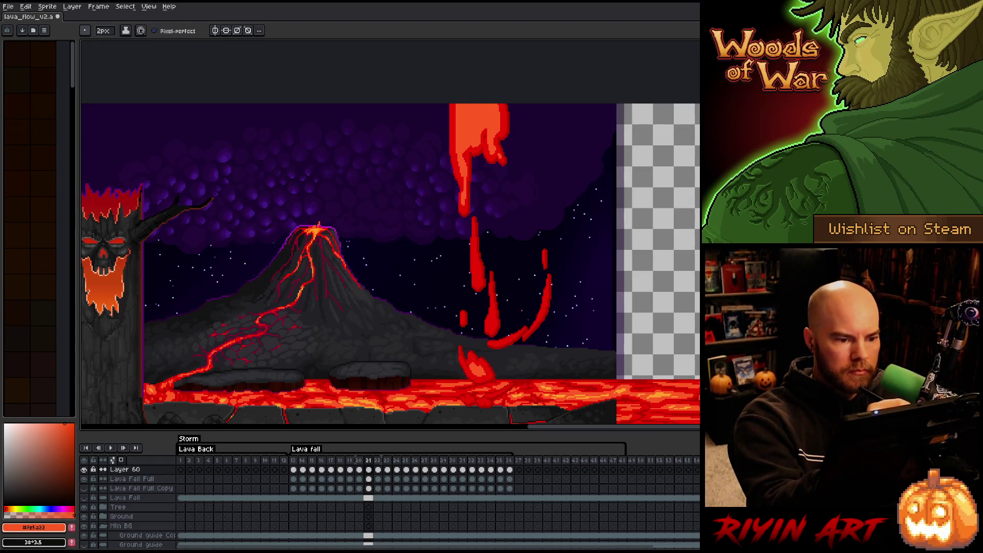
pyautogui.press('b')
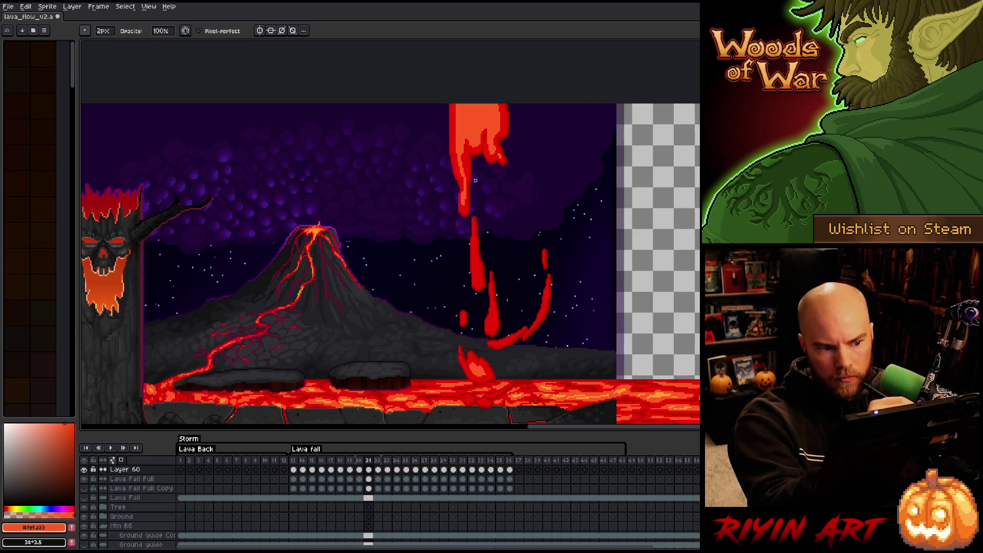
pyautogui.press('e')
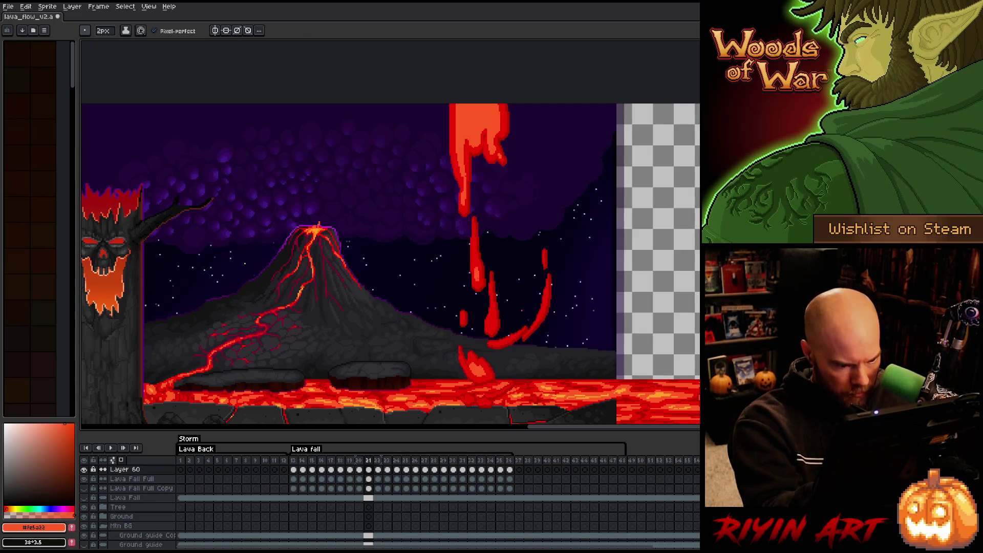
pyautogui.press('b')
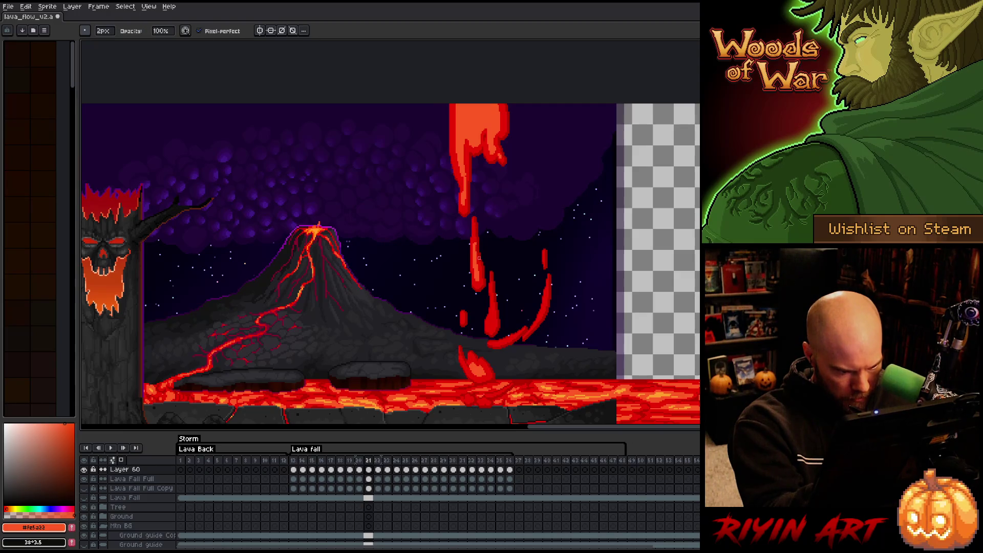
pyautogui.press('e')
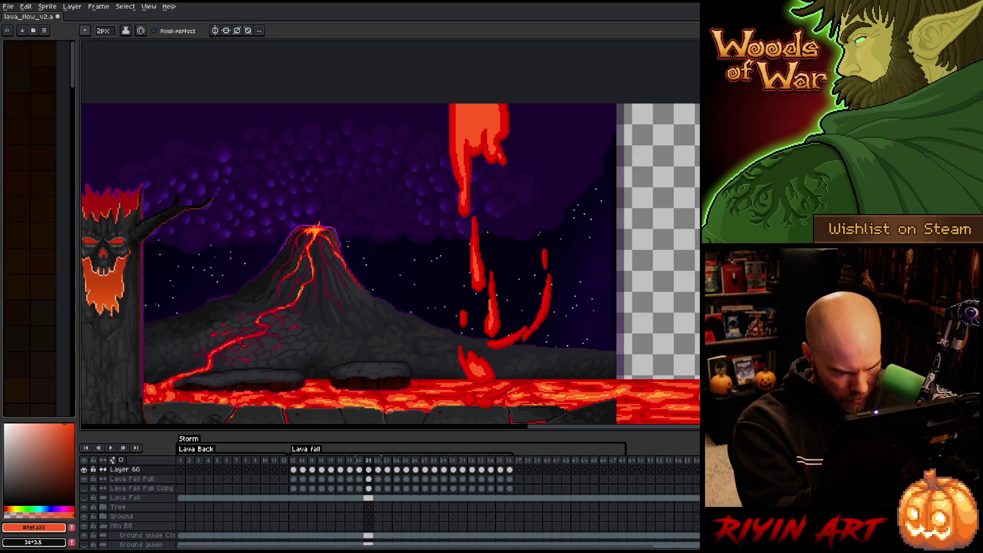
pyautogui.press('e')
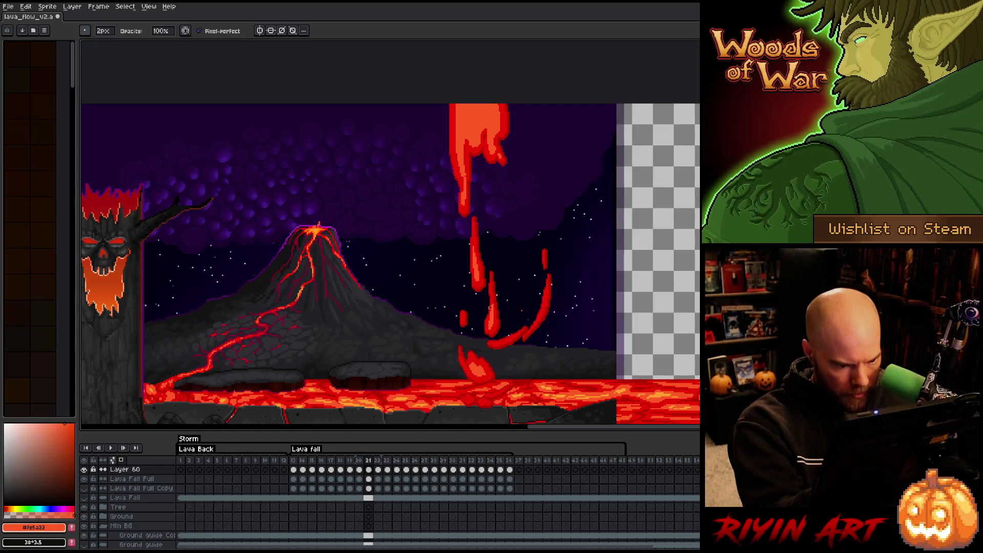
pyautogui.press('b')
pyautogui.press('e')
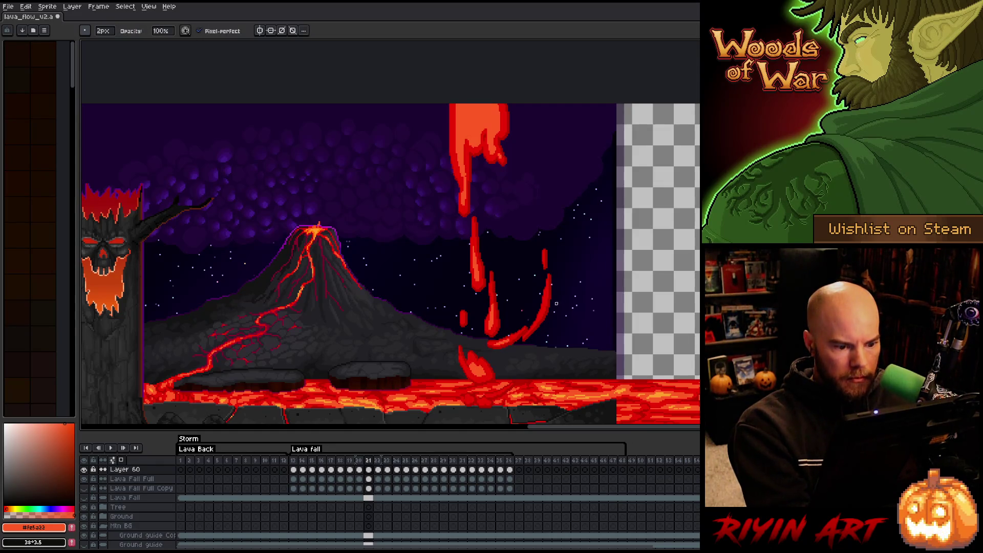
pyautogui.press('b')
pyautogui.press('e')
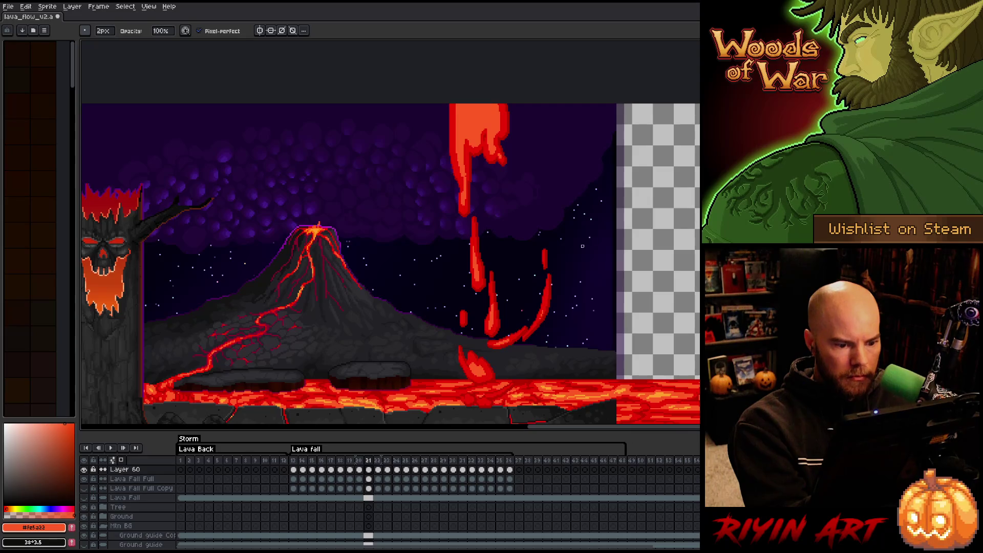
pyautogui.press('b')
pyautogui.press('e')
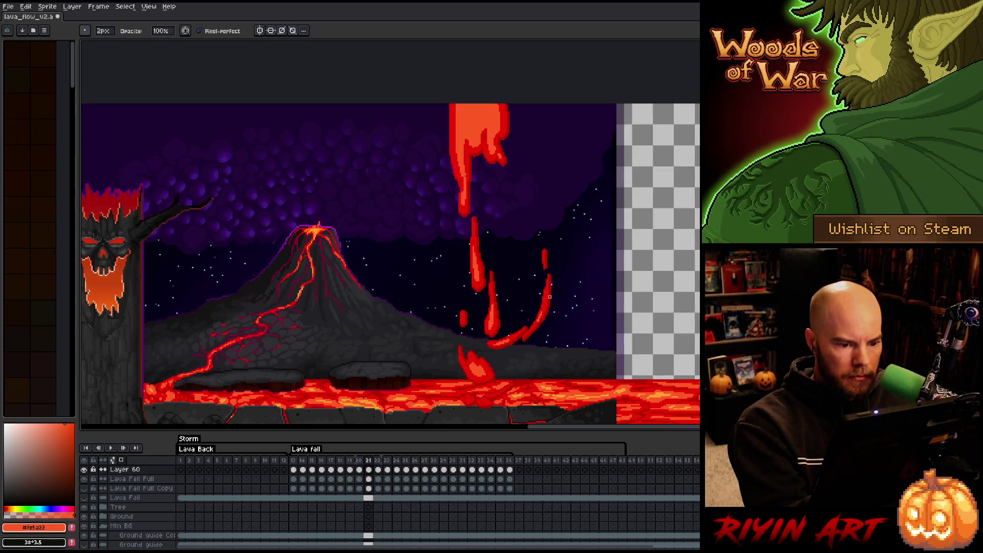
pyautogui.press('b')
pyautogui.press('e')
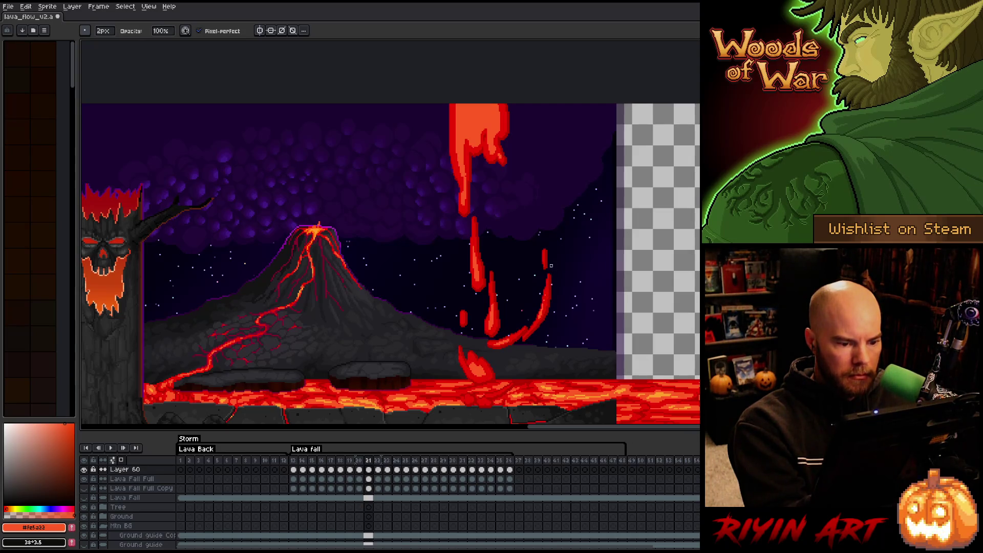
pyautogui.press('b')
pyautogui.press('e')
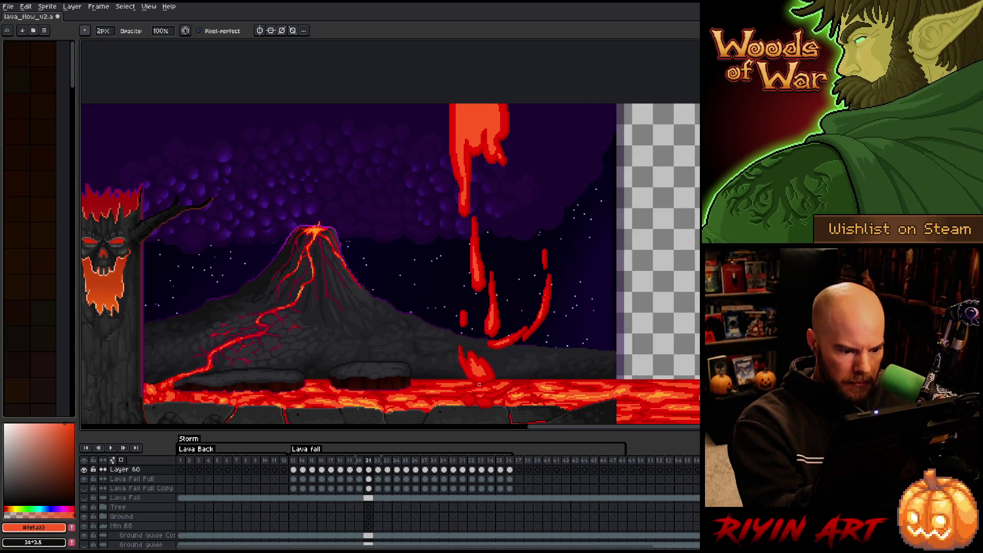
pyautogui.press('b')
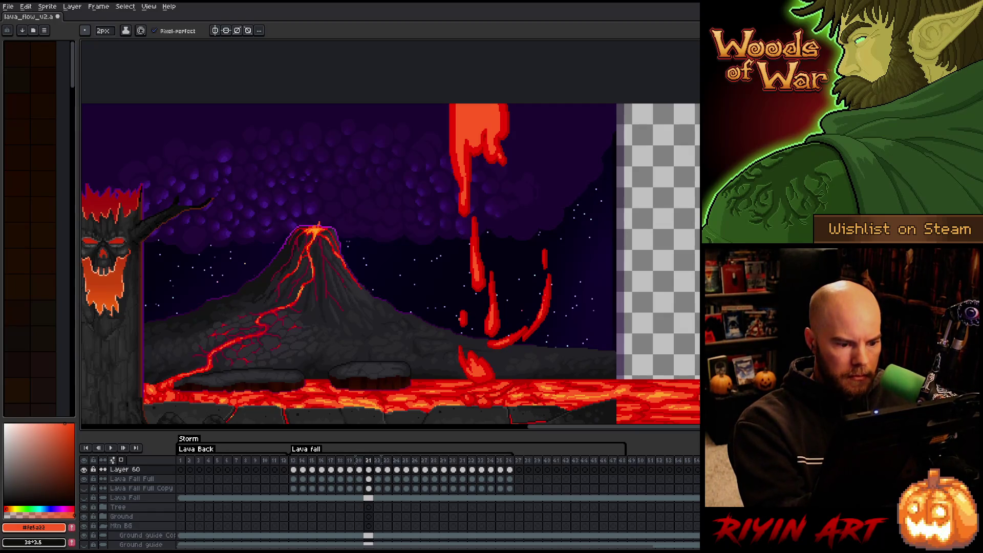
pyautogui.press('Right')
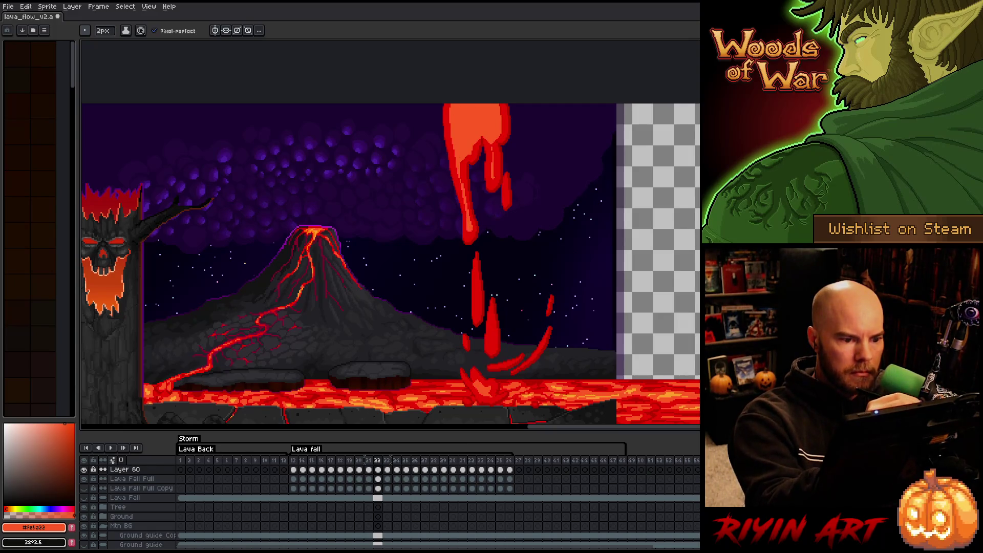
# Add drips below frame 22's top lava mass, tidy with the eraser, and advance to frame 23
pyautogui.press('e')
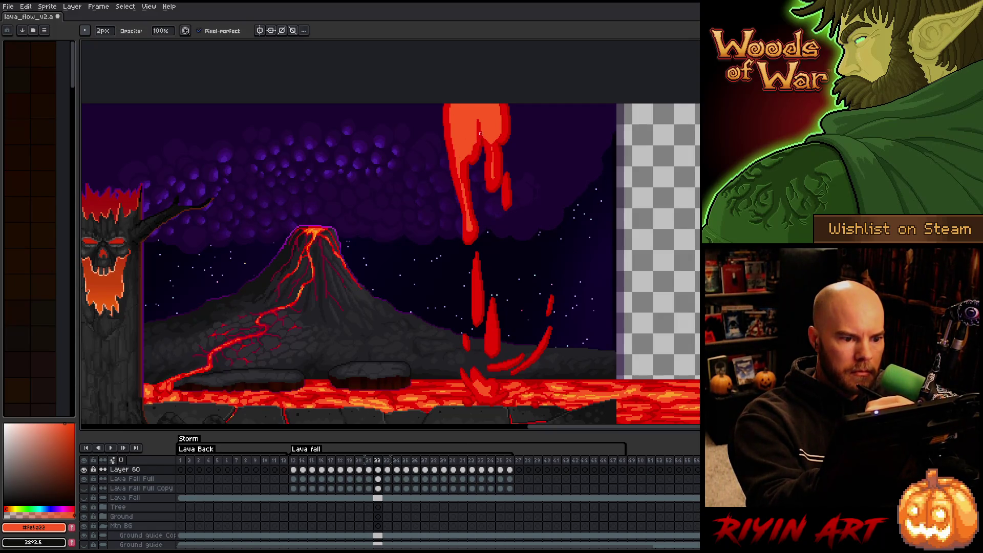
pyautogui.press('e')
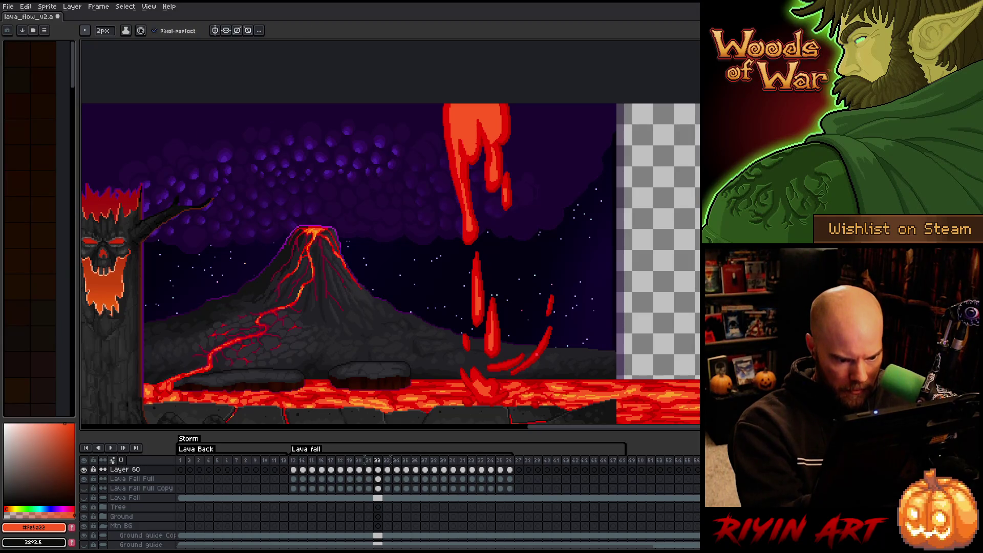
pyautogui.press('b')
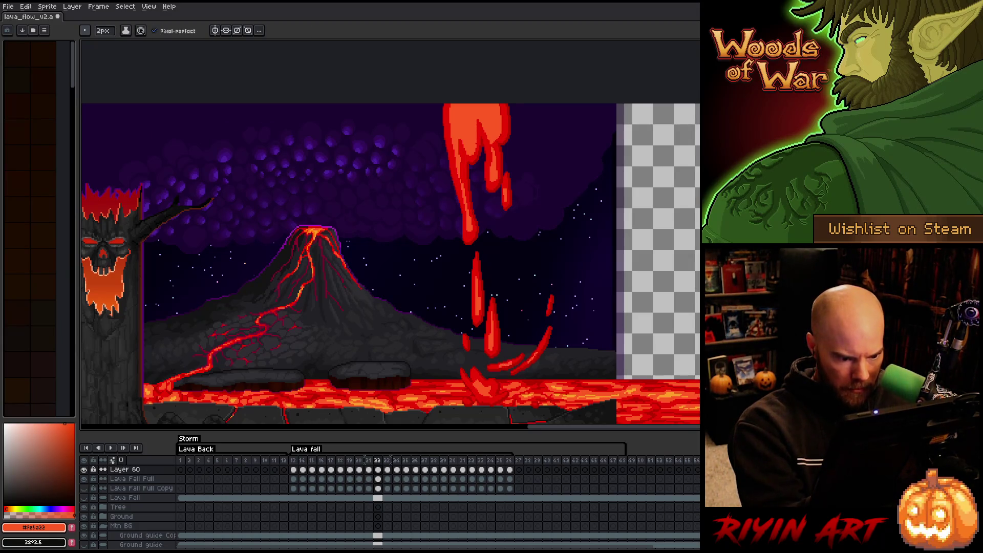
pyautogui.press('e')
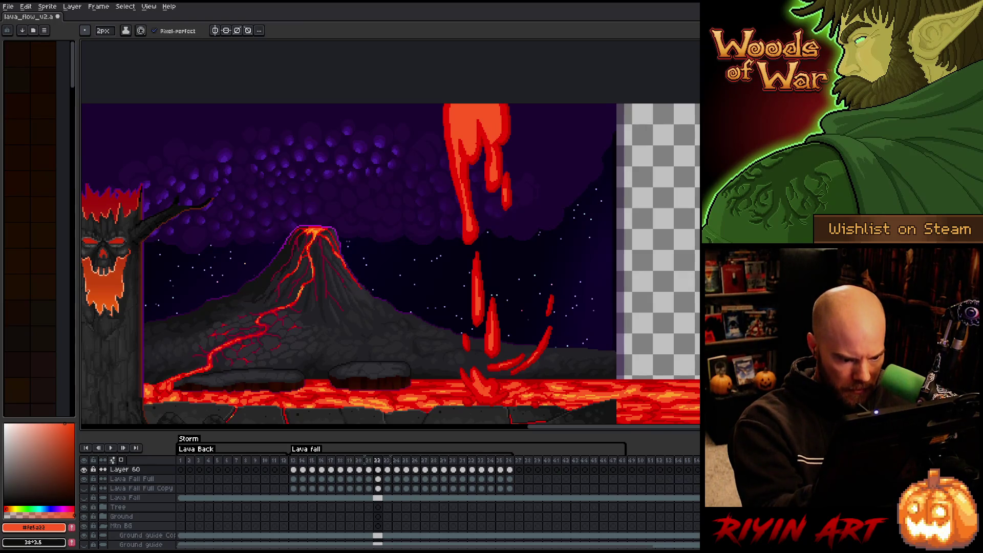
pyautogui.press('b')
pyautogui.press('e')
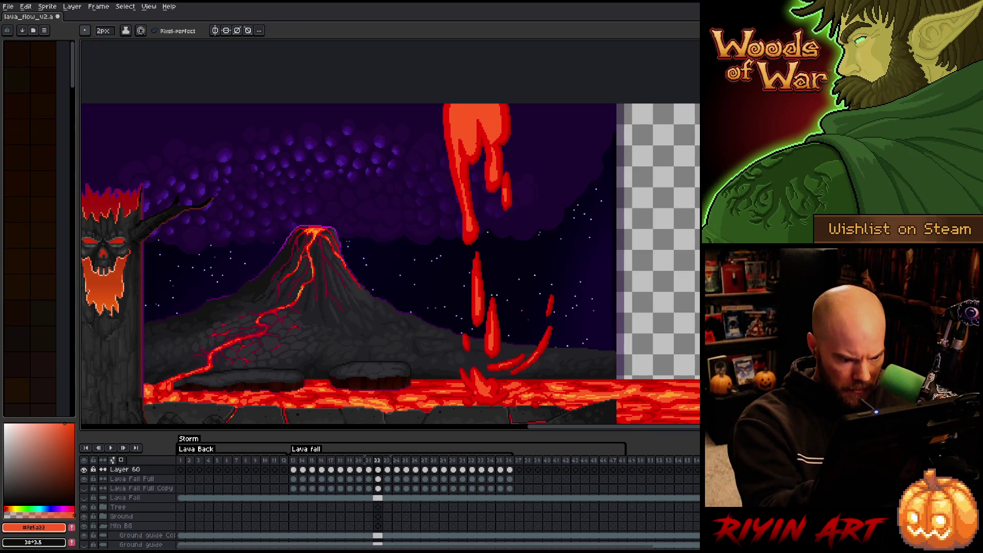
pyautogui.press('b')
pyautogui.press('e')
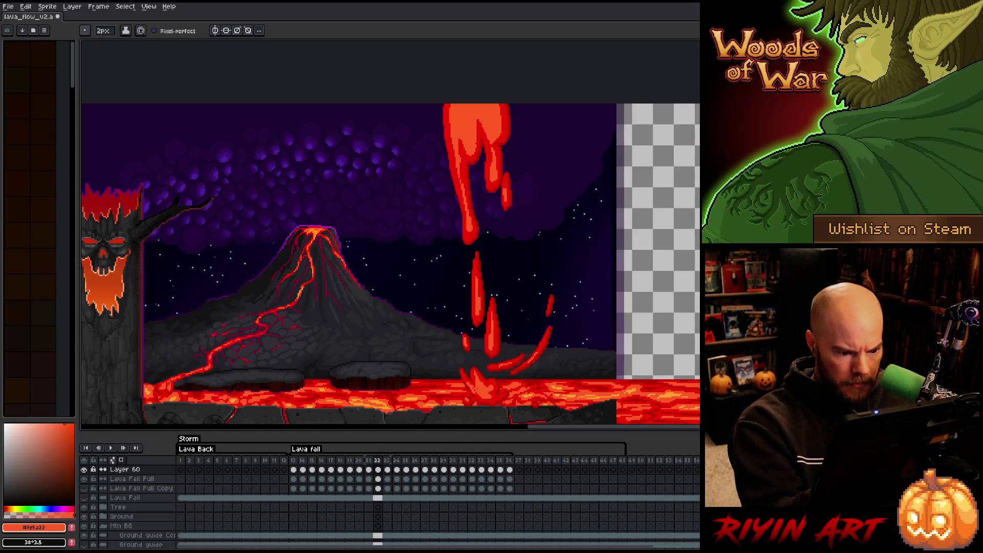
pyautogui.press('b')
pyautogui.press('e')
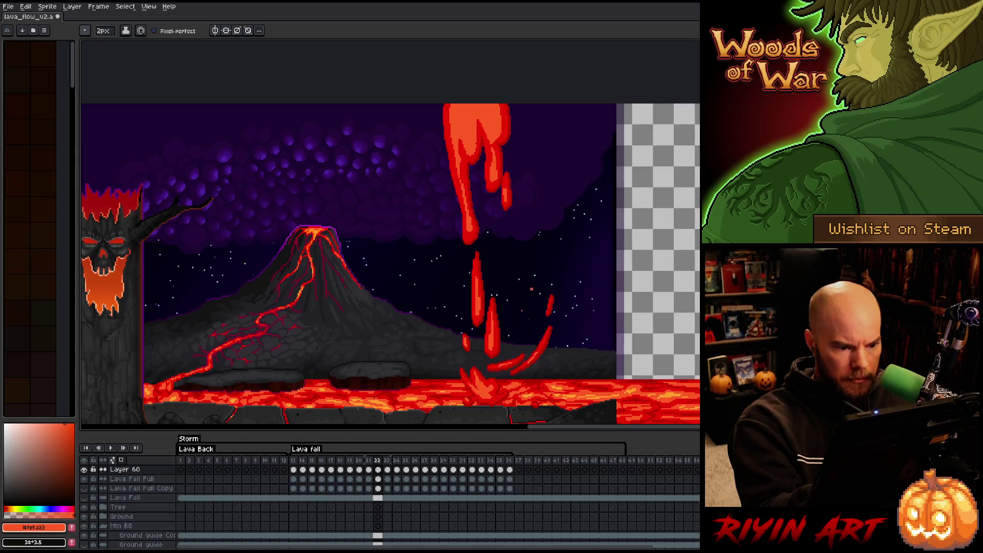
pyautogui.press('Right')
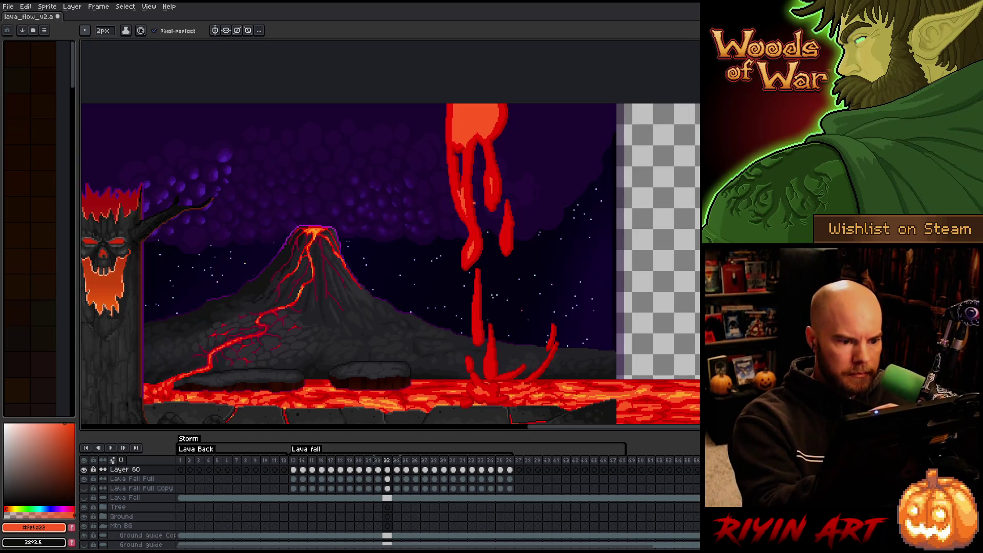
# Draw a thin darker red shading line inside frame 23's lava stream
pyautogui.press('b')
pyautogui.press('e')
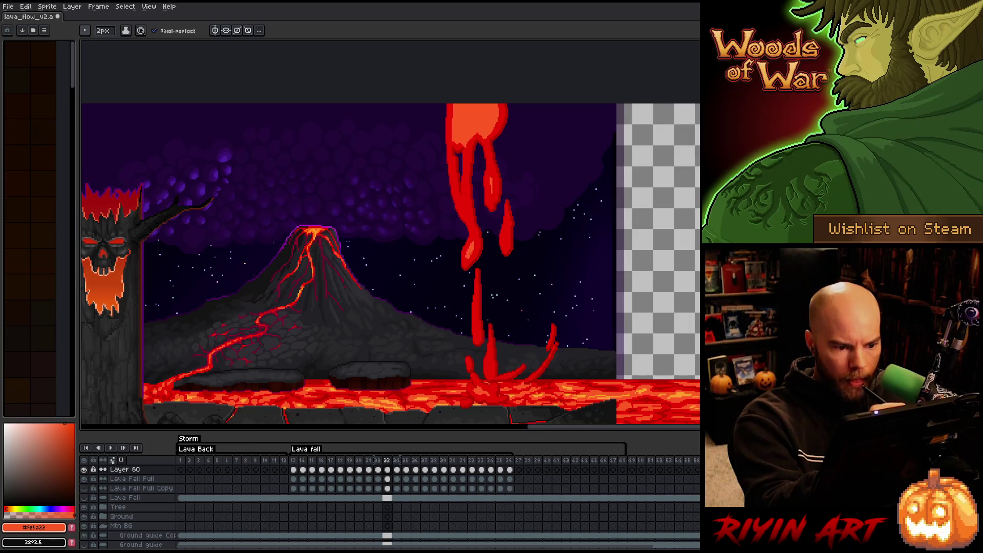
pyautogui.press('b')
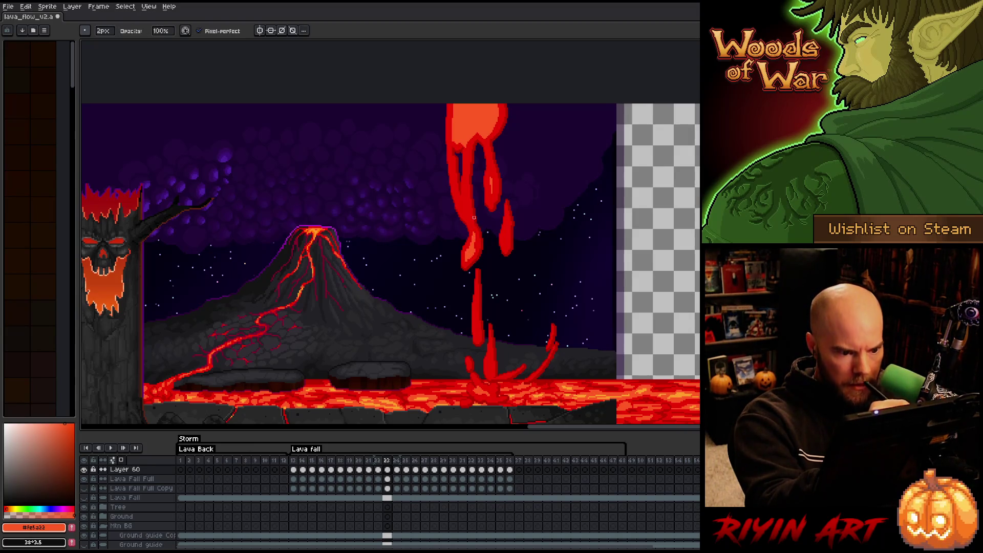
pyautogui.press('e')
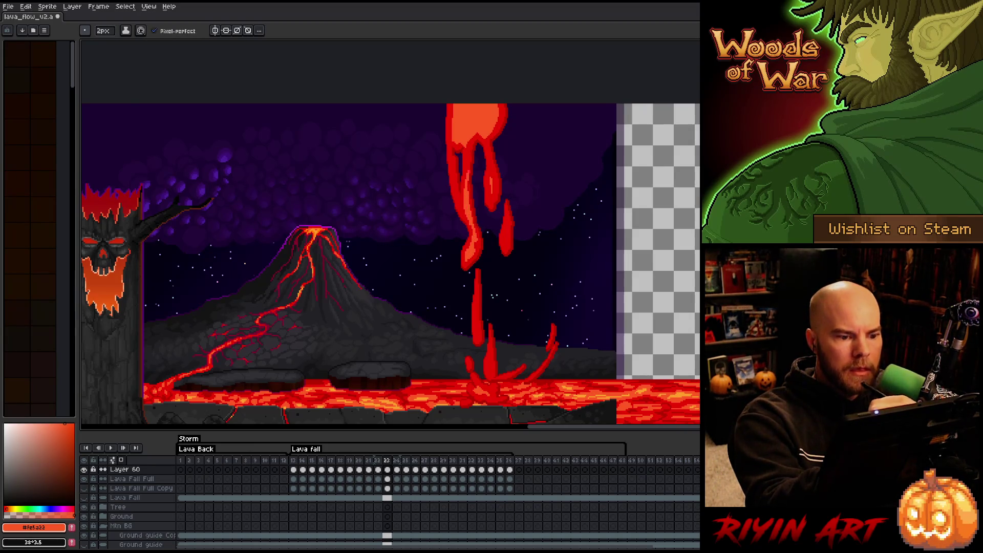
pyautogui.press('b')
pyautogui.moveTo(470, 192); pyautogui.dragTo(467, 169)
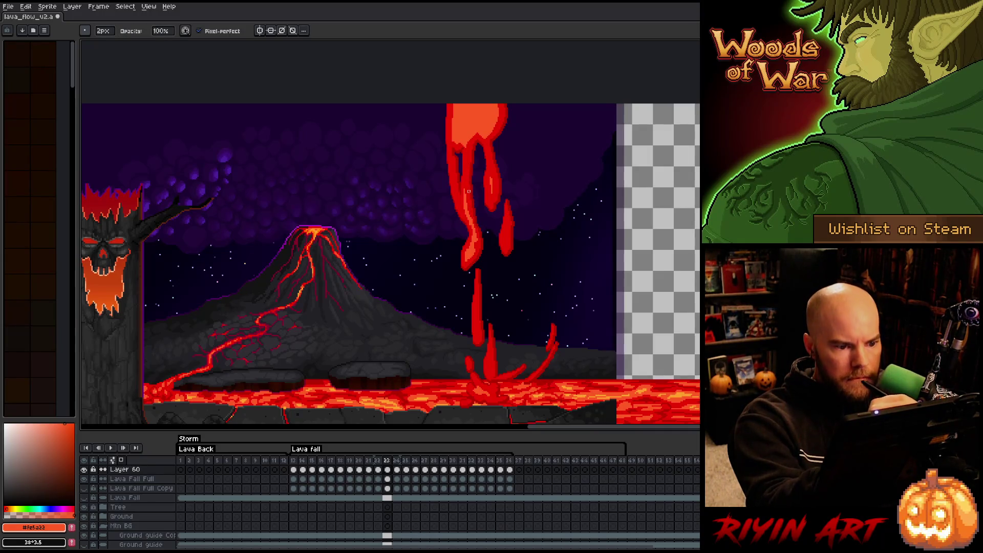
pyautogui.press('e')
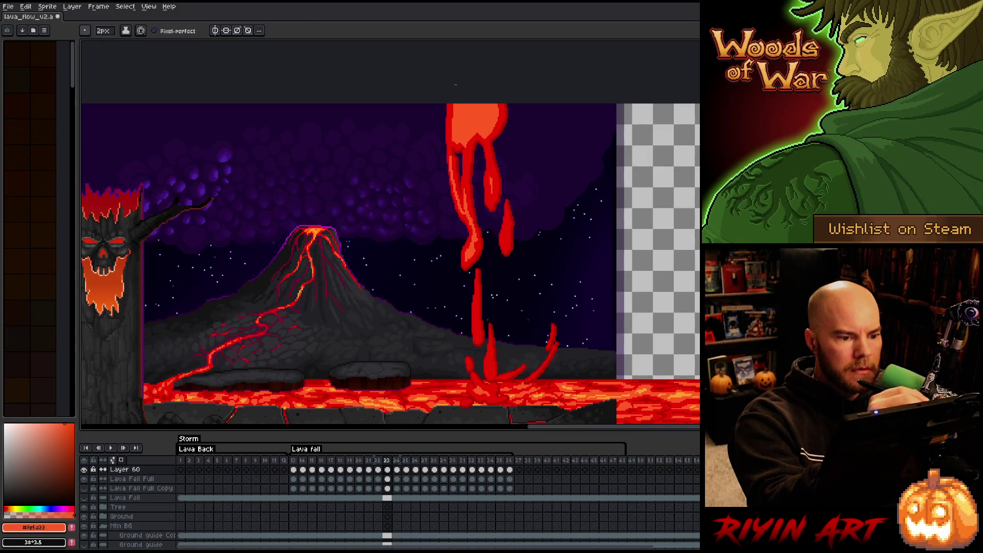
# Open the View > Preview window to play the looping lava-fall animation
pyautogui.press('b')
pyautogui.click(126, 6)
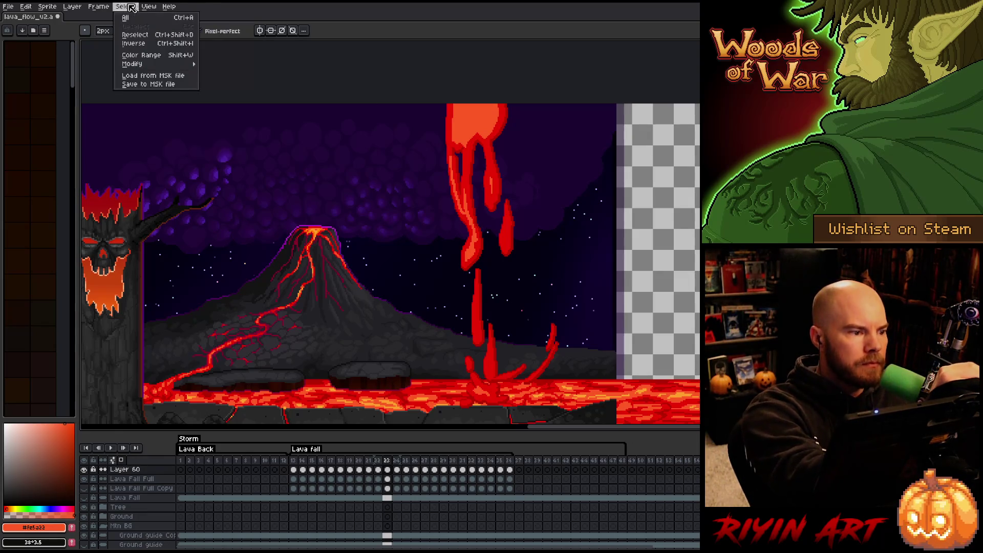
pyautogui.moveTo(148, 6)
pyautogui.moveTo(164, 108)
pyautogui.click(266, 108)
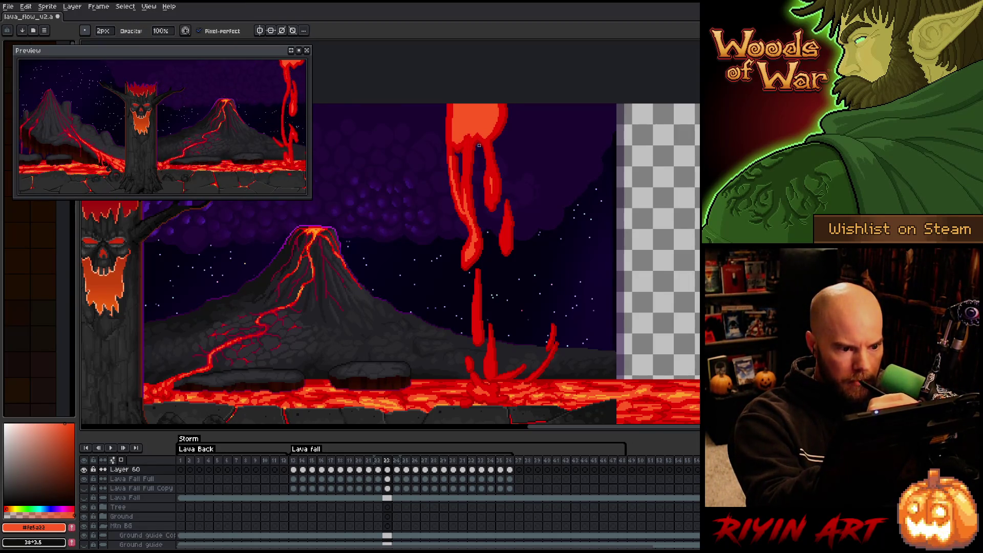
# Touch up frame 23's lava fall with Pencil and Eraser while the preview loops
pyautogui.press('e')
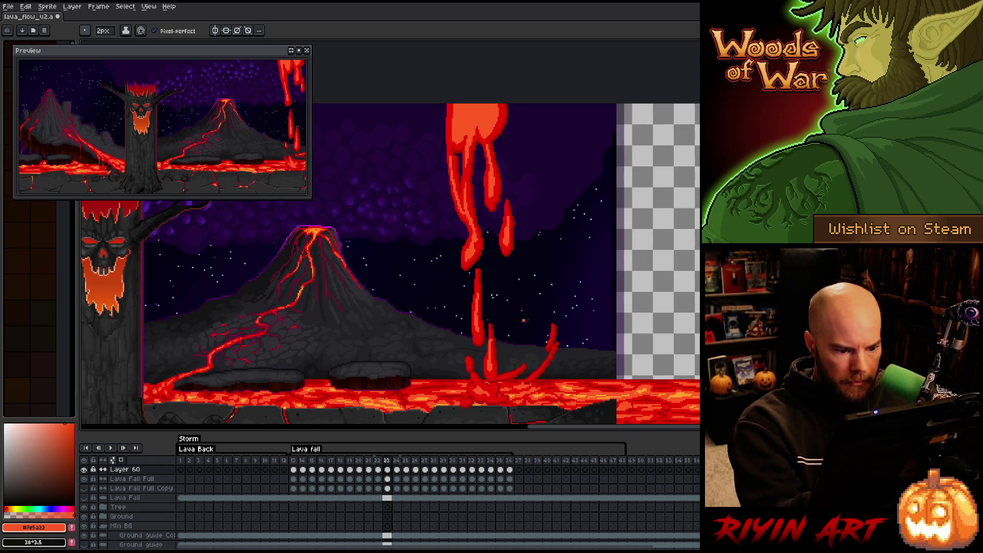
pyautogui.press('e')
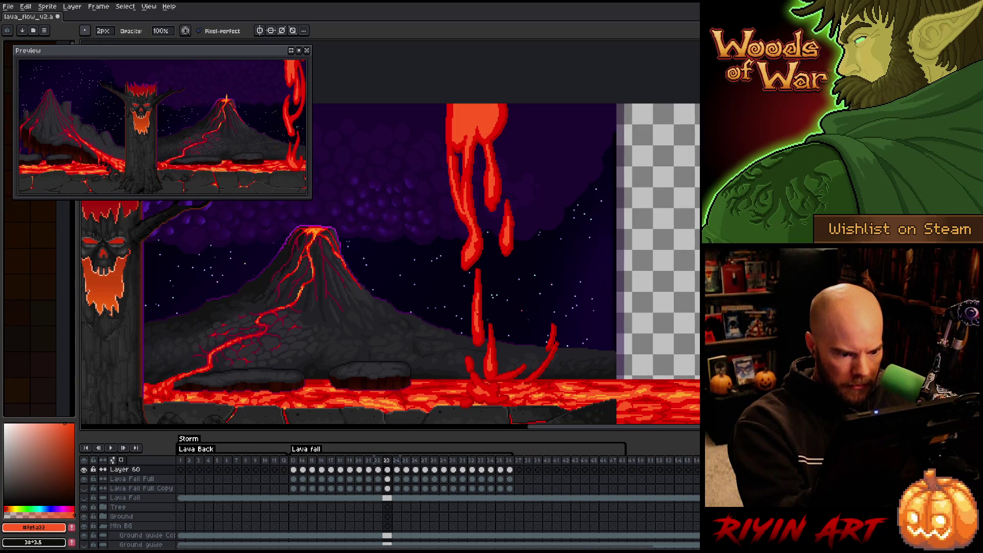
pyautogui.press('b')
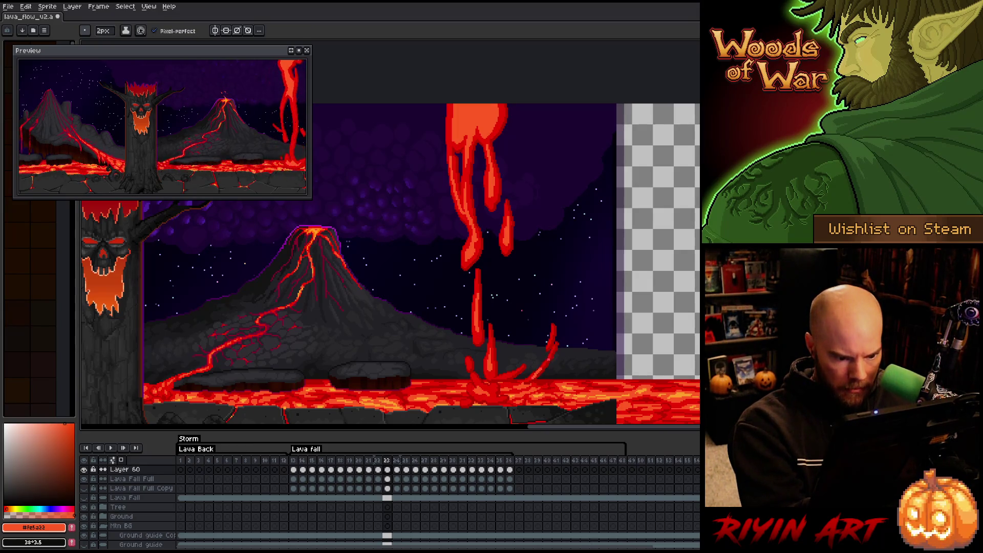
pyautogui.press('e')
pyautogui.press('b')
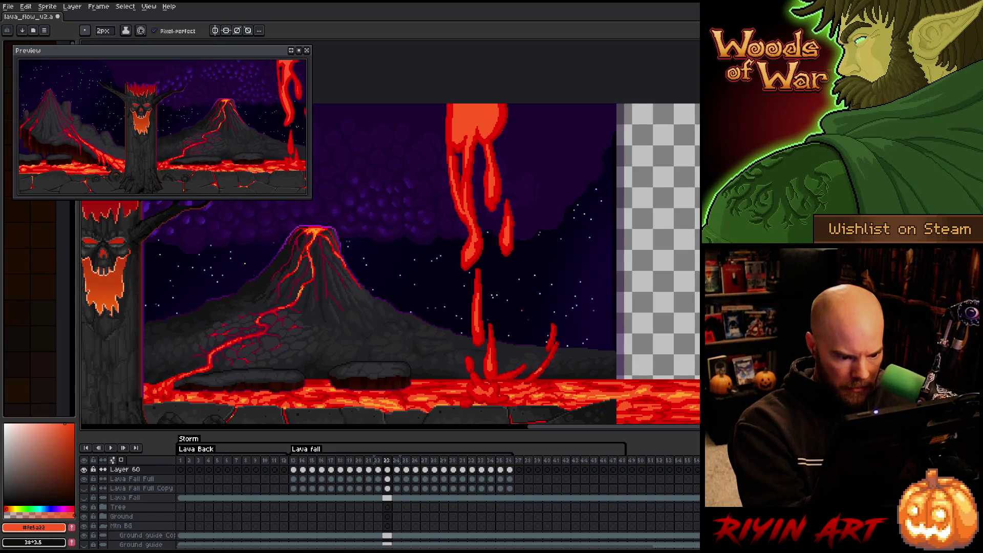
pyautogui.press('e')
pyautogui.press('b')
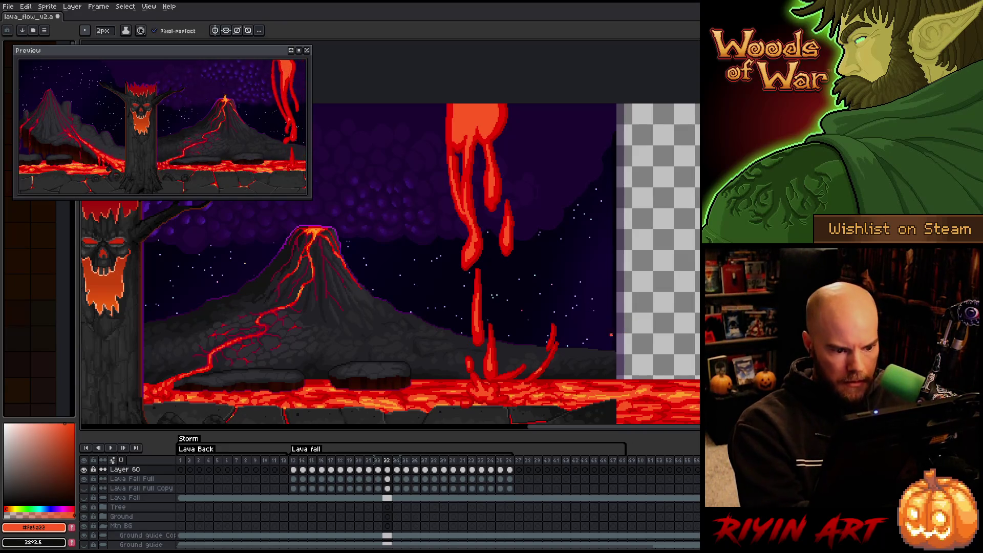
# Move to frame 24 and darken the lava fall's left edge with Pencil strokes
pyautogui.press('Right')
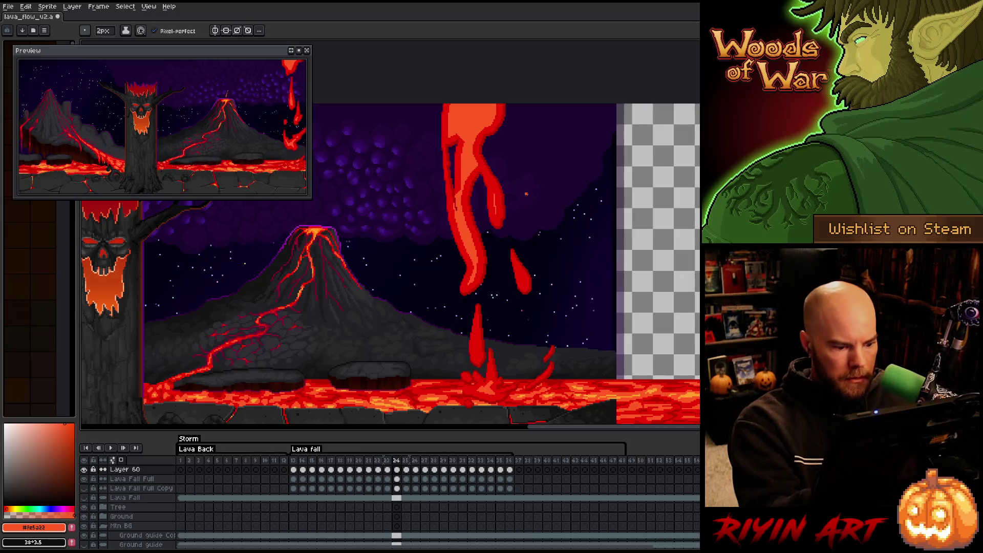
pyautogui.press('b')
pyautogui.moveTo(457, 199)
pyautogui.mouseDown()
pyautogui.moveTo(457, 229)
pyautogui.moveTo(458, 208)
pyautogui.mouseUp()
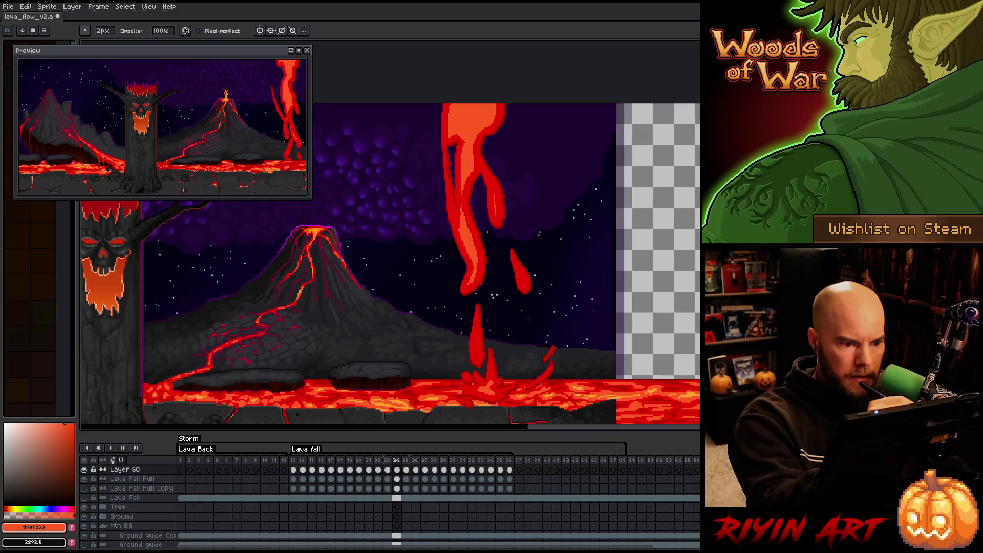
pyautogui.press('e')
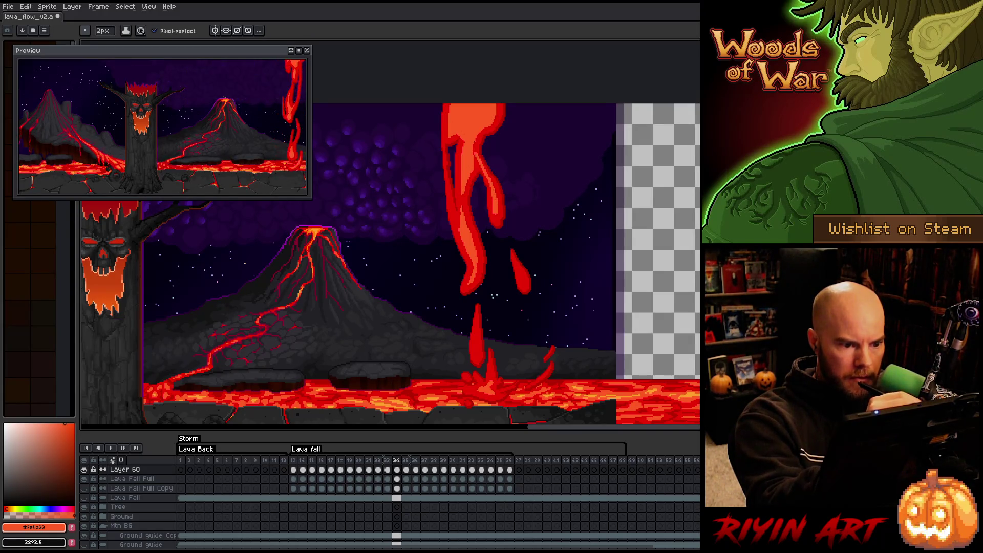
pyautogui.press('b')
pyautogui.press('e')
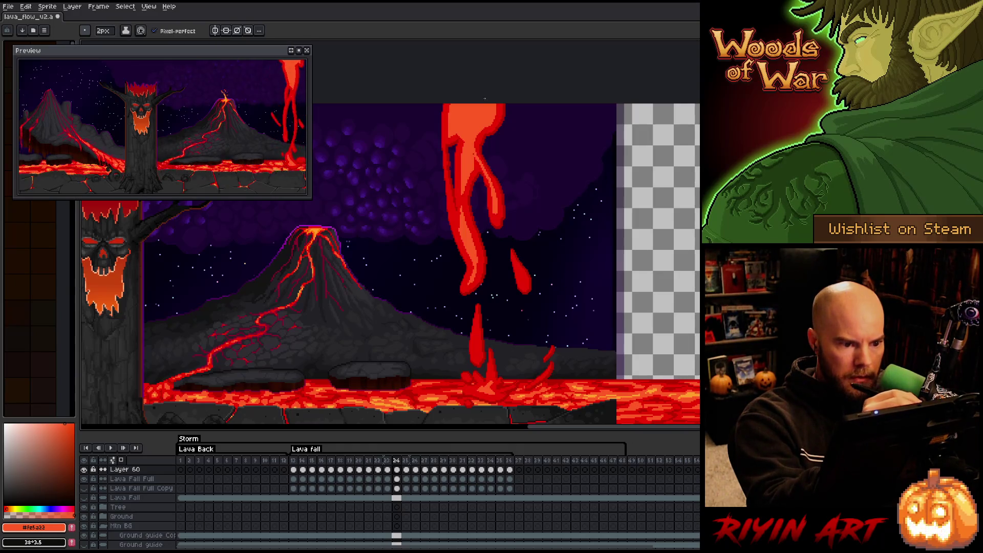
pyautogui.press('b')
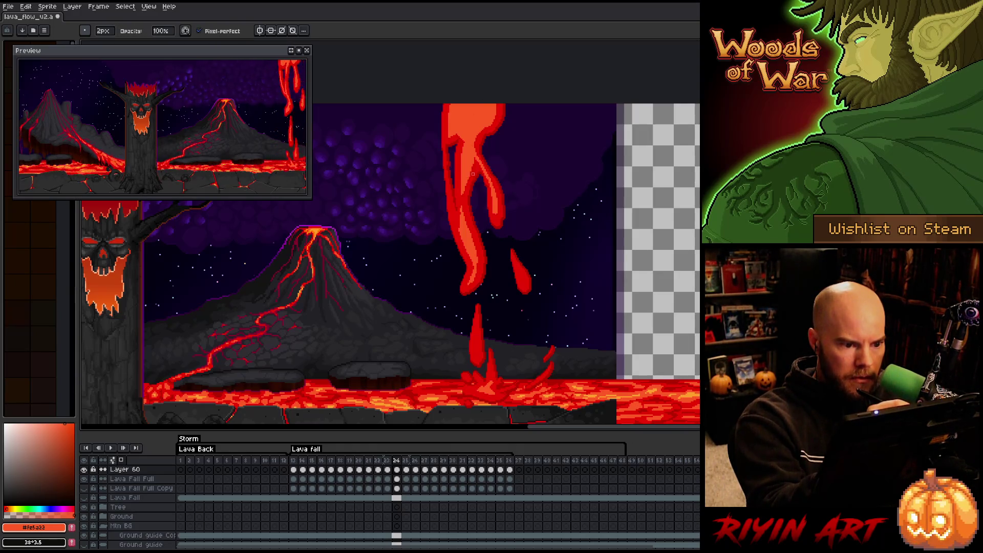
pyautogui.press('e')
pyautogui.press('b')
# Keep refining frame 24's dripping lava, alternating Pencil and Eraser
pyautogui.press('e')
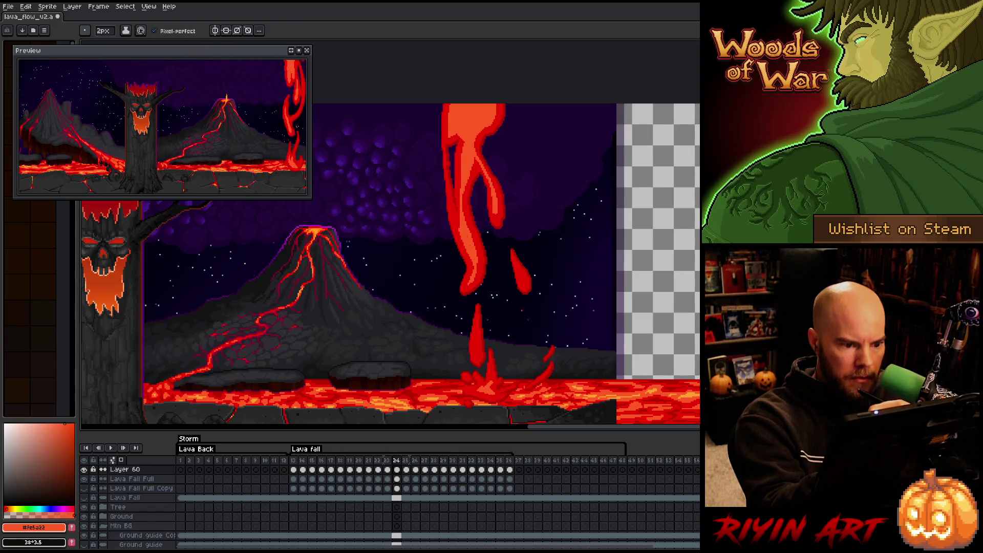
pyautogui.press('b')
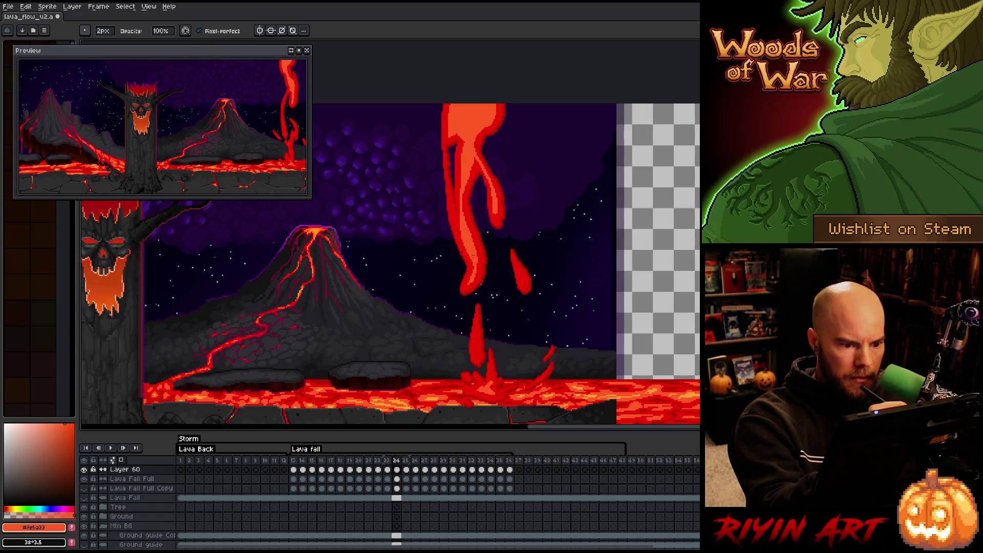
pyautogui.press('e')
pyautogui.press('b')
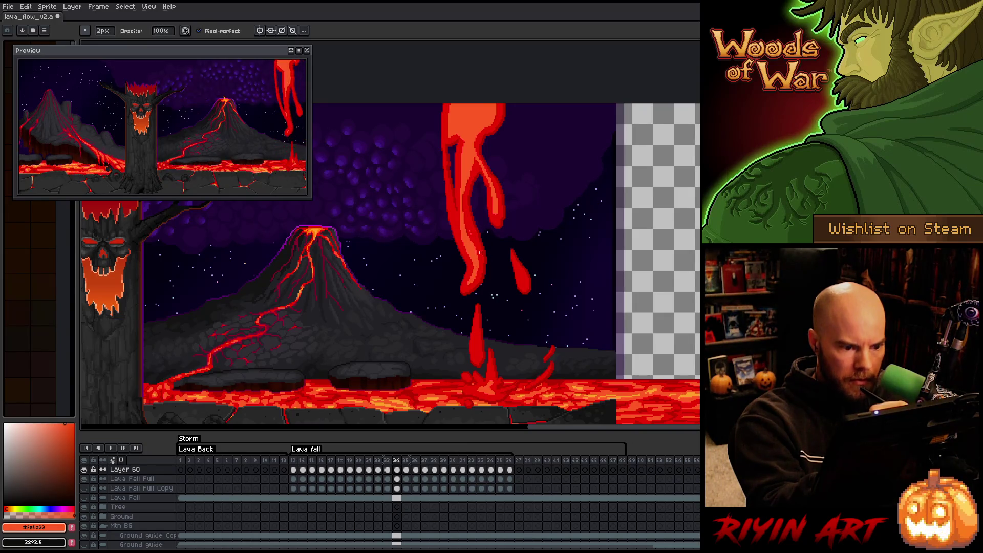
pyautogui.press('e')
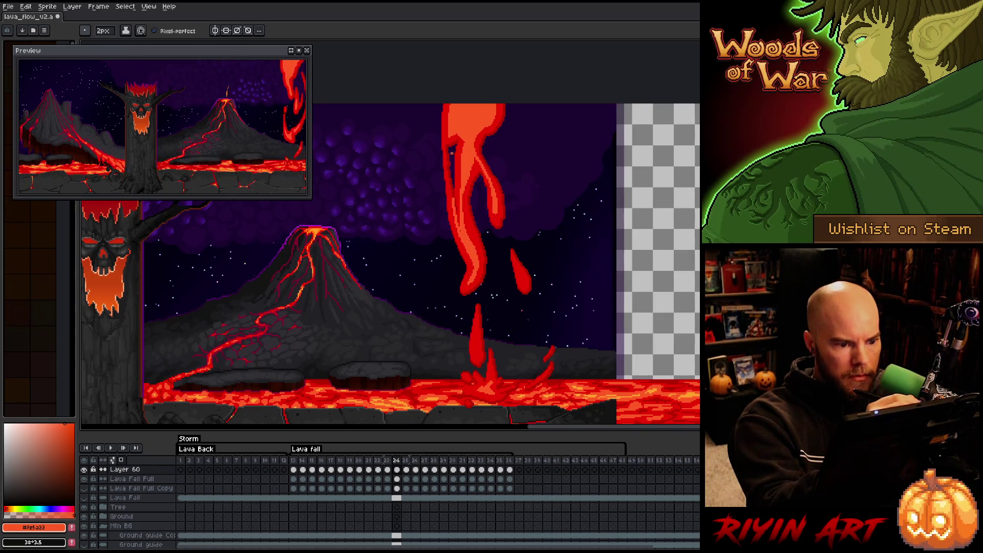
pyautogui.press('b')
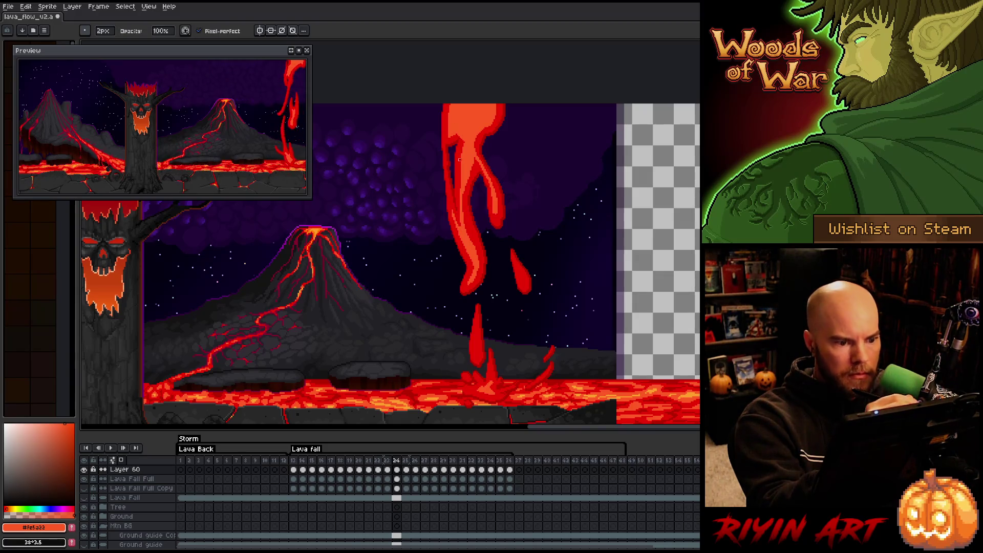
pyautogui.press('e')
pyautogui.press('b')
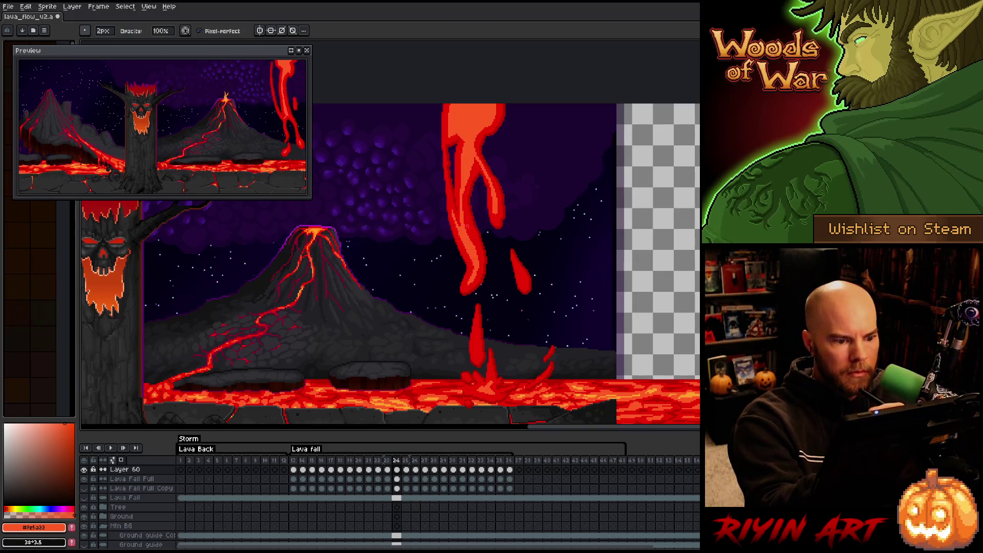
pyautogui.press('e')
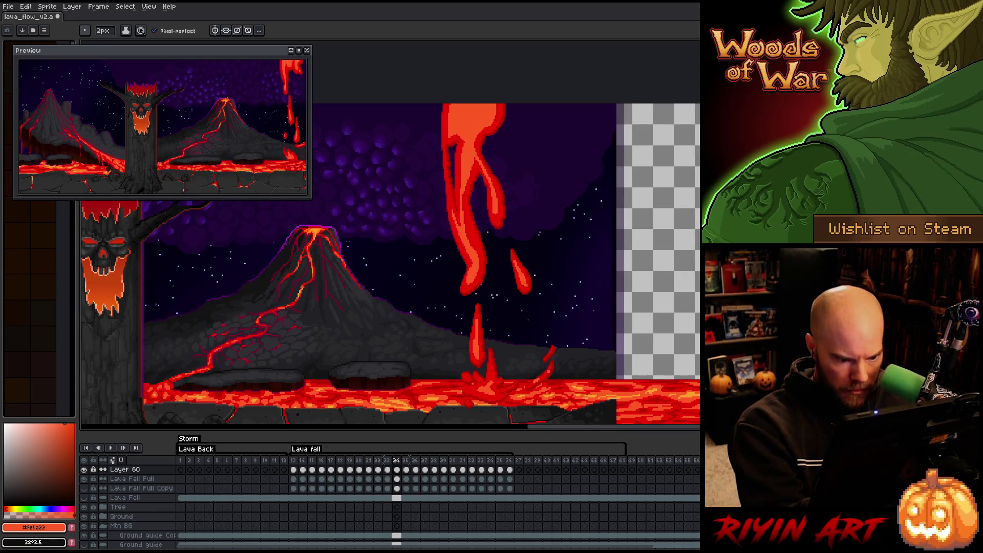
pyautogui.press('e')
pyautogui.press('e')
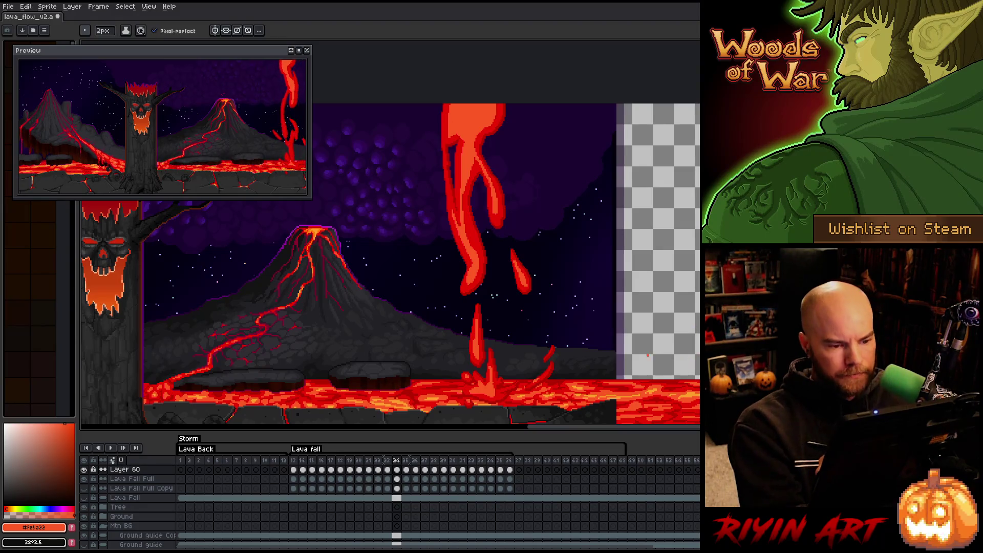
# Go to frame 25 and rework the upper part of the lava stream
pyautogui.click(406, 469)
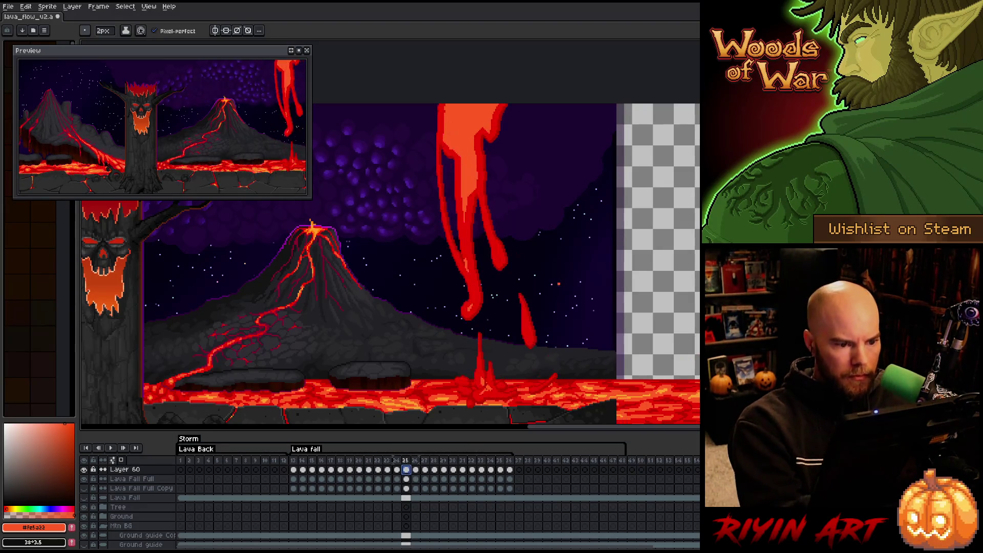
pyautogui.press('e')
pyautogui.moveTo(475, 197); pyautogui.dragTo(473, 161)
pyautogui.press('e')
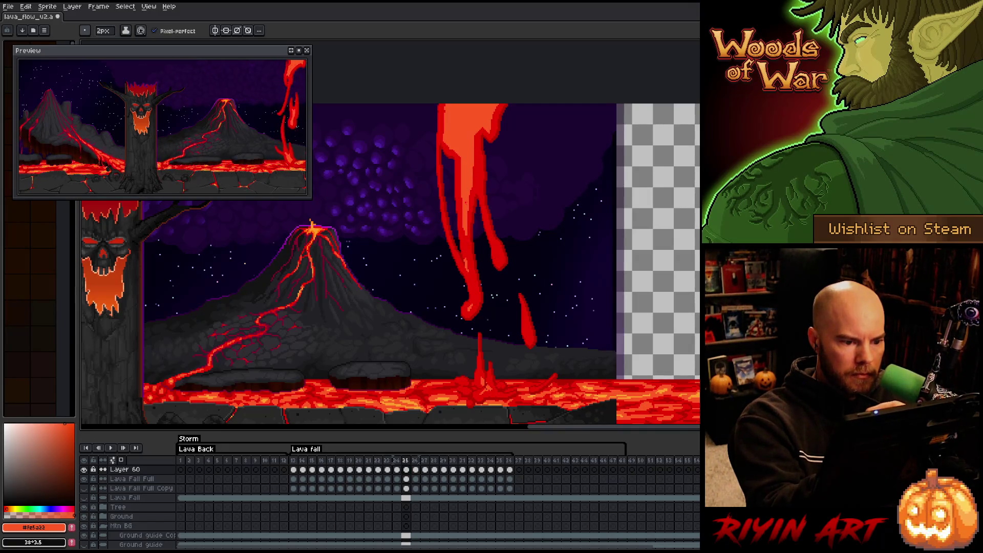
pyautogui.press('e')
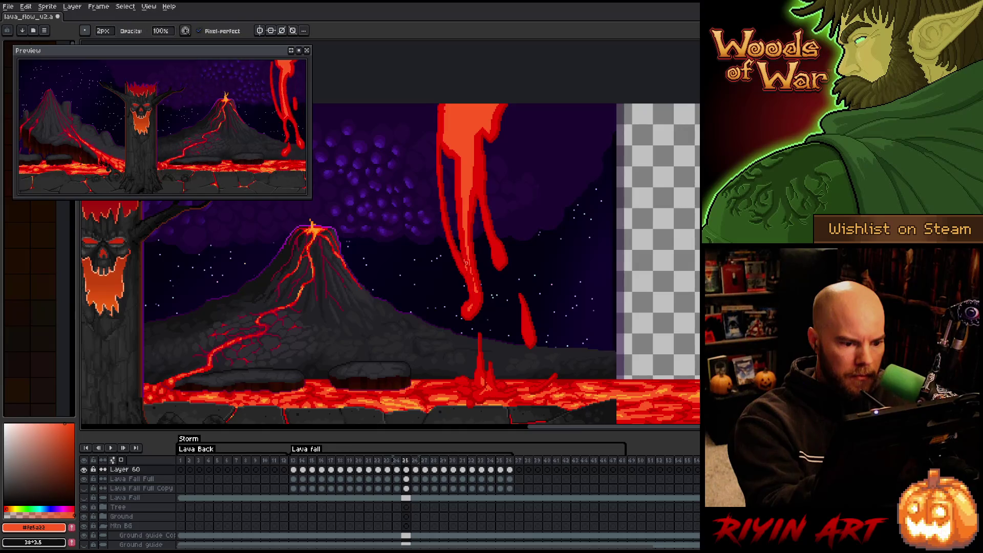
pyautogui.press('e')
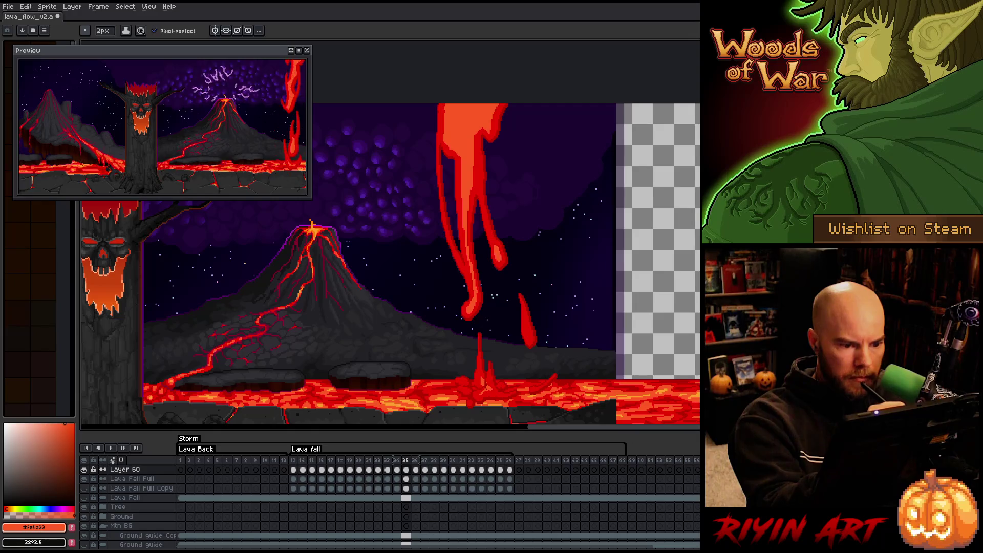
pyautogui.press('b')
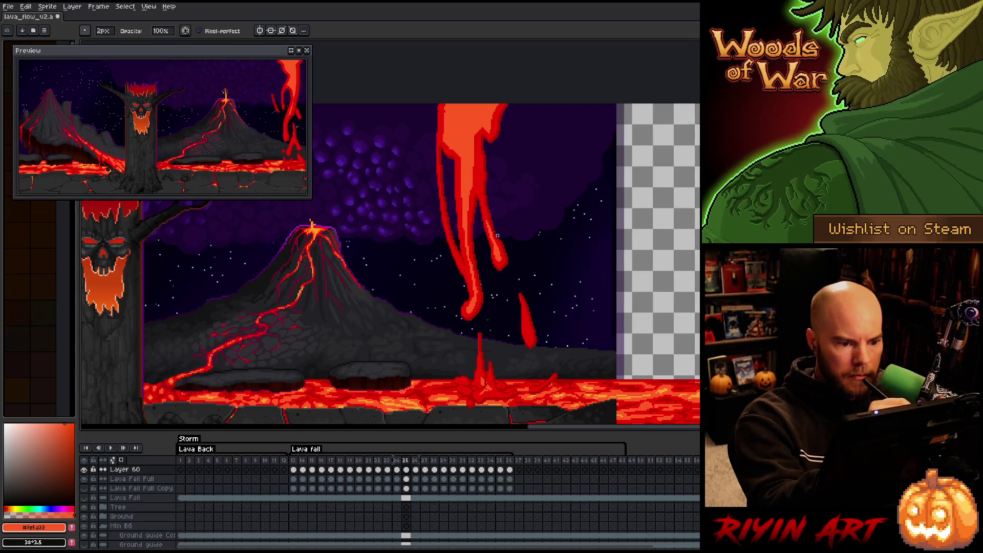
pyautogui.press('e')
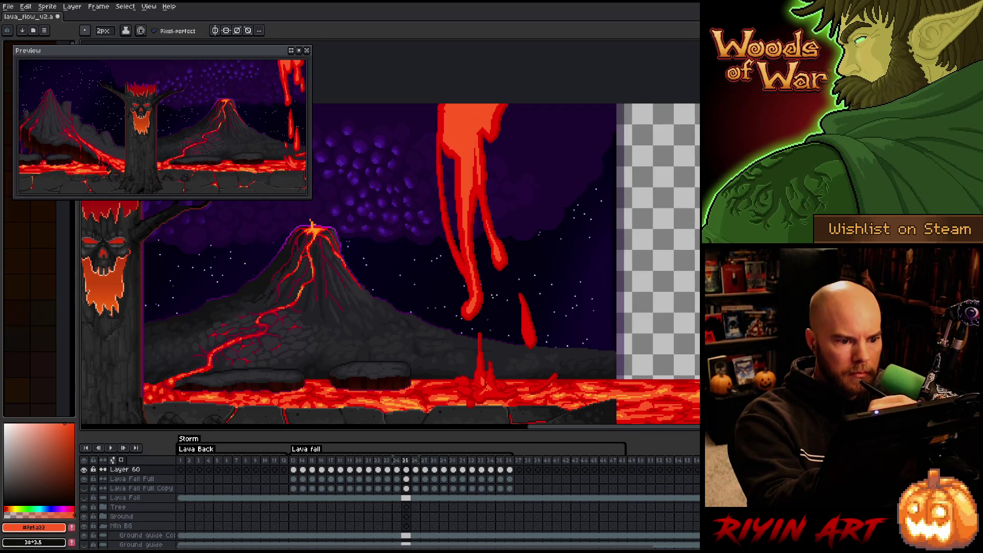
pyautogui.press('b')
pyautogui.press('e')
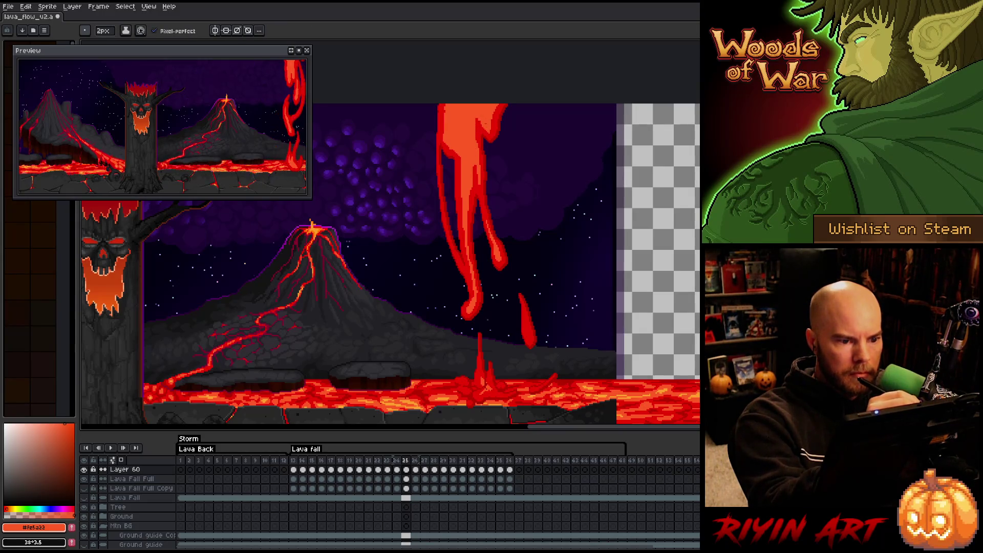
pyautogui.press('b')
pyautogui.press('e')
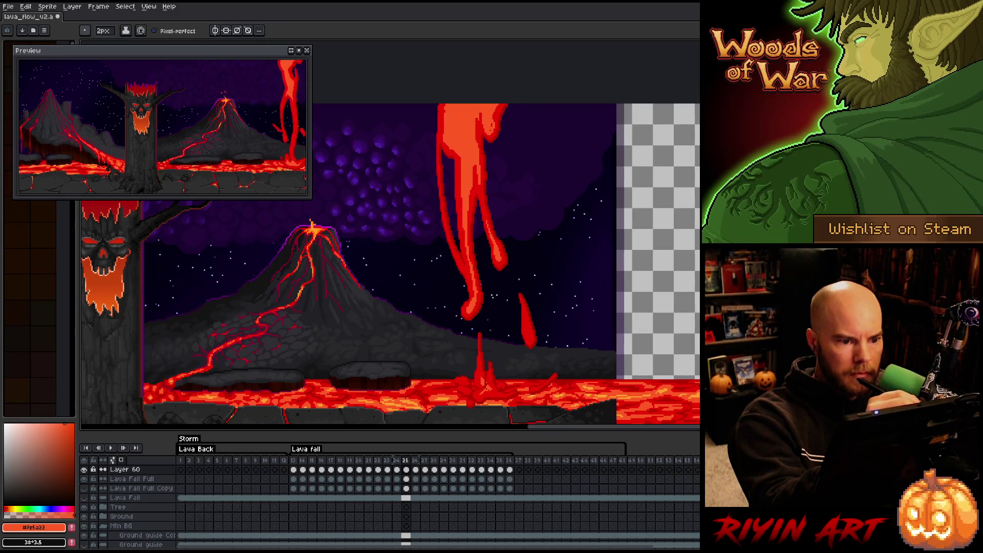
pyautogui.press('b')
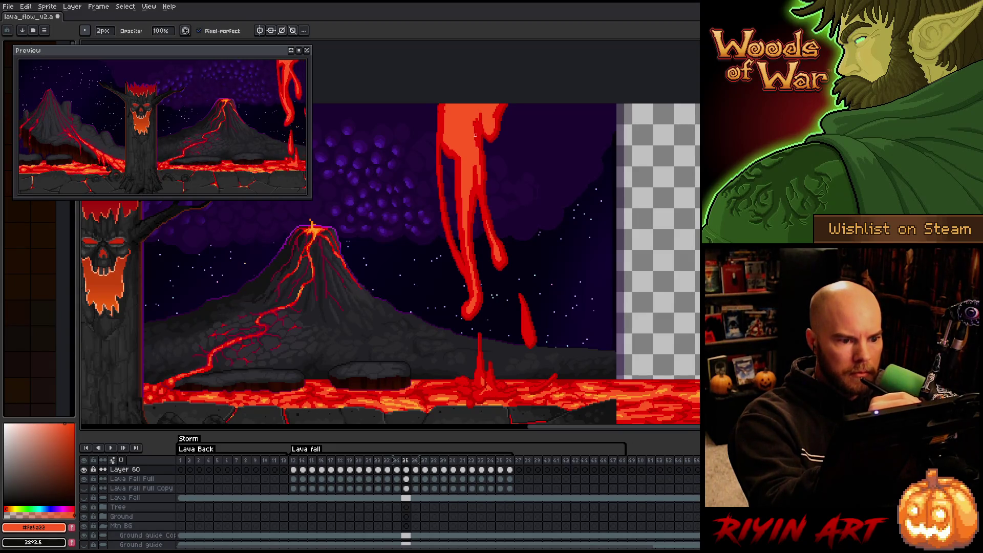
# Finish refining frame 25's thin lava strands, then advance to frame 26
pyautogui.press('e')
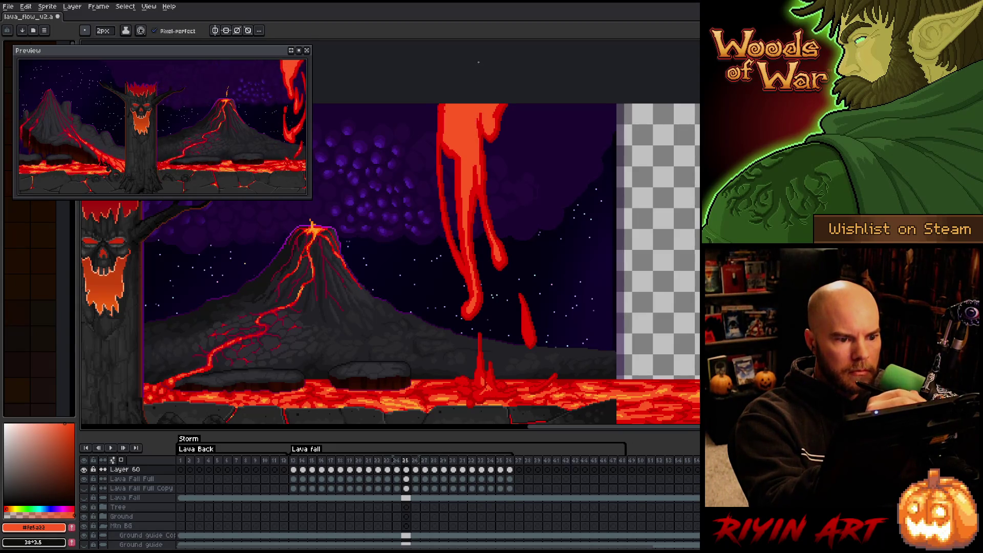
pyautogui.press('b')
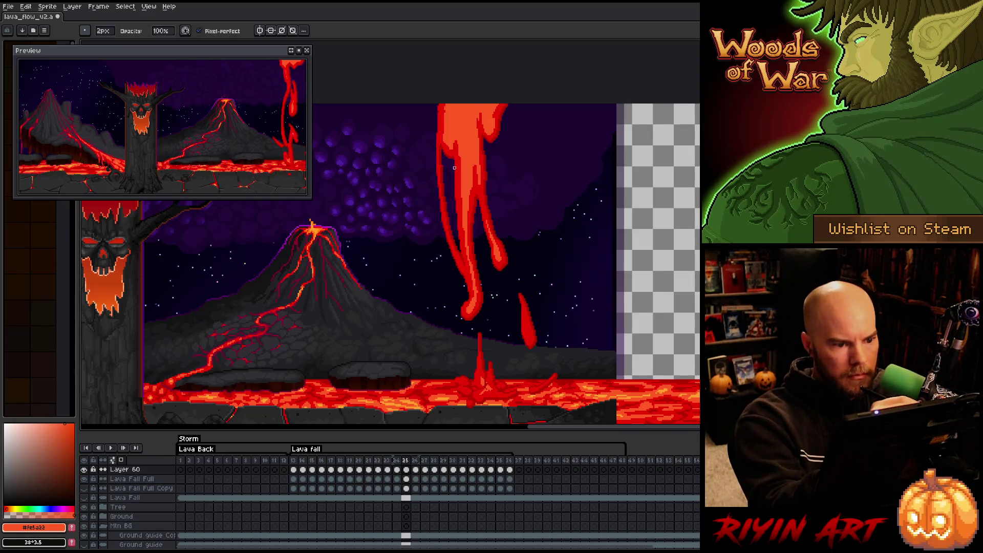
pyautogui.press('e')
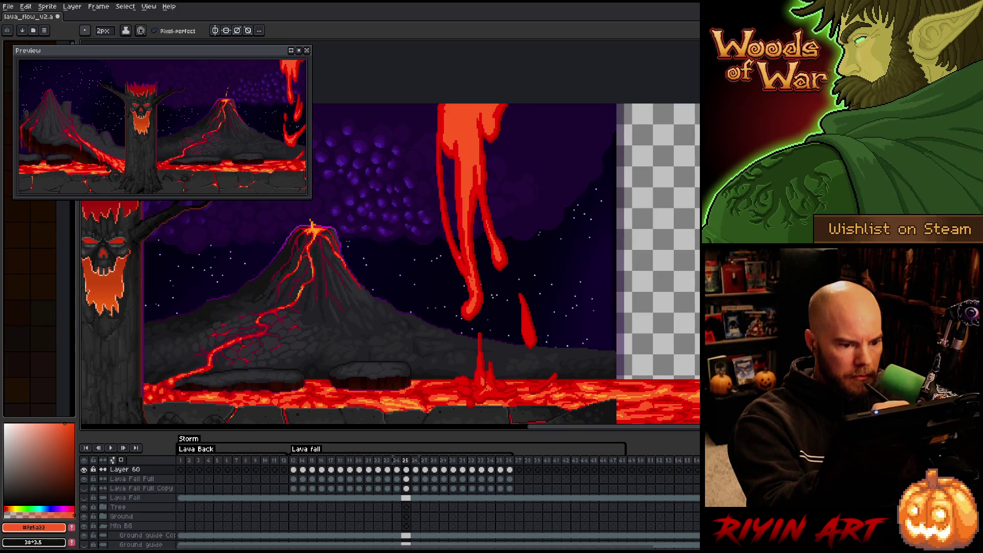
pyautogui.press('b')
pyautogui.press('e')
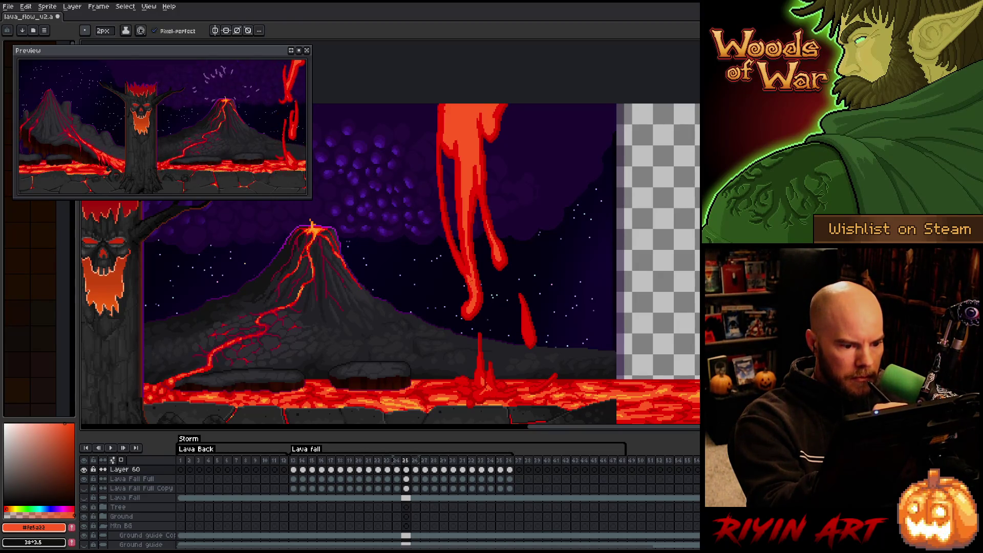
pyautogui.press('b')
pyautogui.press('e')
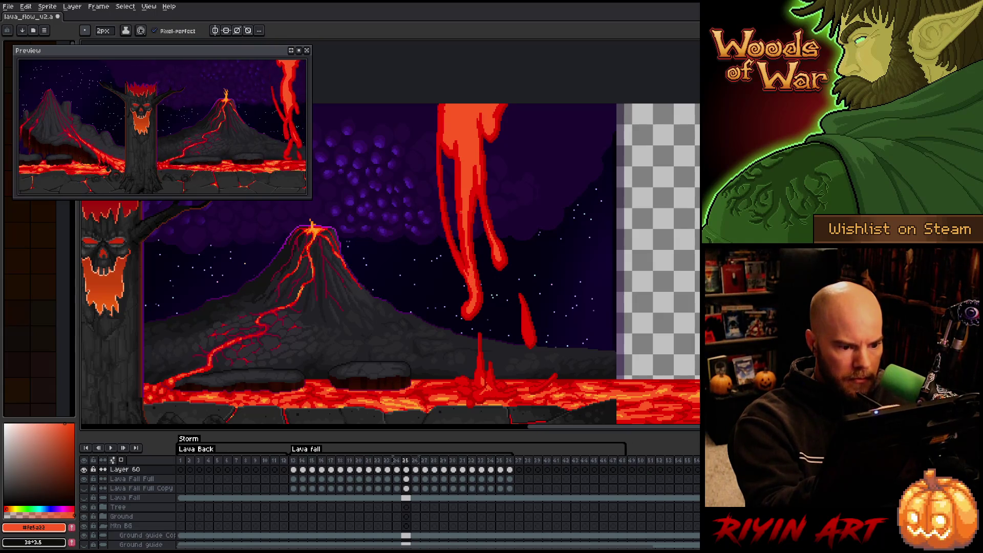
pyautogui.press('b')
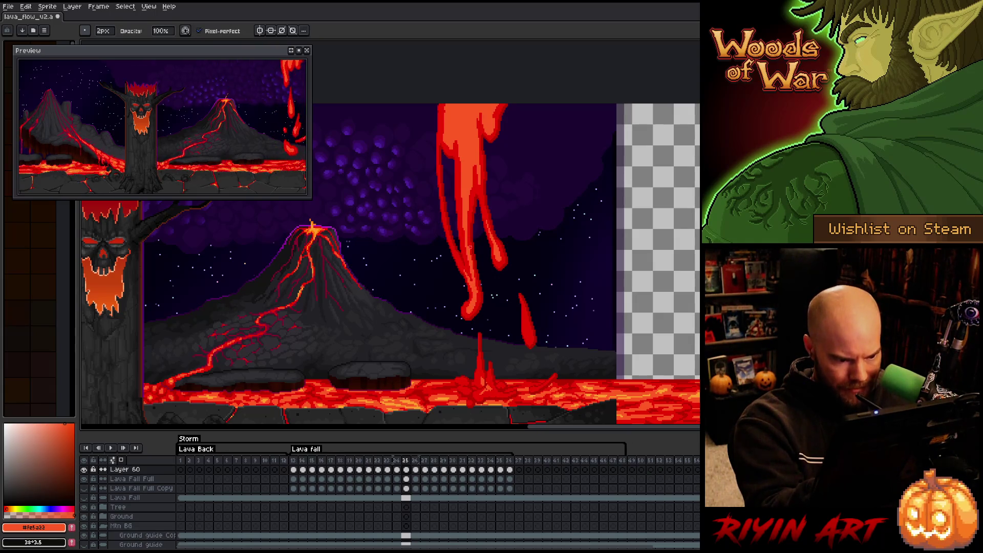
pyautogui.press('e')
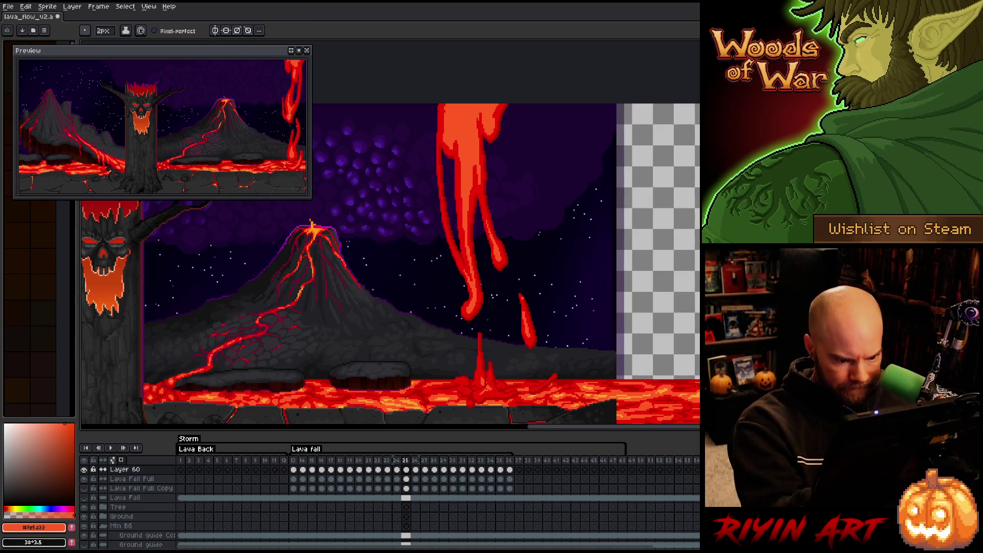
pyautogui.press('b')
pyautogui.press('e')
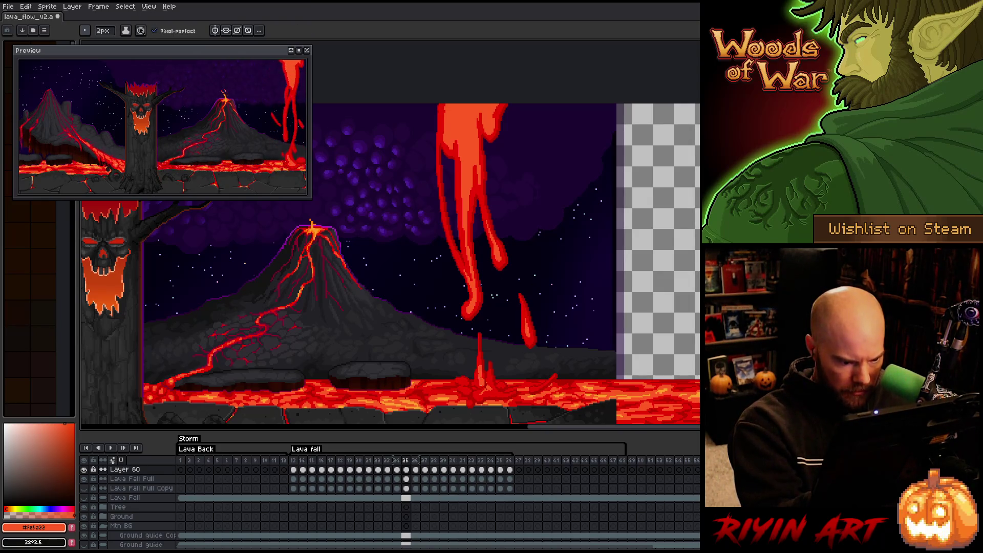
pyautogui.press('b')
pyautogui.press('e')
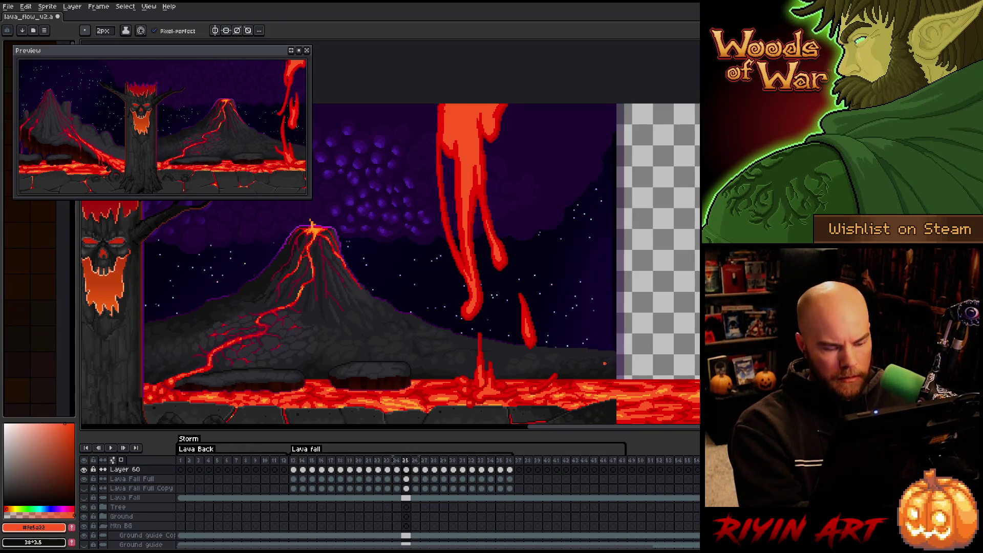
pyautogui.press('Right')
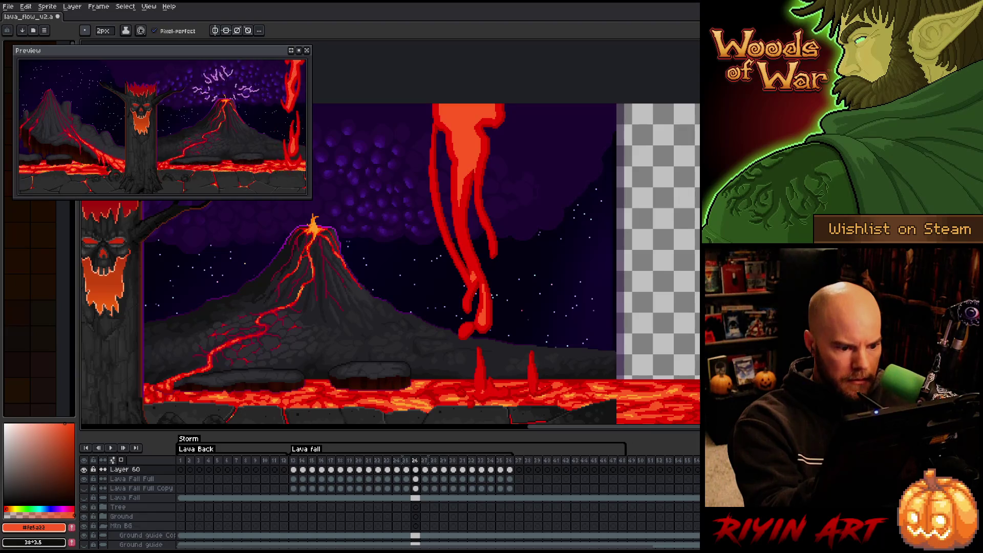
# Erase stray pixels on frame 26's falling lava strands
pyautogui.press('e')
pyautogui.press('b')
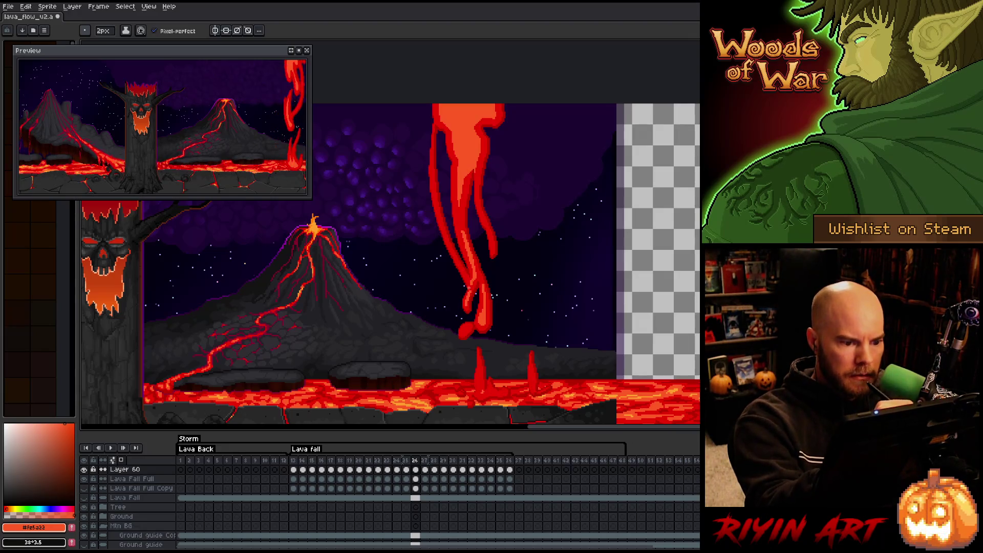
pyautogui.press('e')
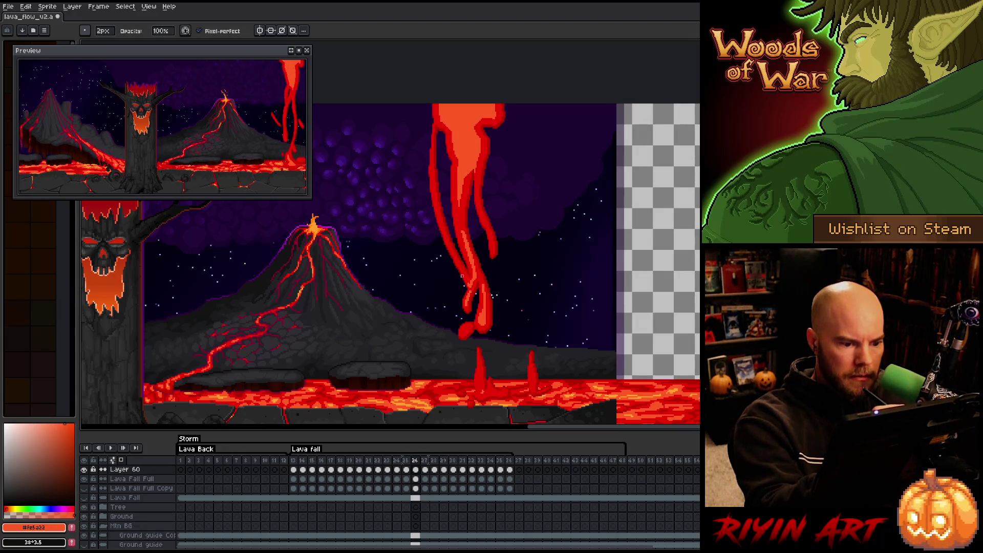
pyautogui.press('b')
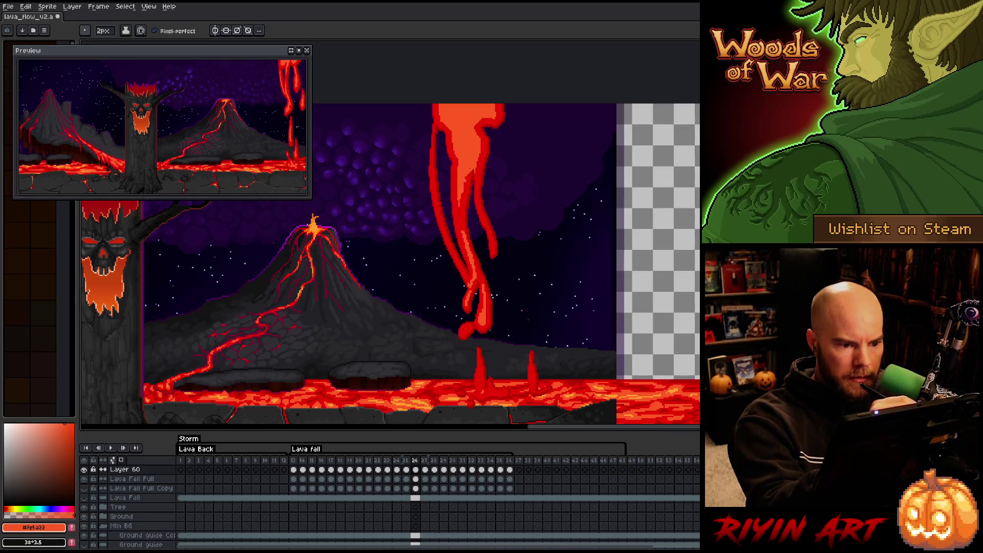
pyautogui.press('e')
pyautogui.moveTo(470, 160); pyautogui.dragTo(474, 172)
# Redraw a few lower lava pixels, trim a thin top strip, and advance to frame 27
pyautogui.press('b')
pyautogui.moveTo(492, 241); pyautogui.dragTo(489, 226)
pyautogui.press('e')
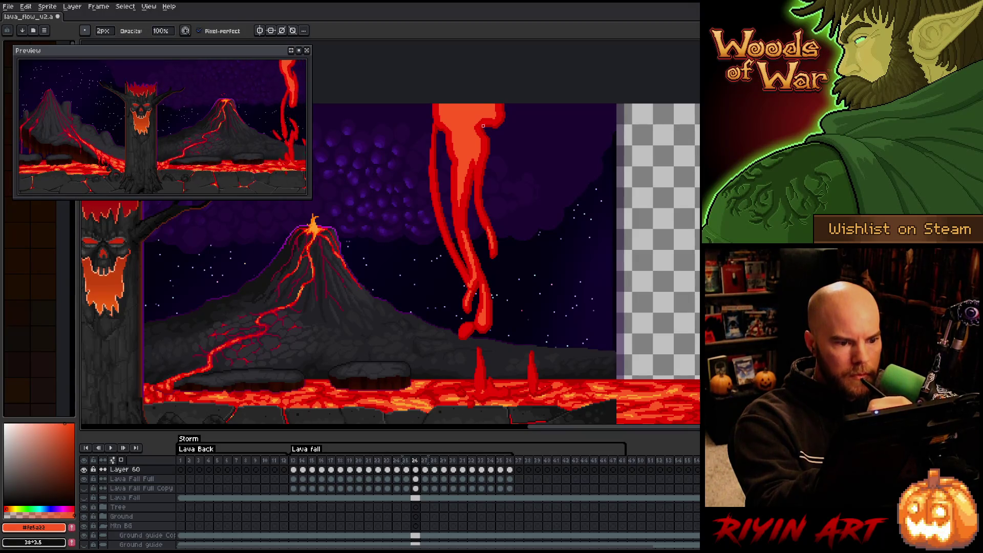
pyautogui.moveTo(477, 110); pyautogui.dragTo(480, 123)
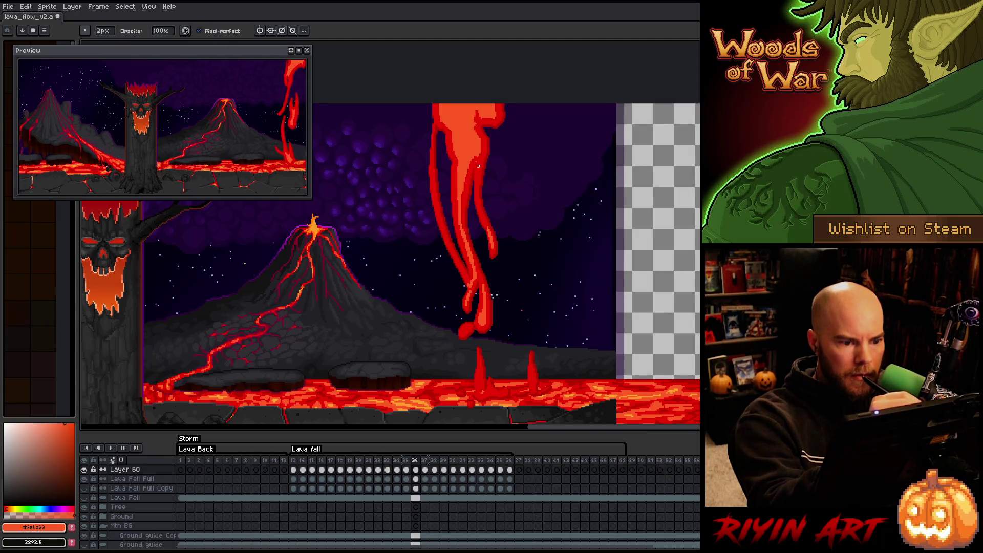
pyautogui.press('e')
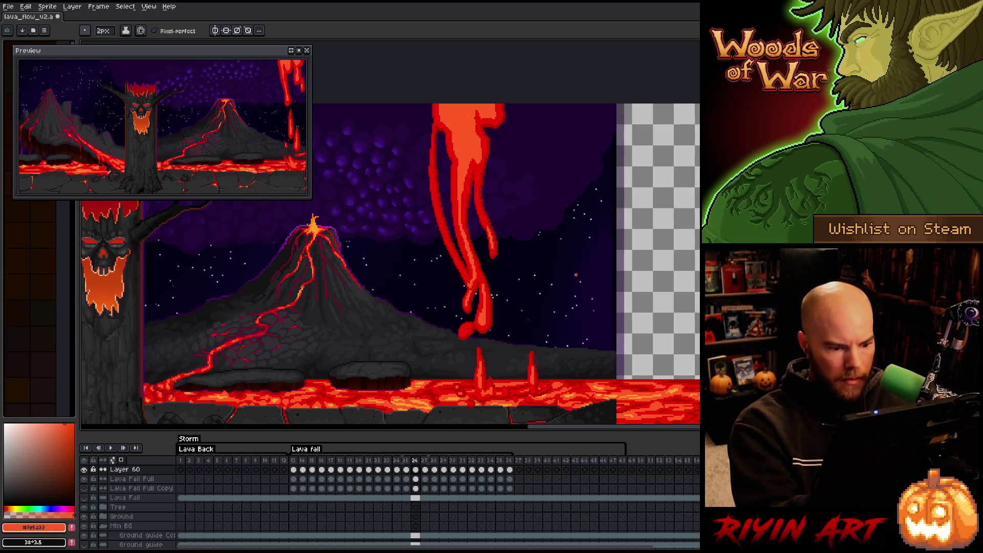
pyautogui.press('Right')
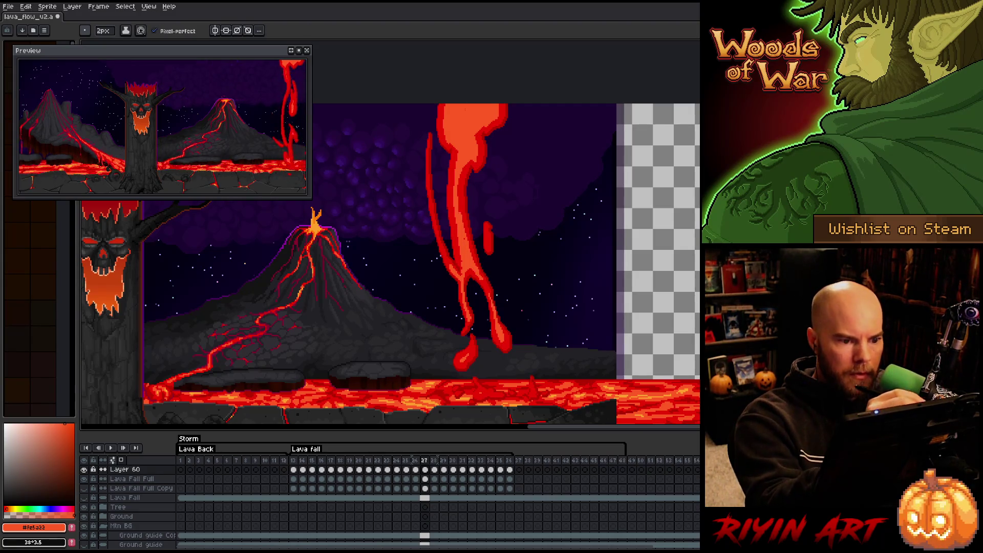
# Review frame 27's separating lava drips with Pencil and Eraser, then advance to frame 28
pyautogui.press('e')
pyautogui.press('b')
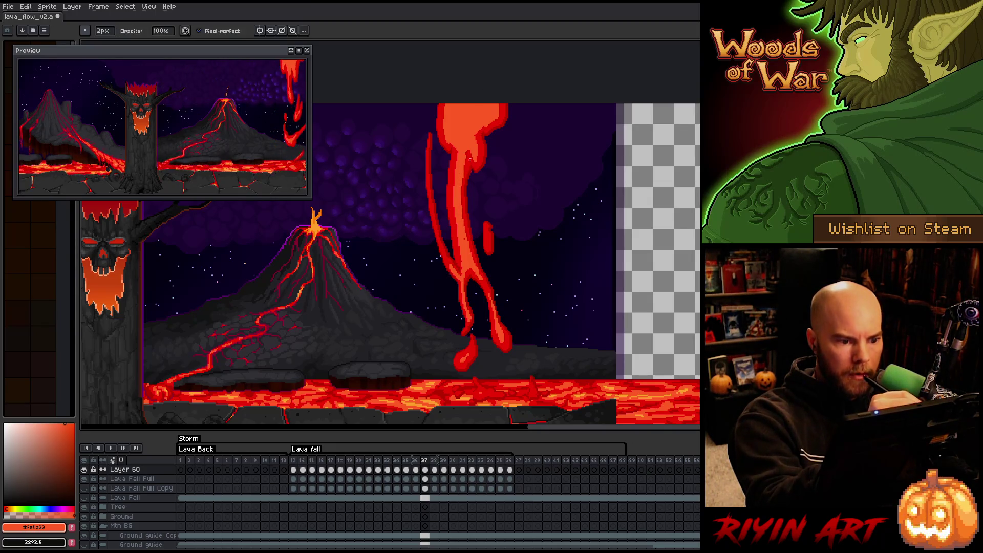
pyautogui.press('e')
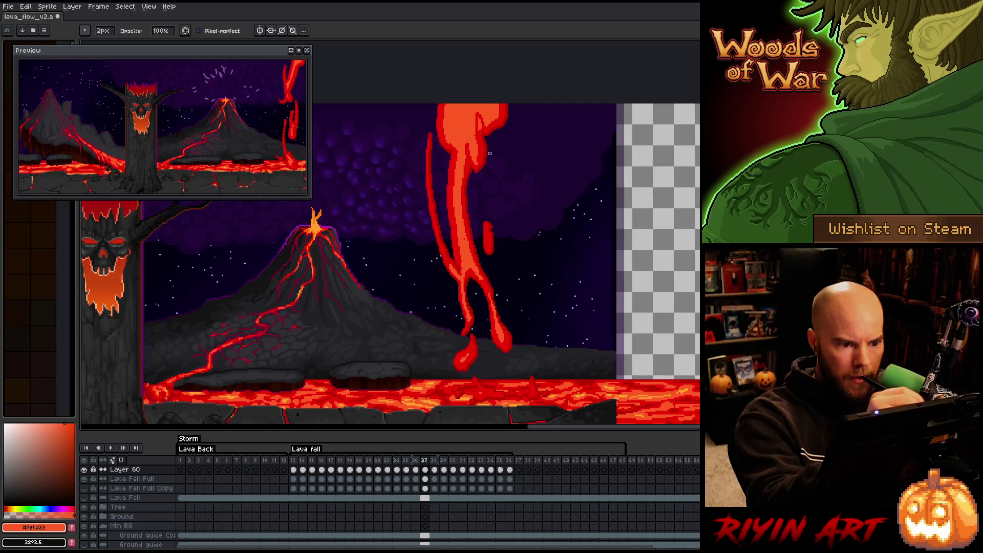
pyautogui.press('b')
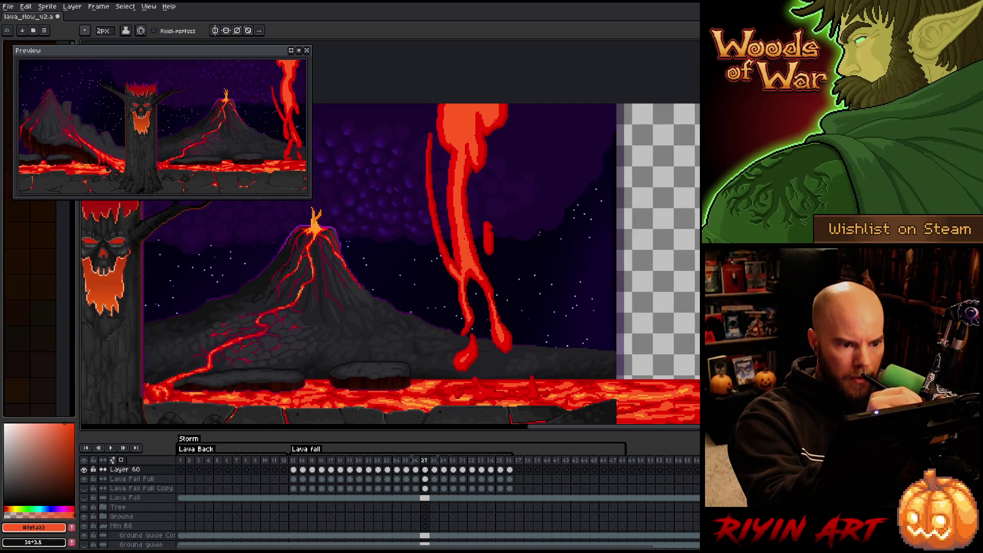
pyautogui.press('e')
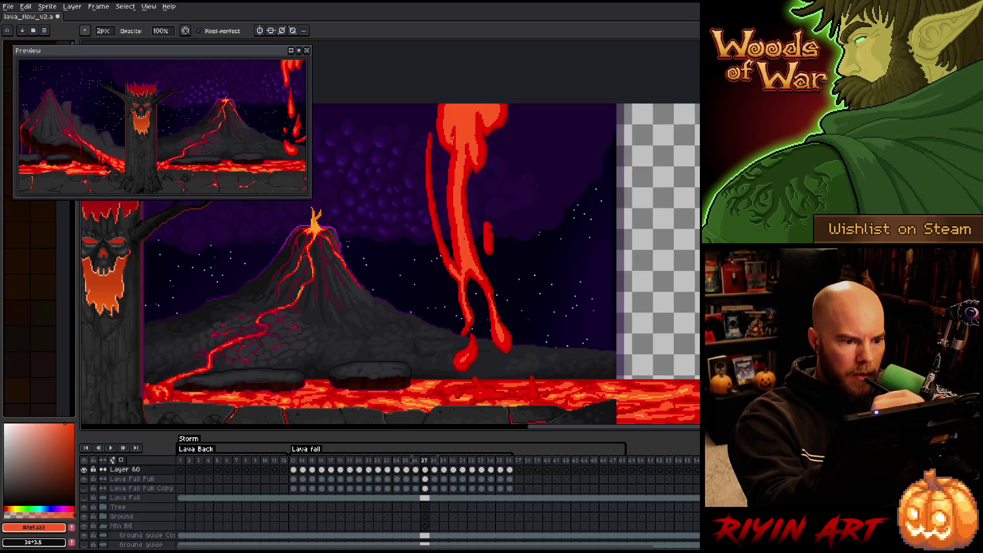
pyautogui.press('b')
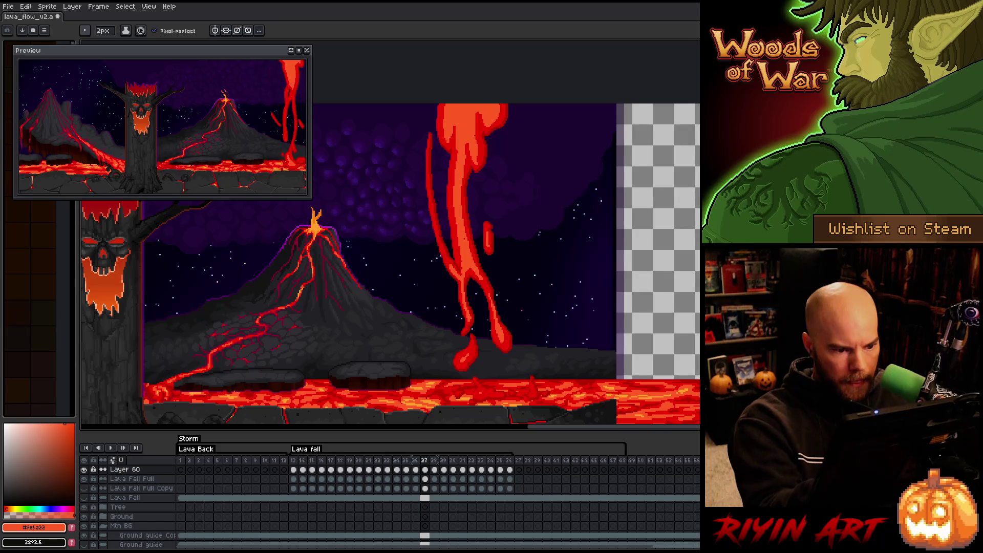
pyautogui.press('e')
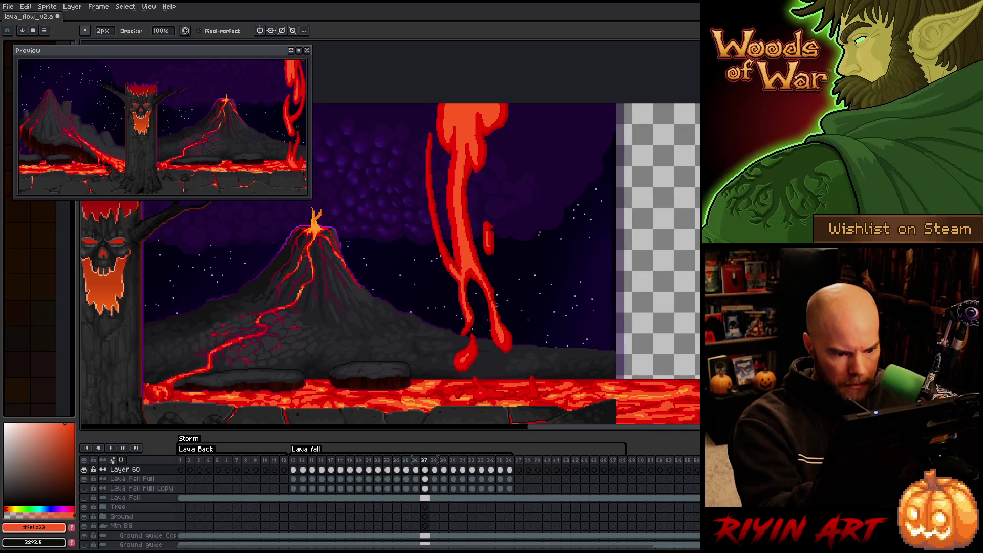
pyautogui.press('b')
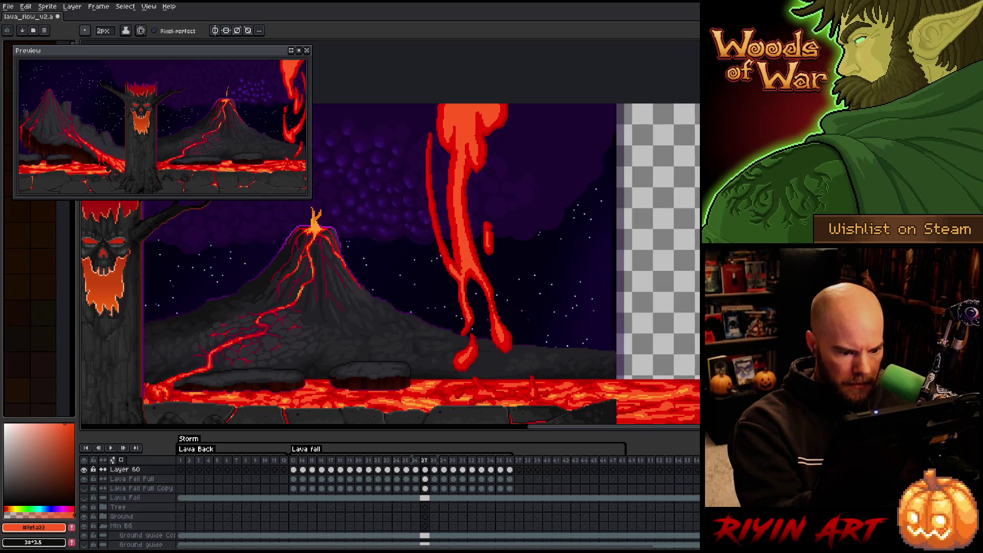
pyautogui.press('e')
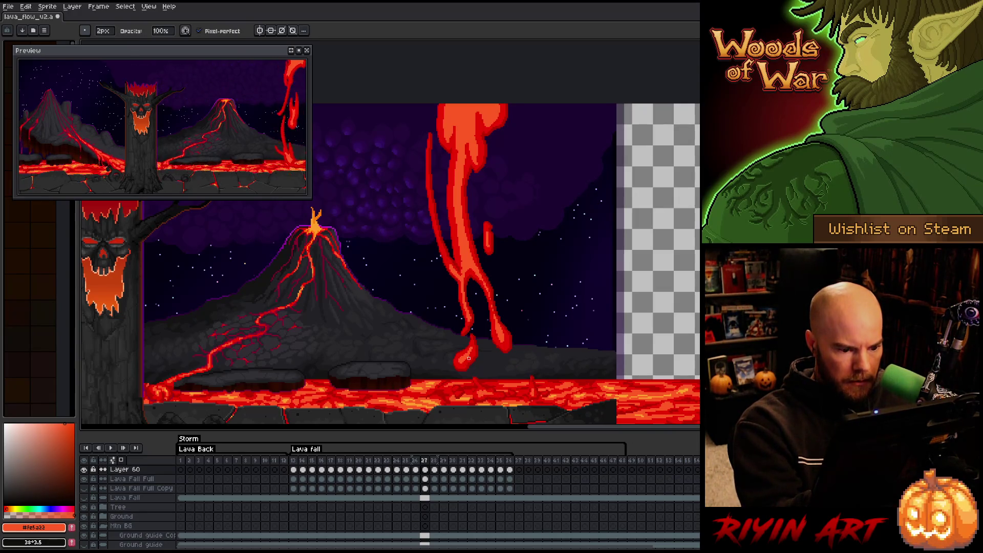
pyautogui.press('b')
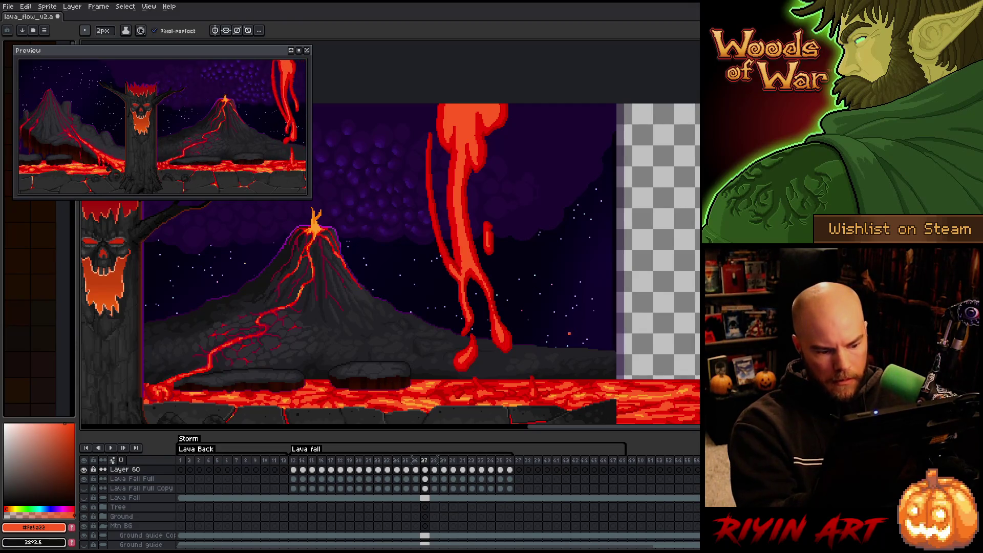
pyautogui.press('.')
pyautogui.press('e')
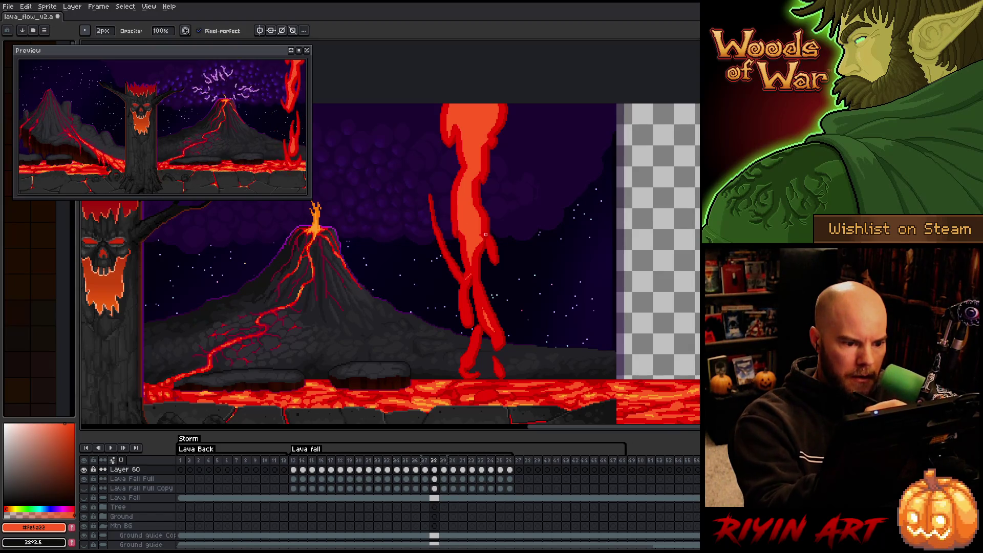
# Refine frame 28's inner lava strands, reshaping the middle, right side and base
pyautogui.moveTo(481, 217); pyautogui.dragTo(481, 244)
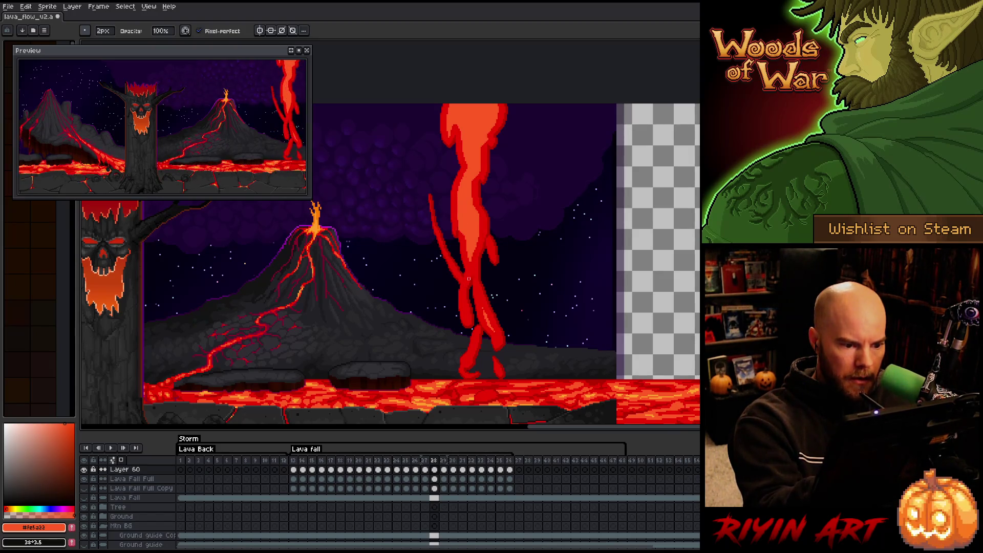
pyautogui.moveTo(457, 208)
pyautogui.mouseDown()
pyautogui.moveTo(470, 262)
pyautogui.moveTo(457, 220)
pyautogui.mouseUp()
pyautogui.press('e')
pyautogui.moveTo(467, 256)
pyautogui.mouseDown()
pyautogui.moveTo(471, 269)
pyautogui.moveTo(490, 242)
pyautogui.mouseUp()
pyautogui.moveTo(483, 306); pyautogui.dragTo(495, 341)
pyautogui.moveTo(496, 332)
pyautogui.mouseDown()
pyautogui.moveTo(498, 342)
pyautogui.moveTo(478, 350)
pyautogui.mouseUp()
pyautogui.click(467, 357)
pyautogui.moveTo(464, 297); pyautogui.dragTo(467, 318)
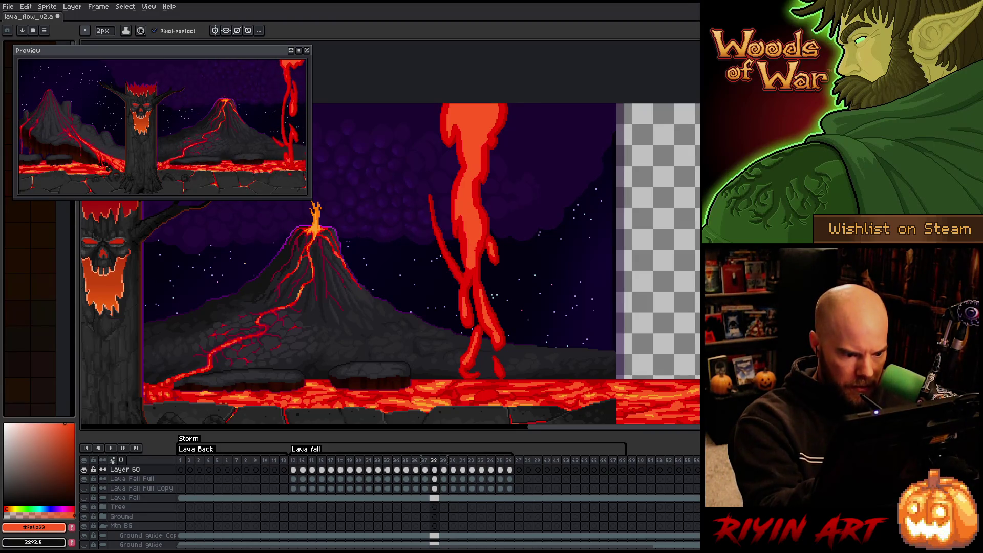
# Tidy the mid section and thin left lava stream, then advance to frame 29
pyautogui.press('b')
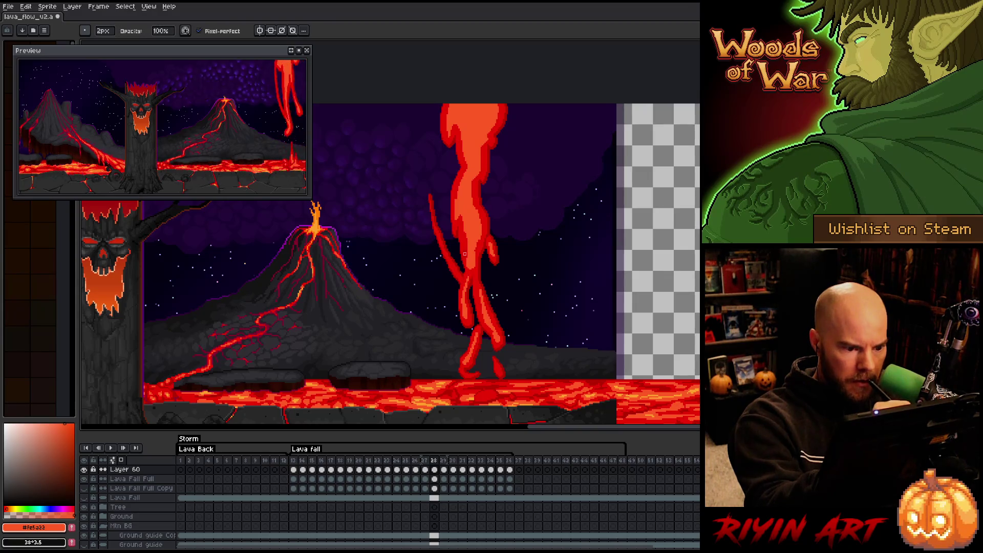
pyautogui.press('e')
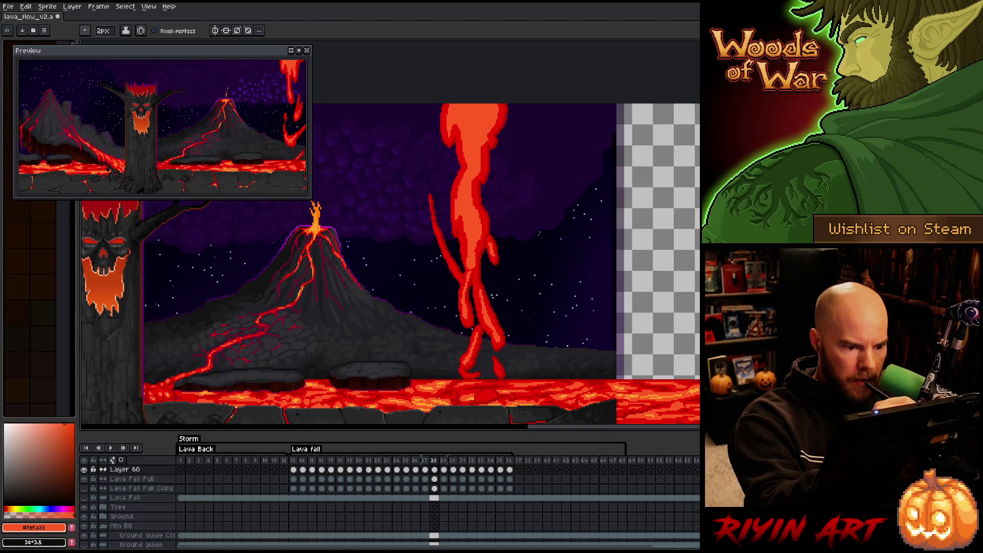
pyautogui.press('b')
pyautogui.moveTo(472, 260); pyautogui.dragTo(471, 273)
pyautogui.press('e')
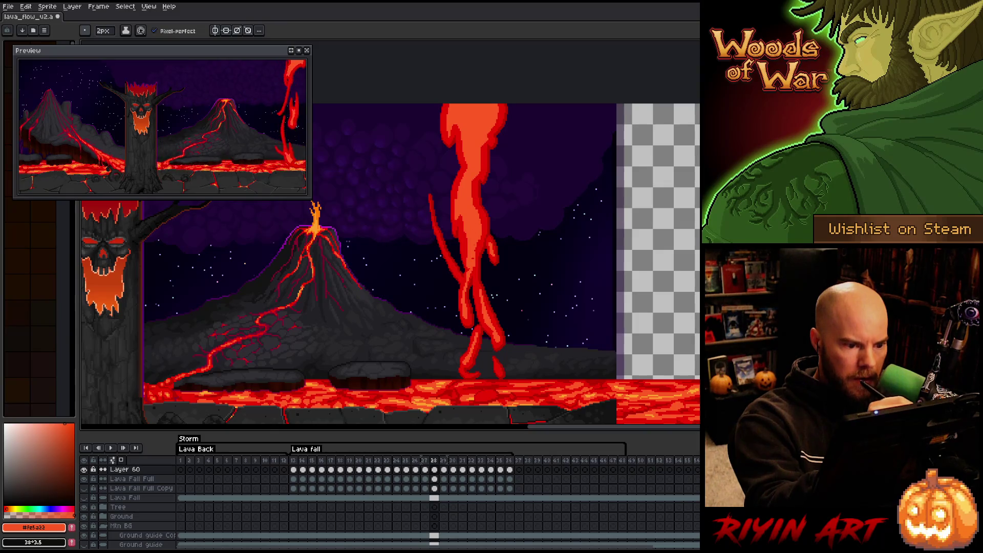
pyautogui.press('b')
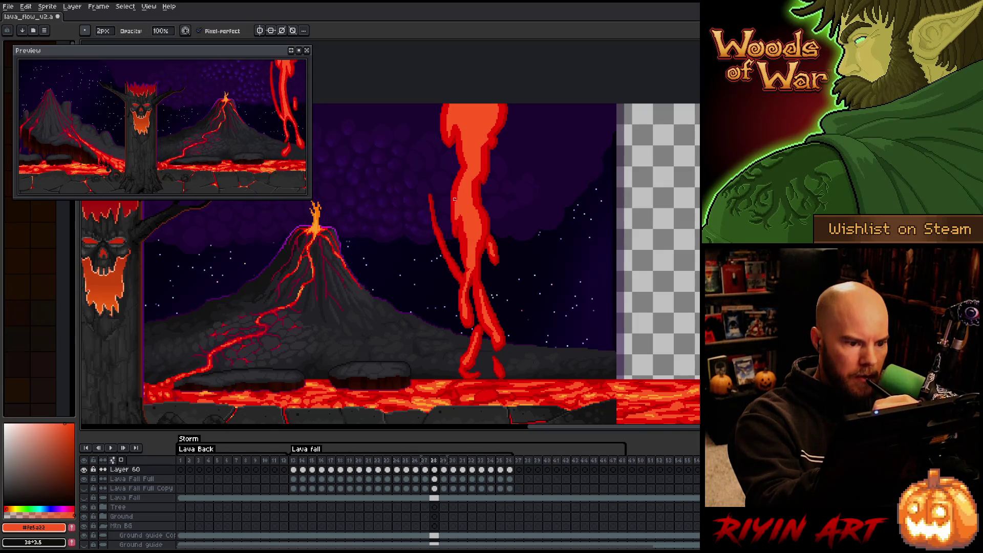
pyautogui.press('e')
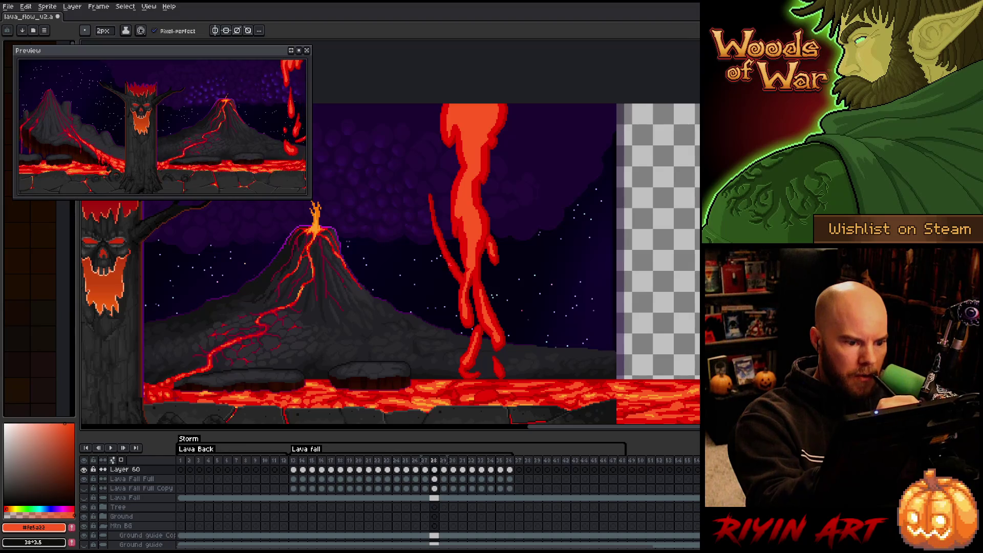
pyautogui.moveTo(449, 259); pyautogui.dragTo(461, 283)
pyautogui.press('e')
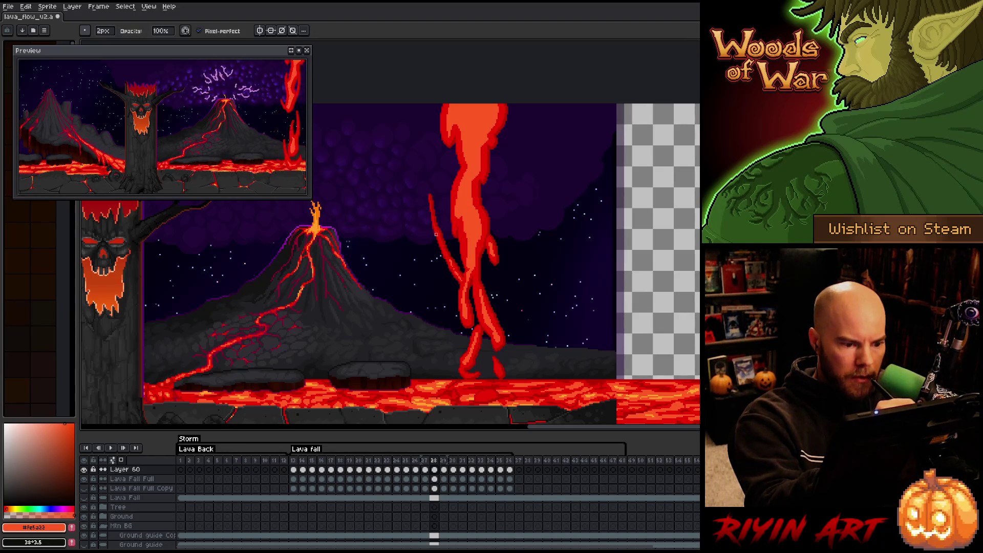
pyautogui.press('b')
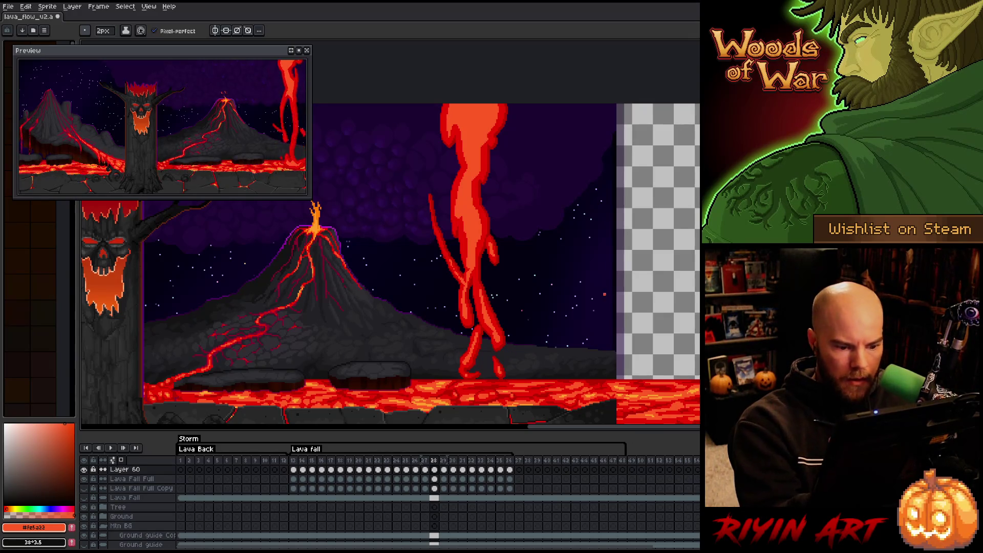
pyautogui.press('Right')
# Erase stray drip pixels on frame 29's lava fall and near its base
pyautogui.press('b')
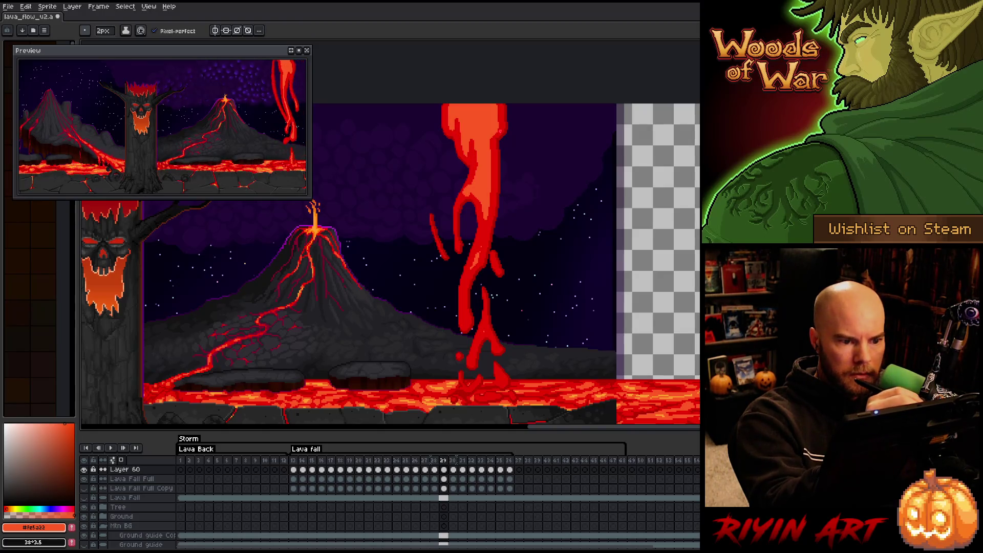
pyautogui.press('e')
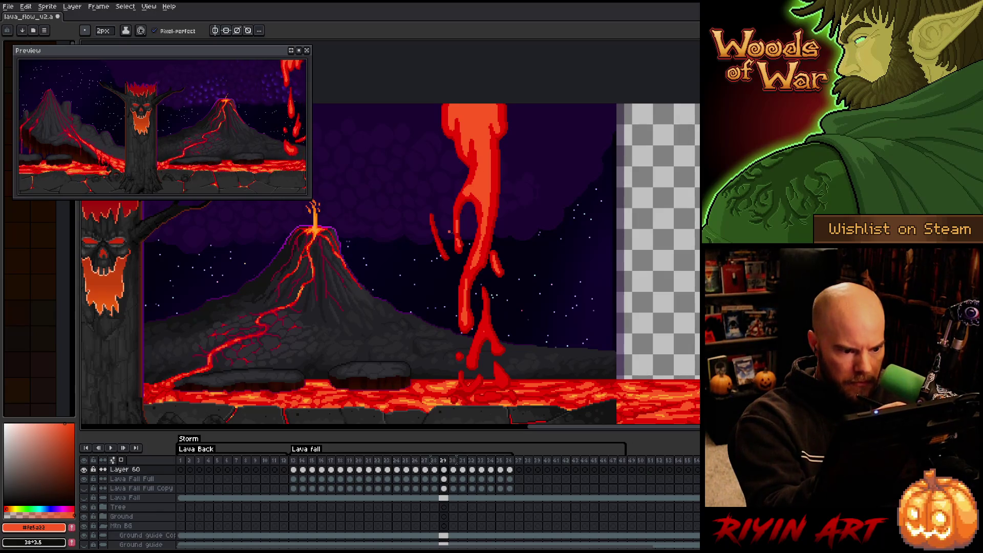
pyautogui.moveTo(457, 225)
pyautogui.mouseDown()
pyautogui.moveTo(459, 246)
pyautogui.moveTo(445, 256)
pyautogui.moveTo(441, 237)
pyautogui.mouseUp()
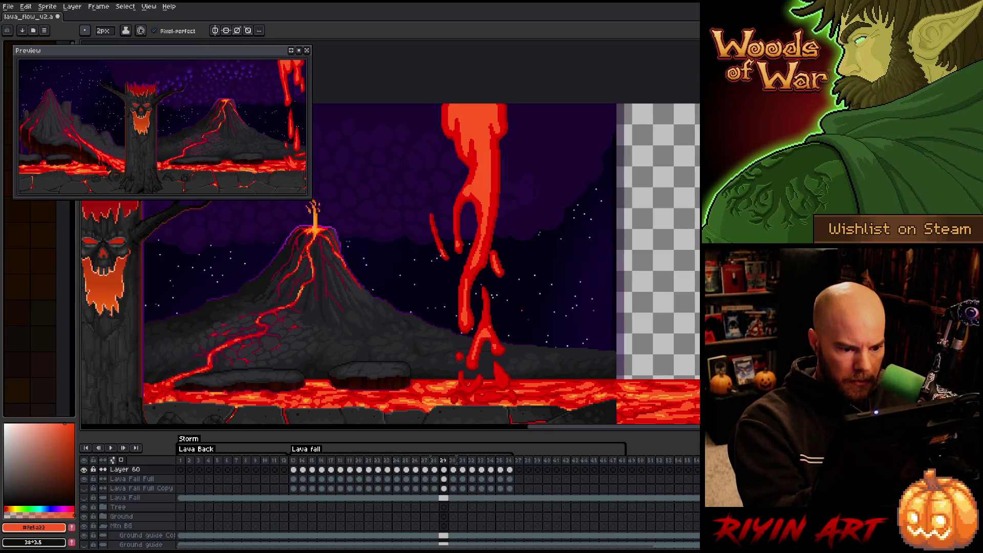
pyautogui.moveTo(477, 354); pyautogui.dragTo(502, 384)
# Redraw the left edge of frame 29's lava fall with the Pencil
pyautogui.press('e')
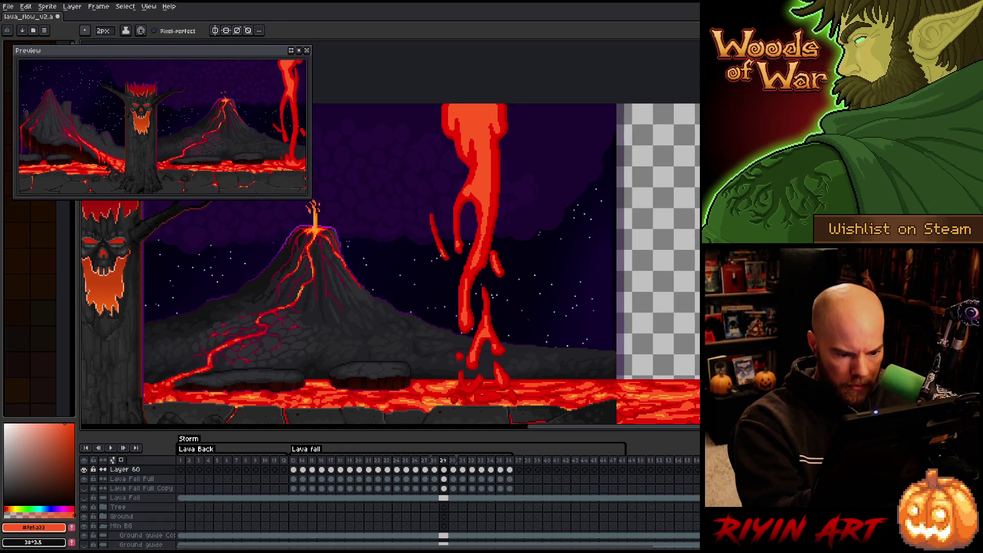
pyautogui.press('b')
pyautogui.press('e')
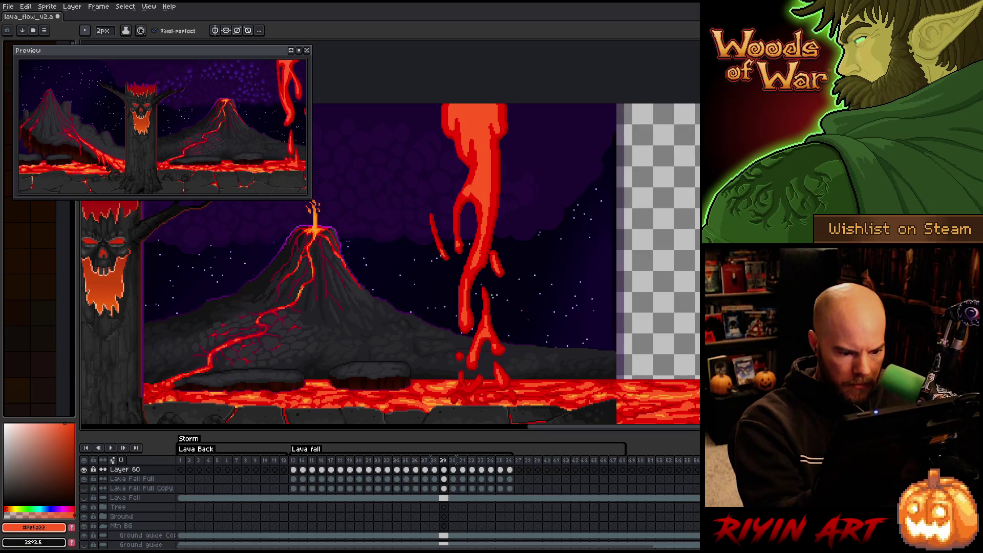
pyautogui.press('b')
pyautogui.press('e')
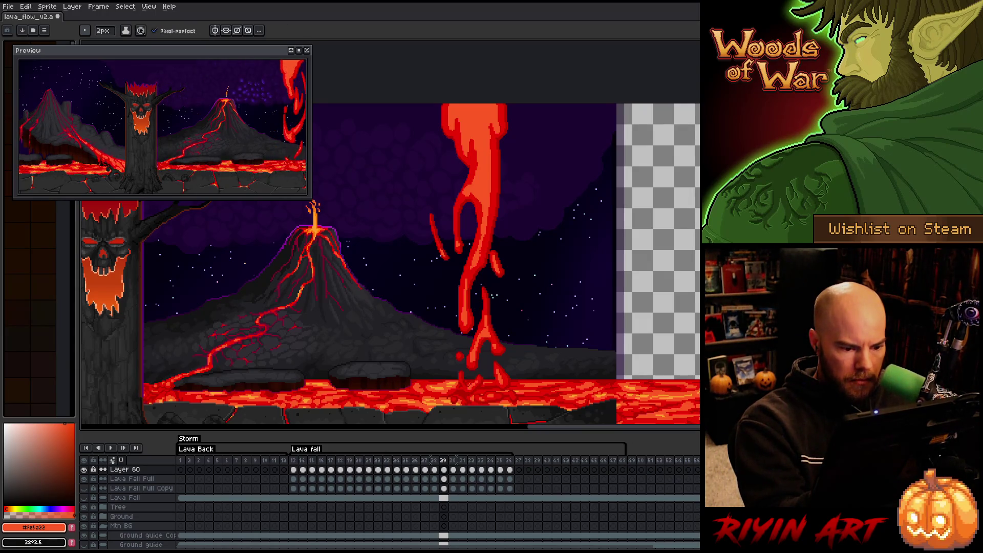
pyautogui.press('b')
pyautogui.press('e')
pyautogui.press('b')
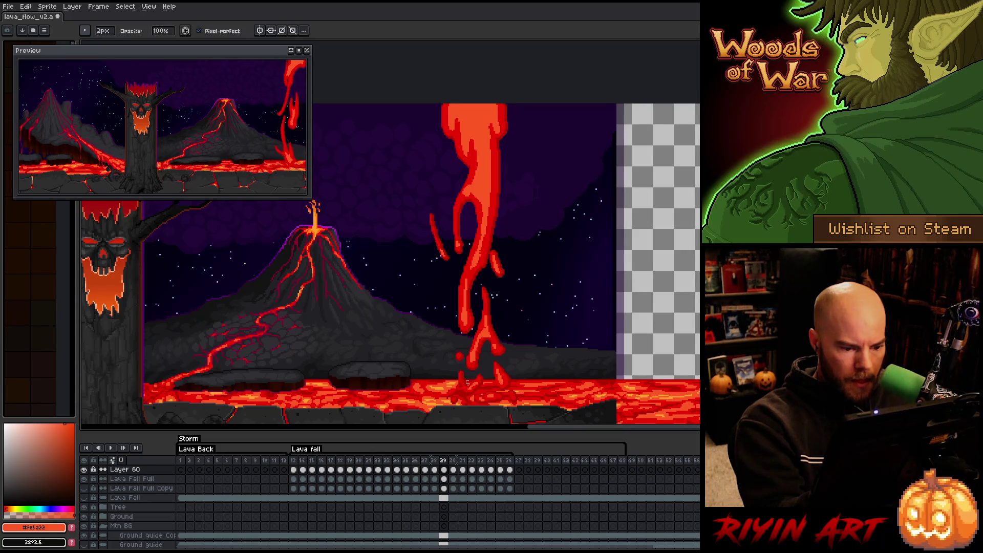
pyautogui.press('e')
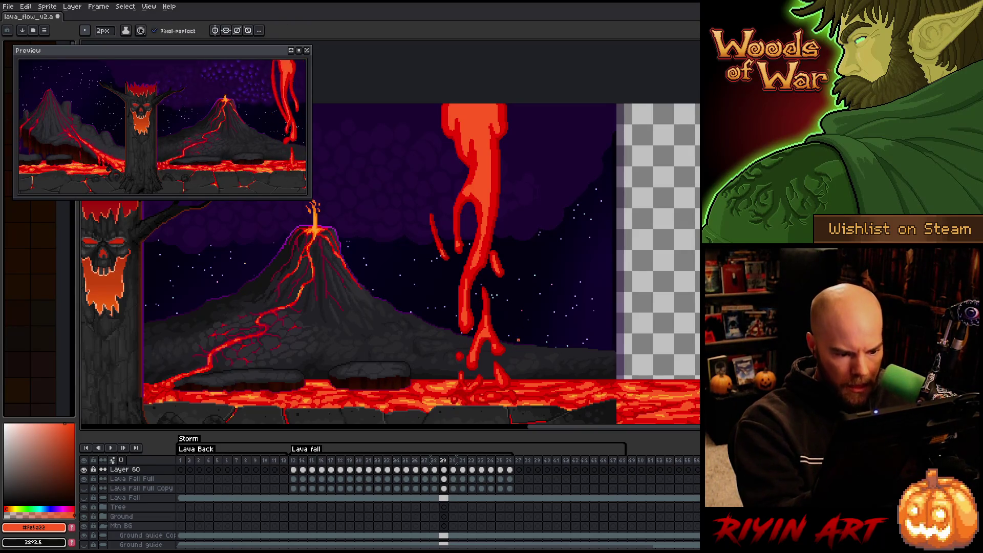
pyautogui.press('b')
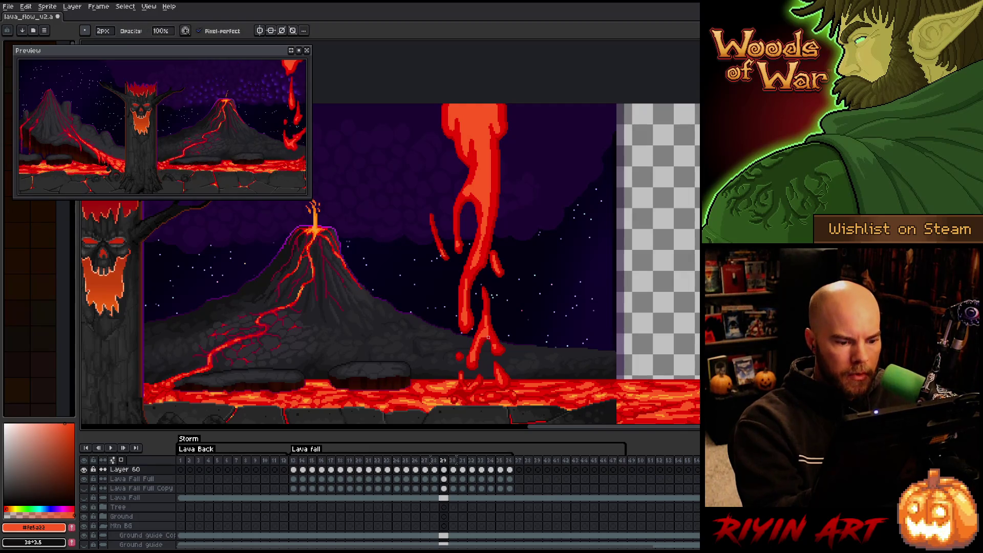
pyautogui.press('e')
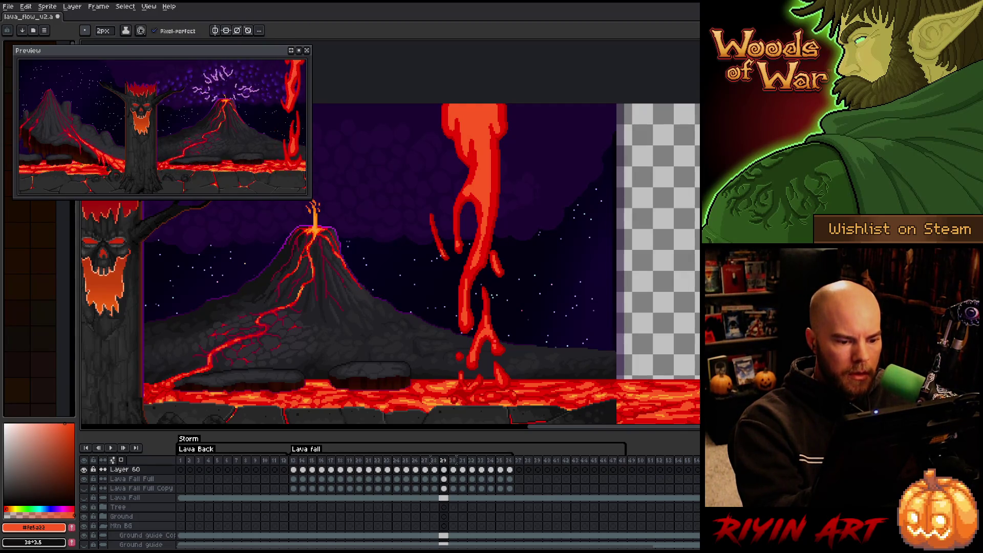
pyautogui.press('b')
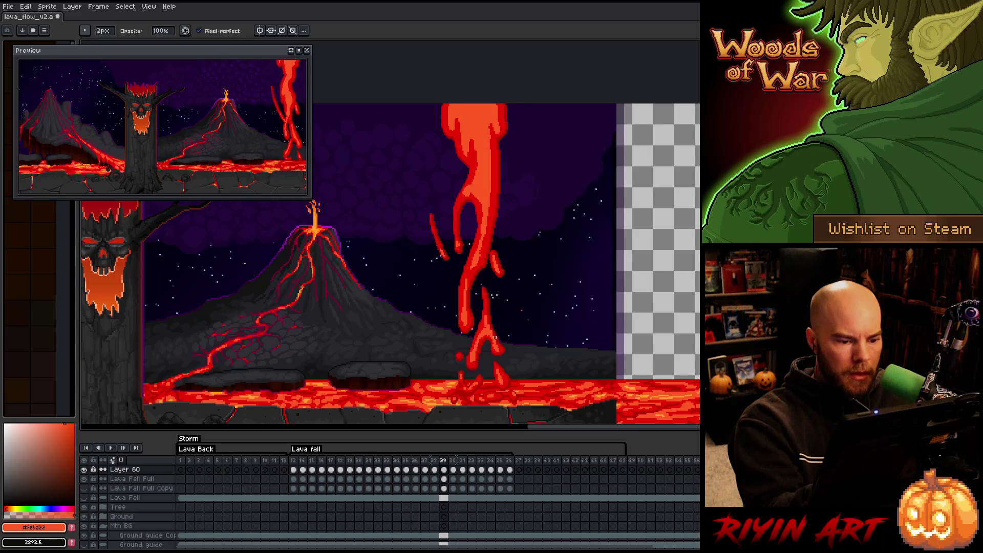
pyautogui.press('e')
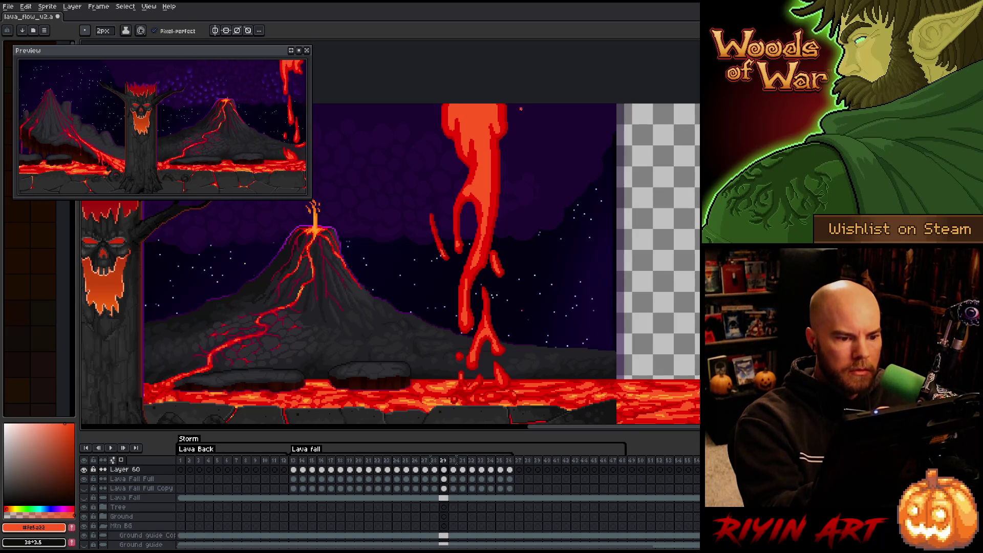
pyautogui.press('b')
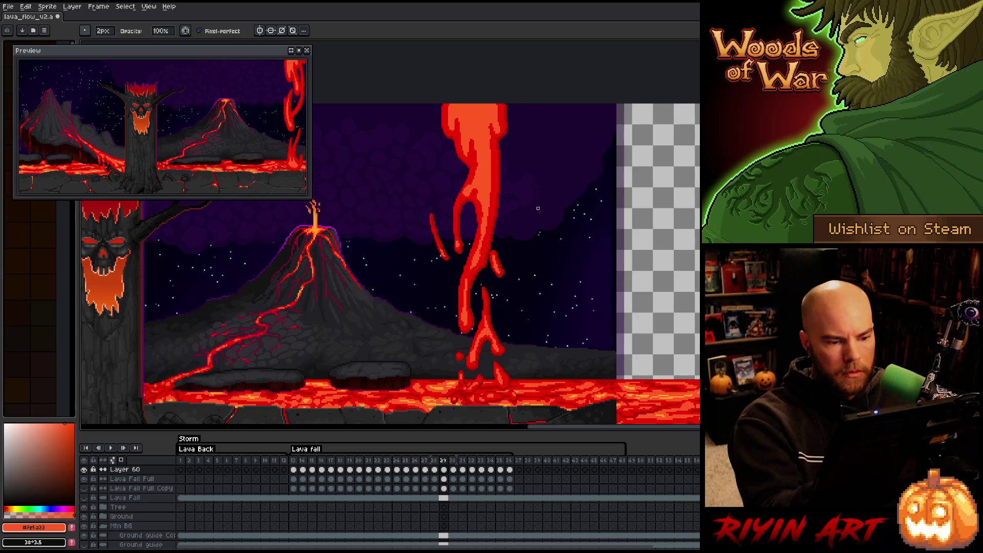
pyautogui.press('e')
pyautogui.press('b')
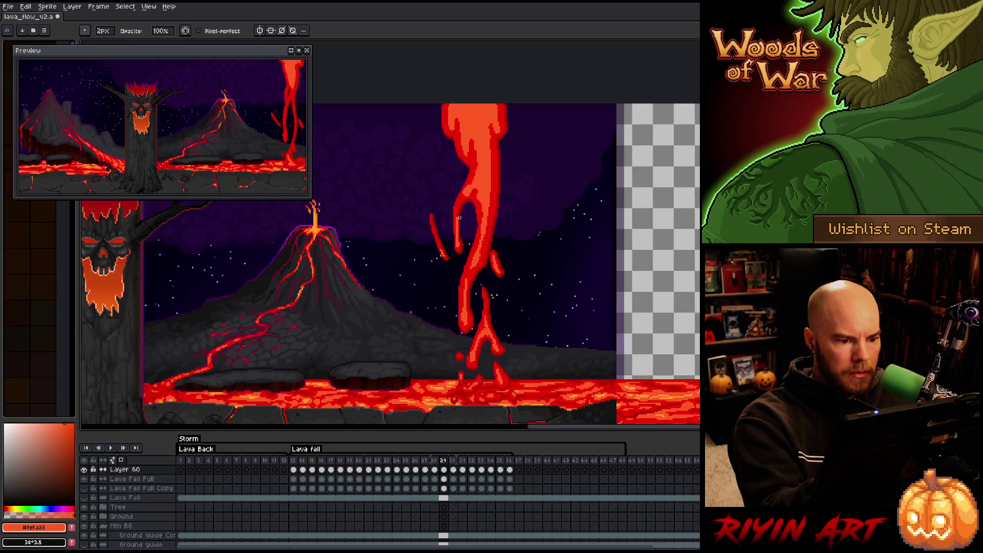
pyautogui.moveTo(459, 224); pyautogui.dragTo(466, 238)
# Advance to frame 30 and erase strips along the lava fall's left edge
pyautogui.press('e')
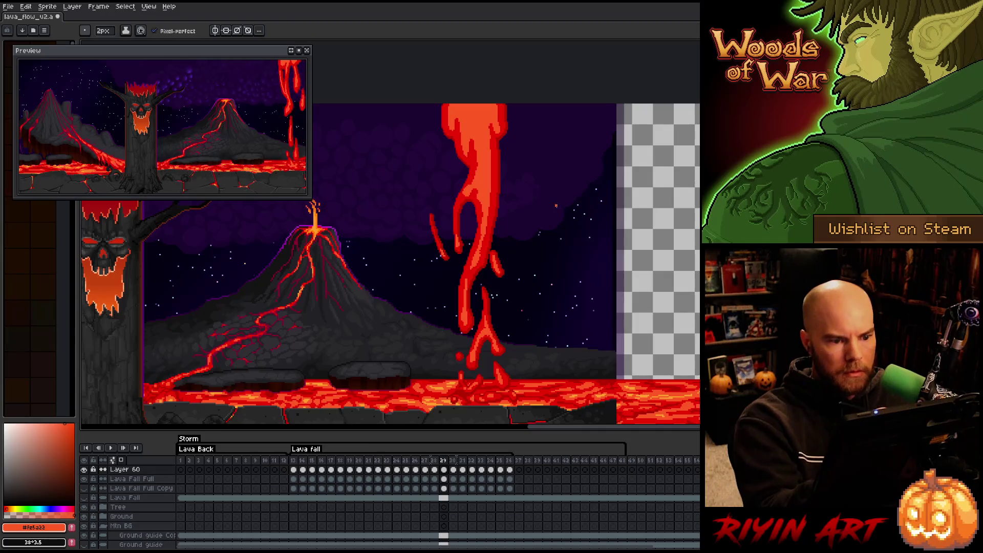
pyautogui.press('.')
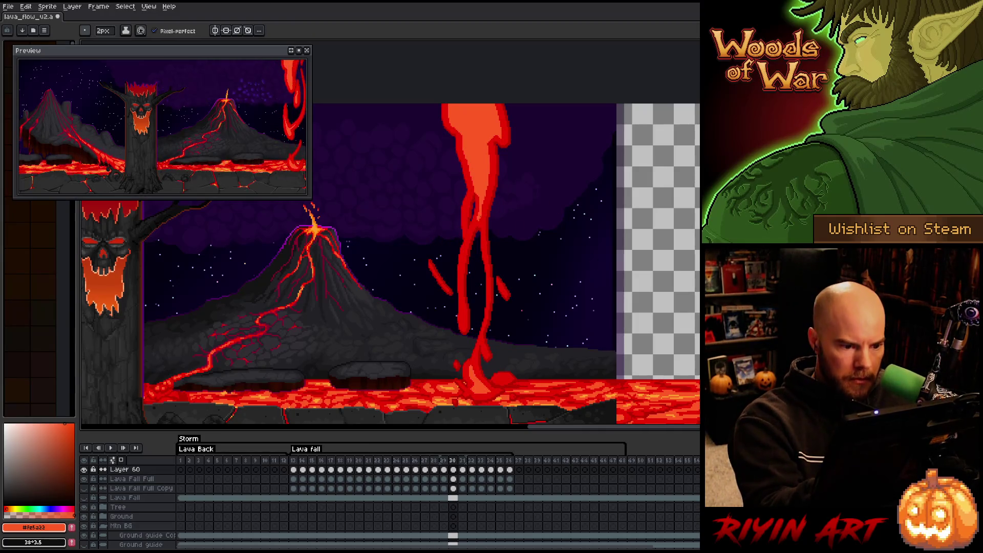
pyautogui.press('b')
pyautogui.press('e')
pyautogui.moveTo(466, 205); pyautogui.dragTo(467, 240)
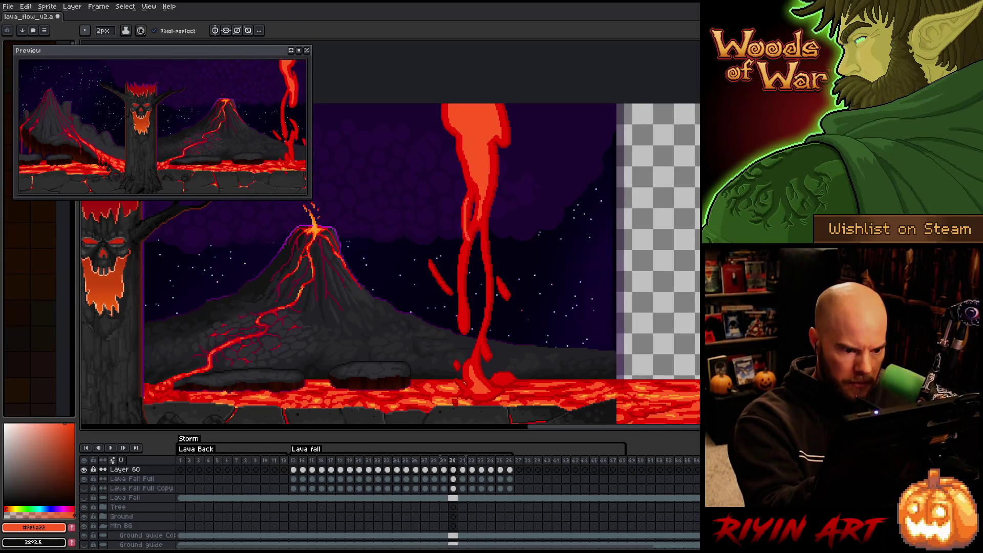
pyautogui.moveTo(468, 182)
pyautogui.mouseDown()
pyautogui.moveTo(461, 281)
pyautogui.moveTo(465, 322)
pyautogui.moveTo(484, 353)
pyautogui.moveTo(477, 379)
pyautogui.mouseUp()
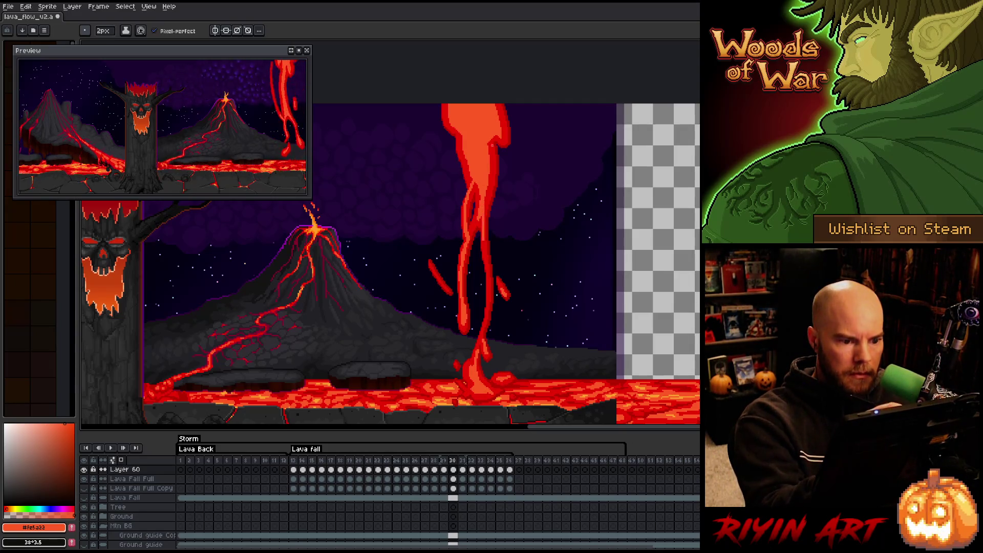
# Redraw the right-side lava strands and touch up a pixel near the top
pyautogui.moveTo(485, 253)
pyautogui.mouseDown()
pyautogui.moveTo(491, 141)
pyautogui.moveTo(504, 139)
pyautogui.mouseUp()
pyautogui.moveTo(489, 172); pyautogui.dragTo(490, 180)
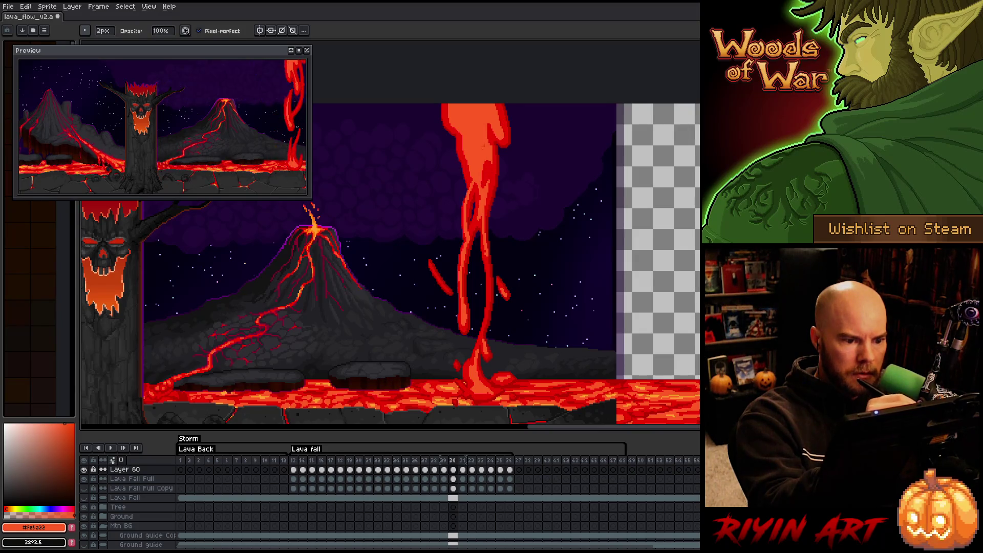
pyautogui.press('e')
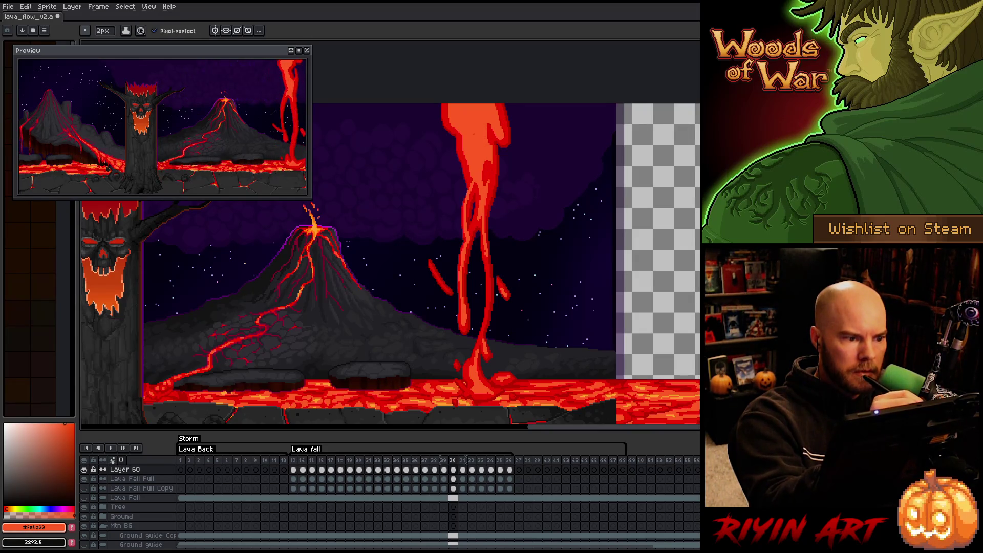
pyautogui.press('b')
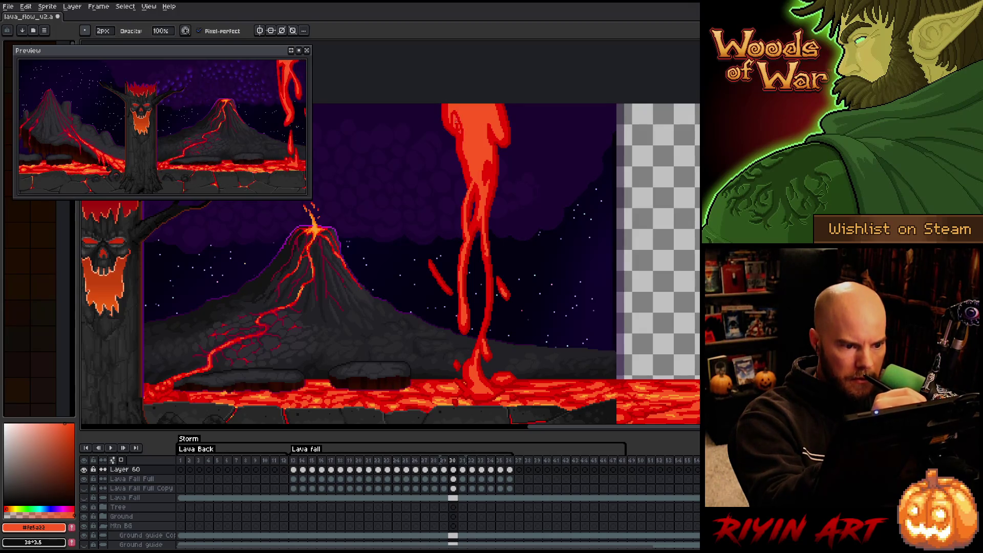
pyautogui.press('e')
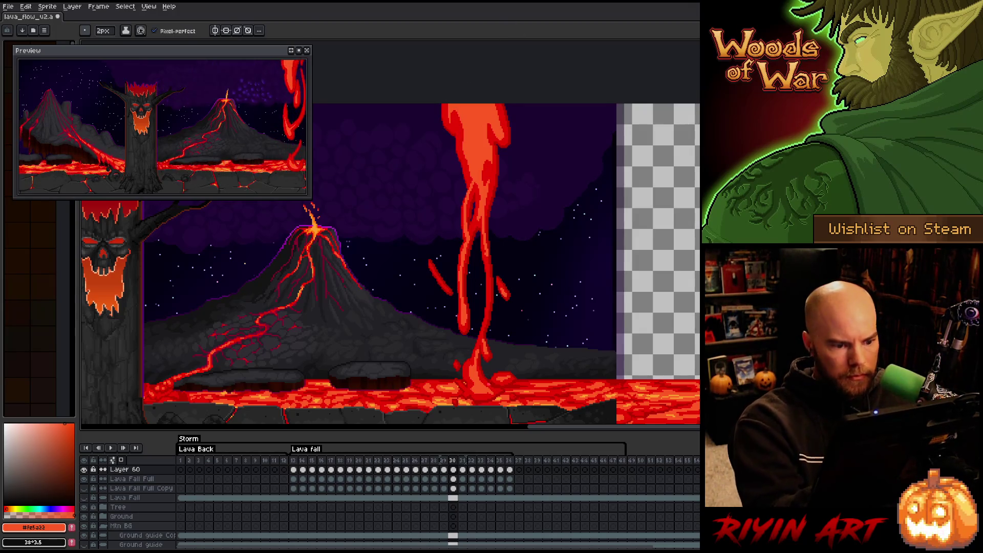
# On frame 31, outline the lava stream in dark red with Pencil and Eraser, then advance to frame 32
pyautogui.press('.')
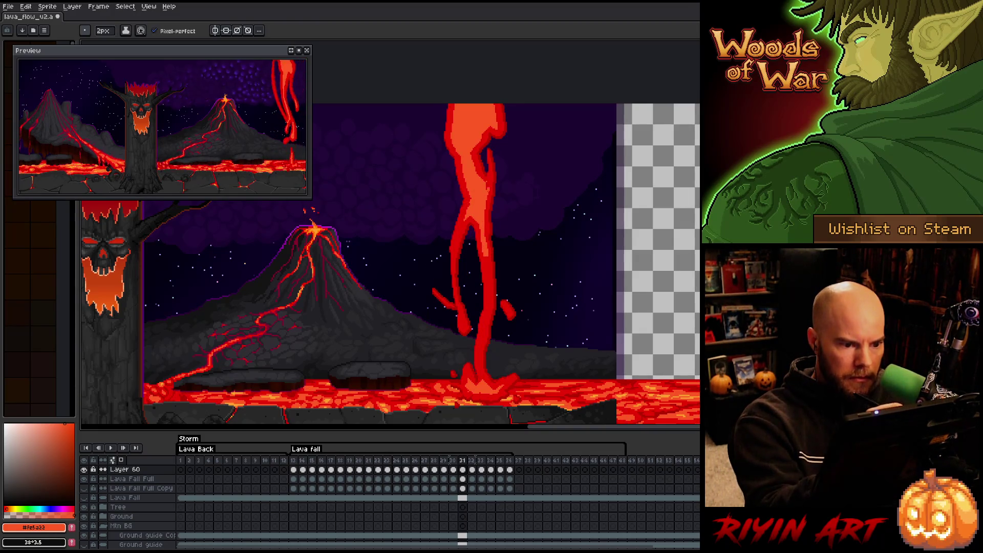
pyautogui.press('b')
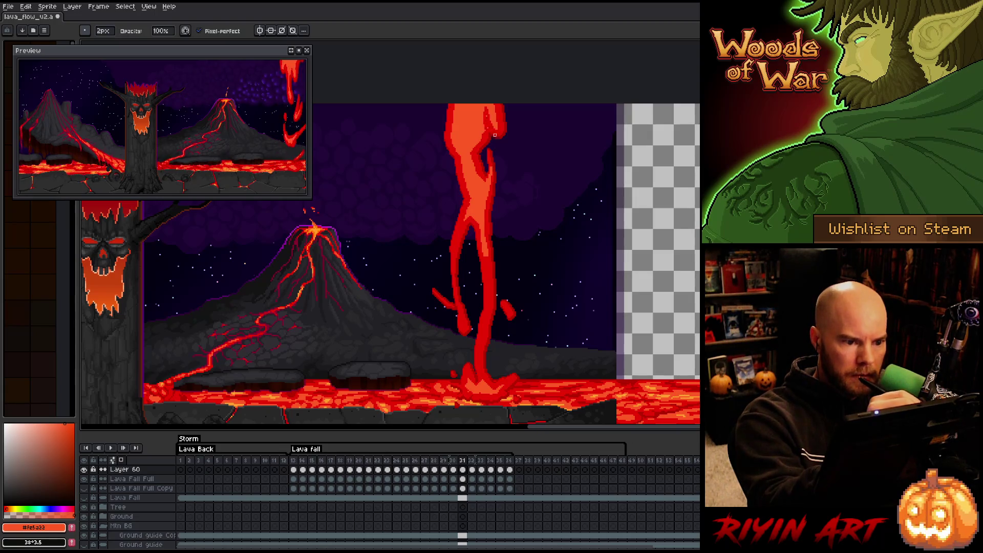
pyautogui.press('e')
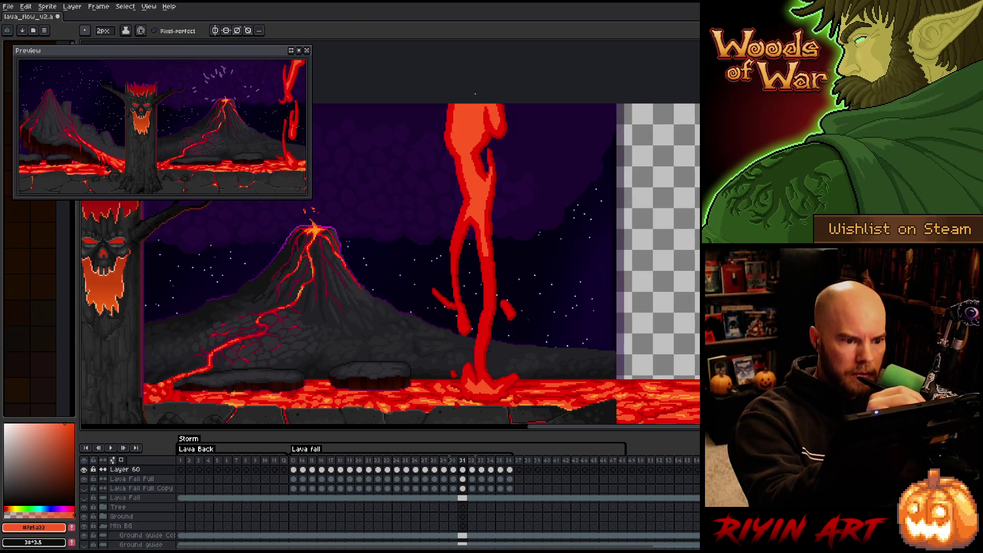
pyautogui.press('b')
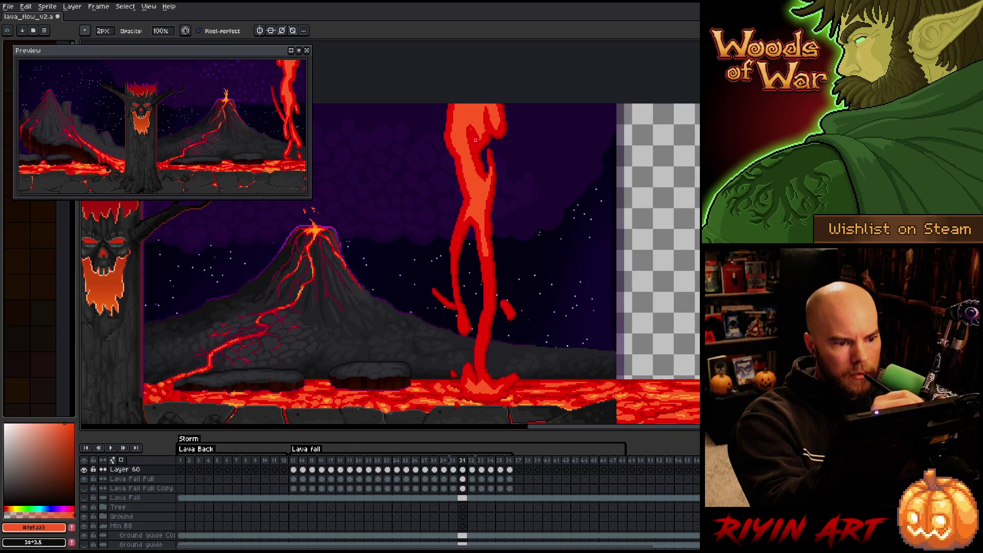
pyautogui.press('e')
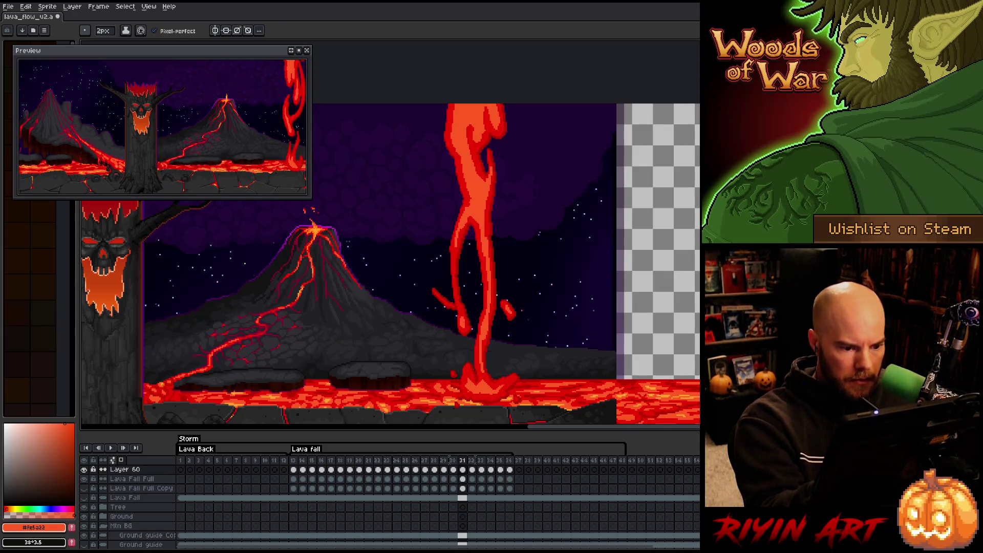
pyautogui.press('e')
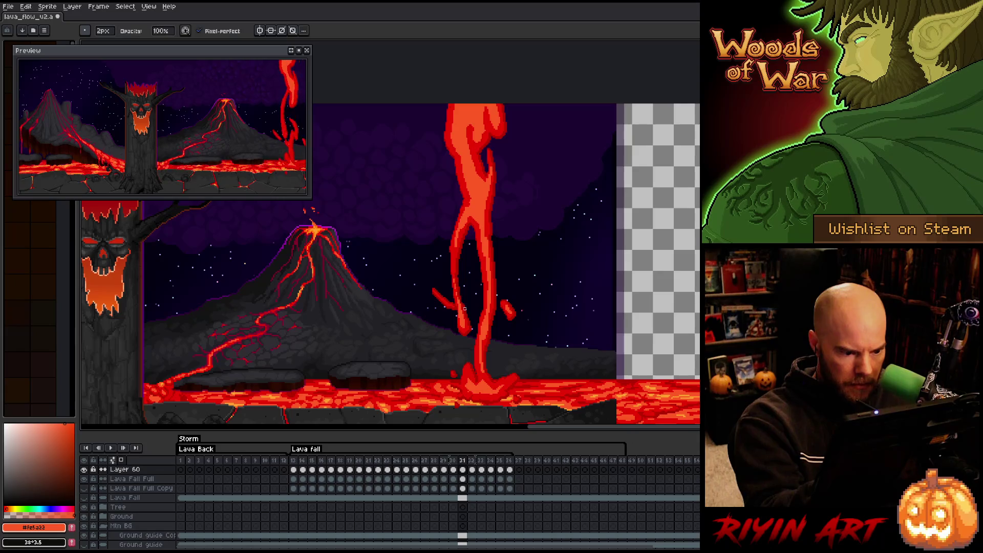
pyautogui.press('b')
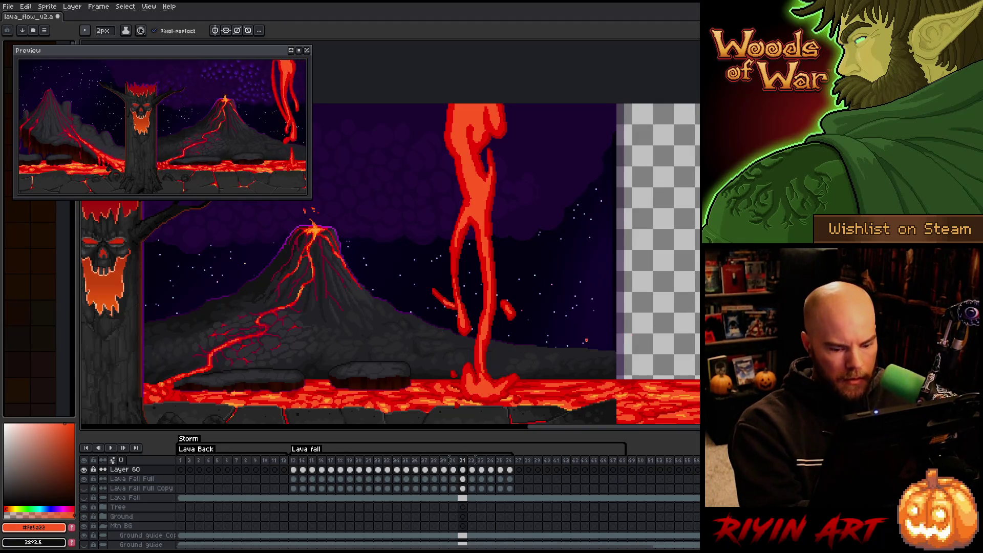
pyautogui.press('.')
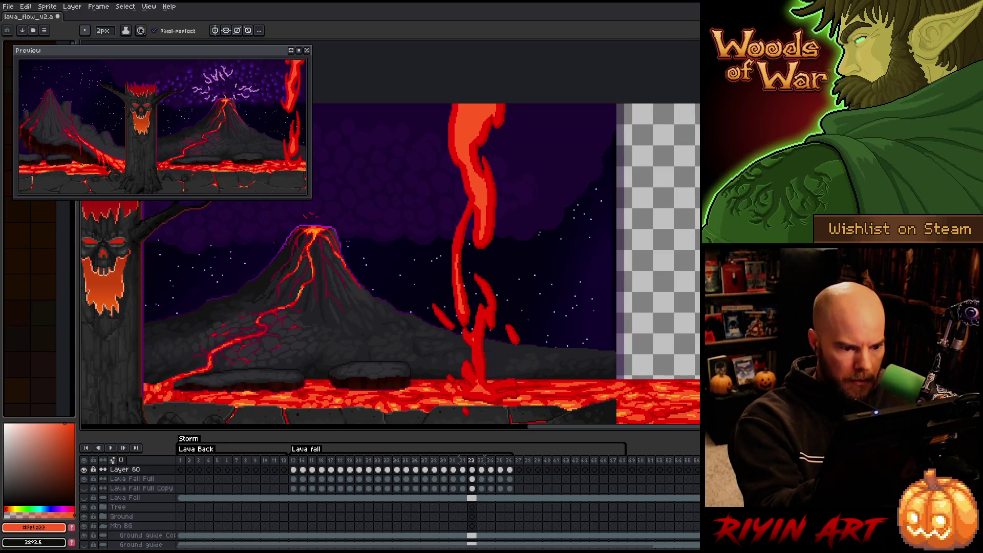
# Rework frame 32's wavy lava stream and save the animation file
pyautogui.press('e')
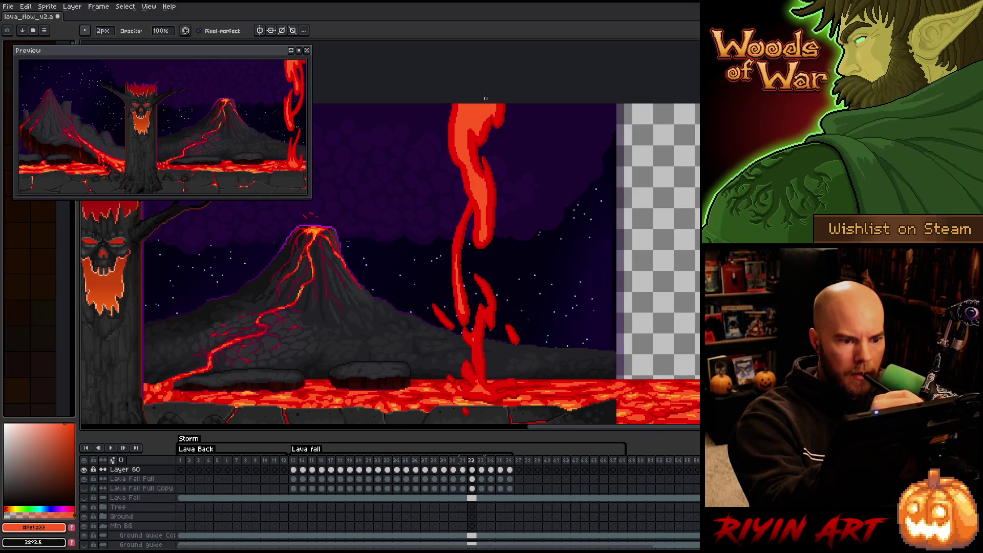
pyautogui.press('e')
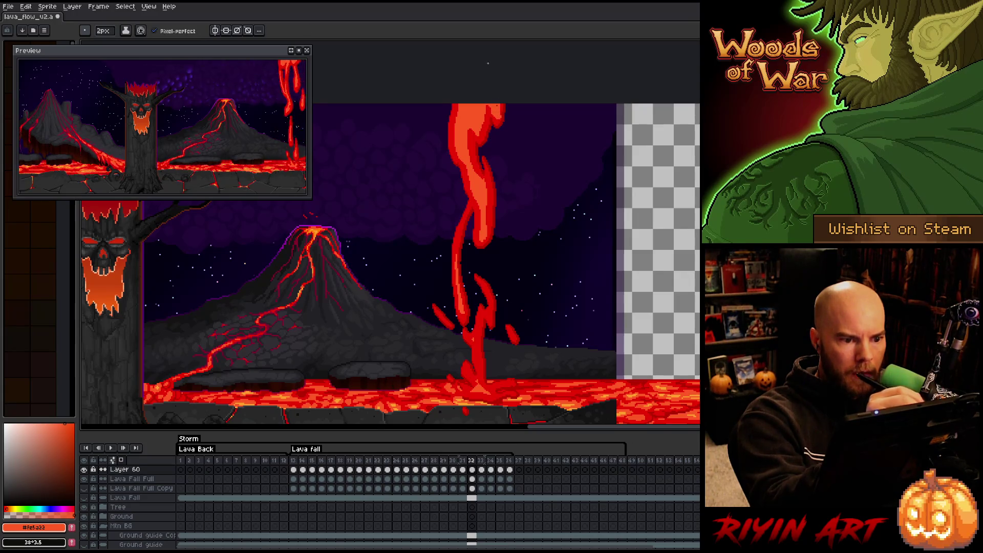
pyautogui.rightClick(471, 249)
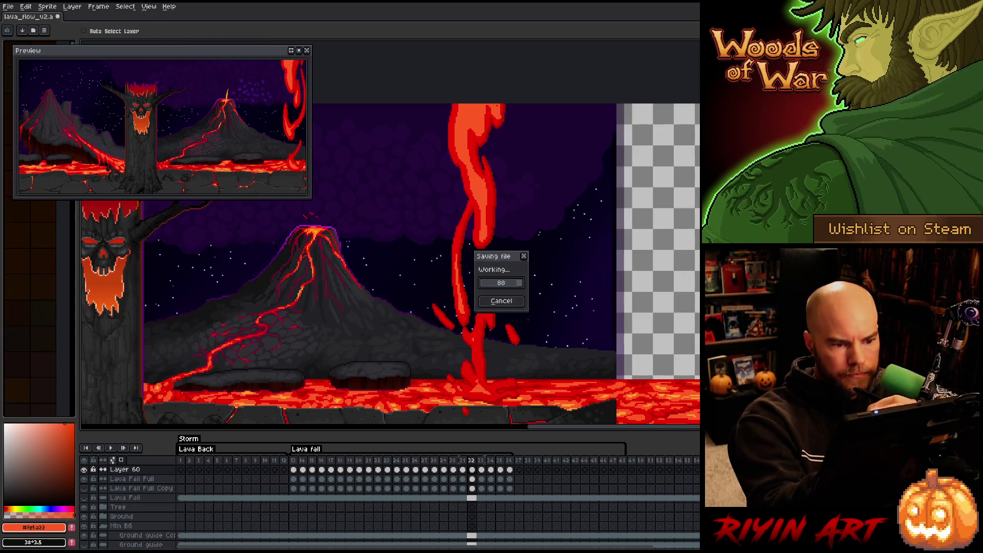
pyautogui.press('Escape')
pyautogui.press('b')
# Keep refining frame 32's wavy stream and splash droplets with Pencil and Eraser
pyautogui.press('e')
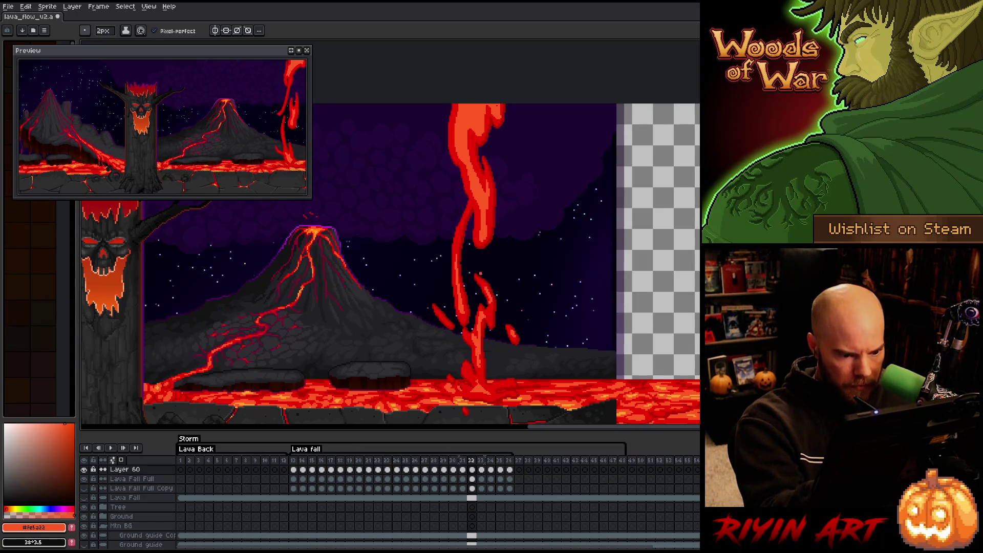
pyautogui.press('b')
pyautogui.press('e')
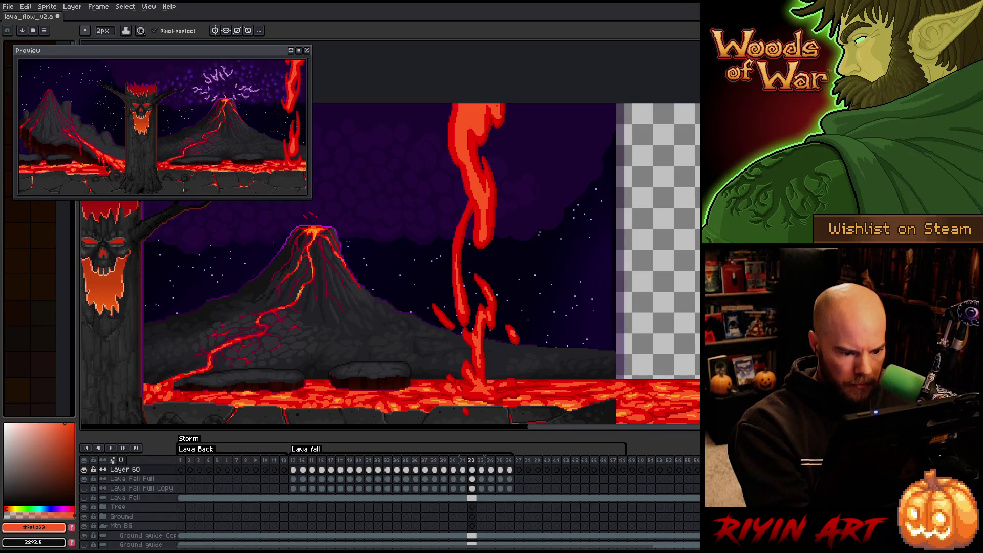
pyautogui.press('b')
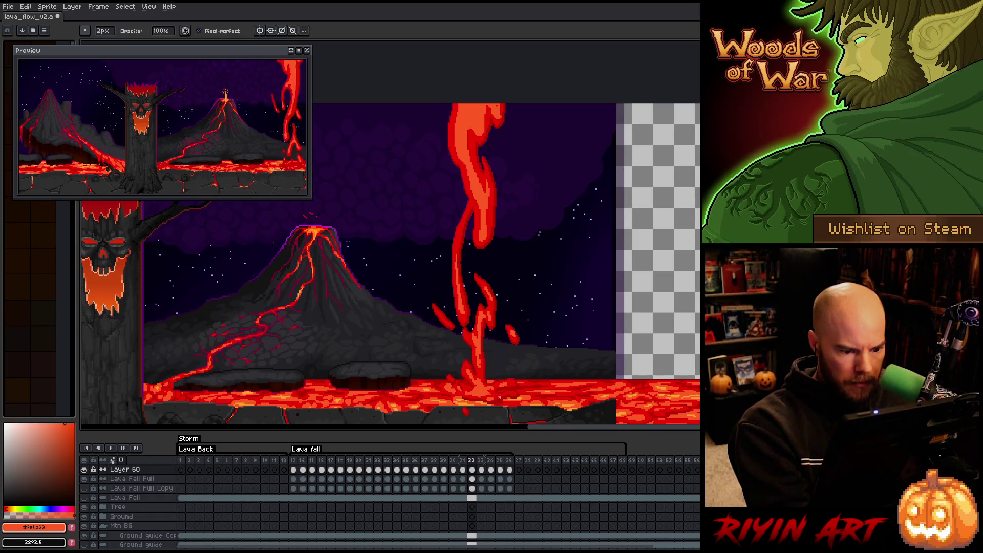
pyautogui.press('e')
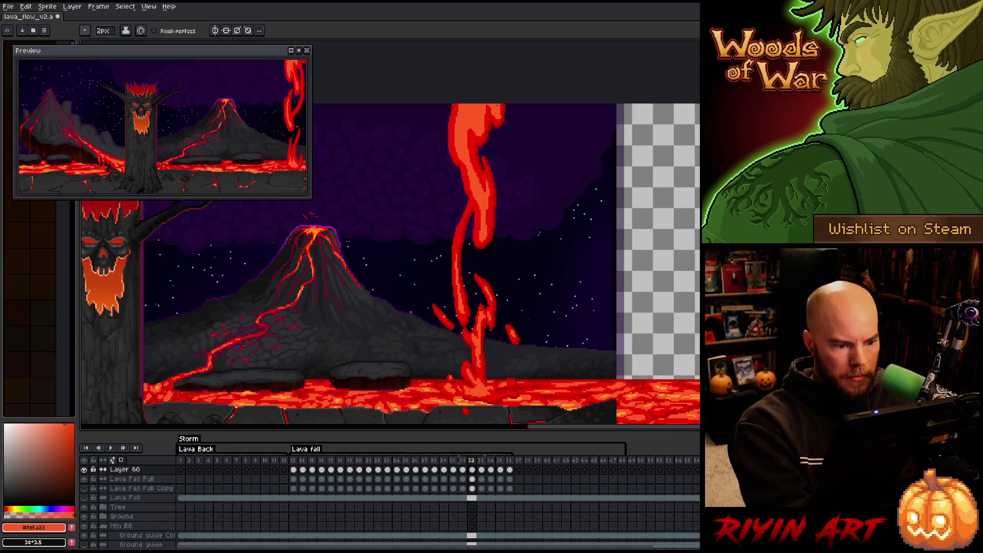
# Move to frame 33 and start cleaning up its thin twisting lava strands
pyautogui.press('b')
pyautogui.press('.')
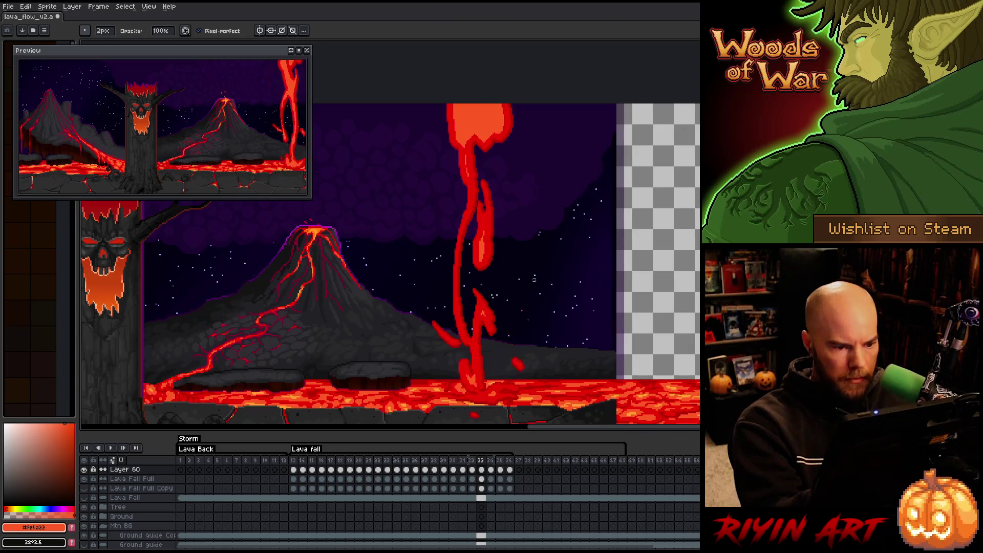
pyautogui.press('e')
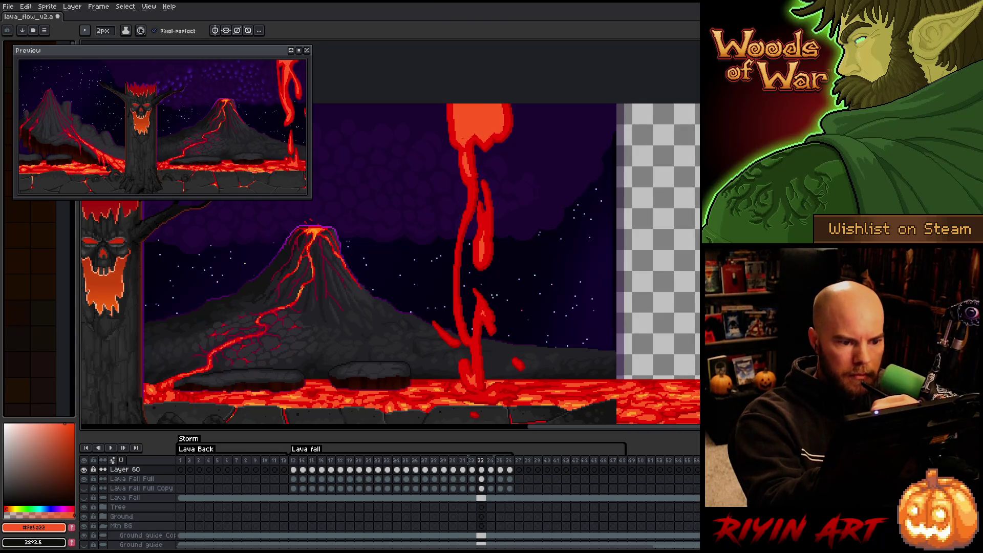
pyautogui.press('b')
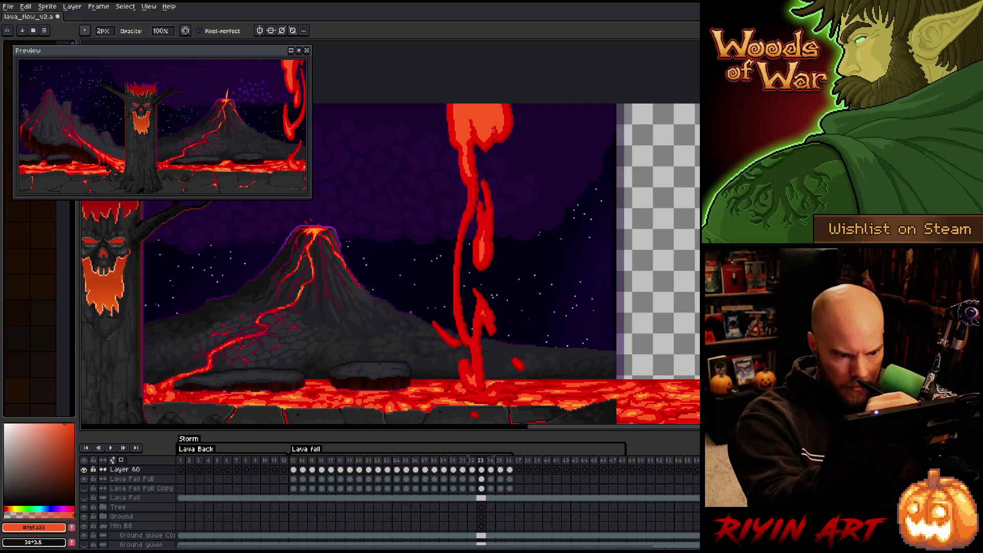
pyautogui.press('e')
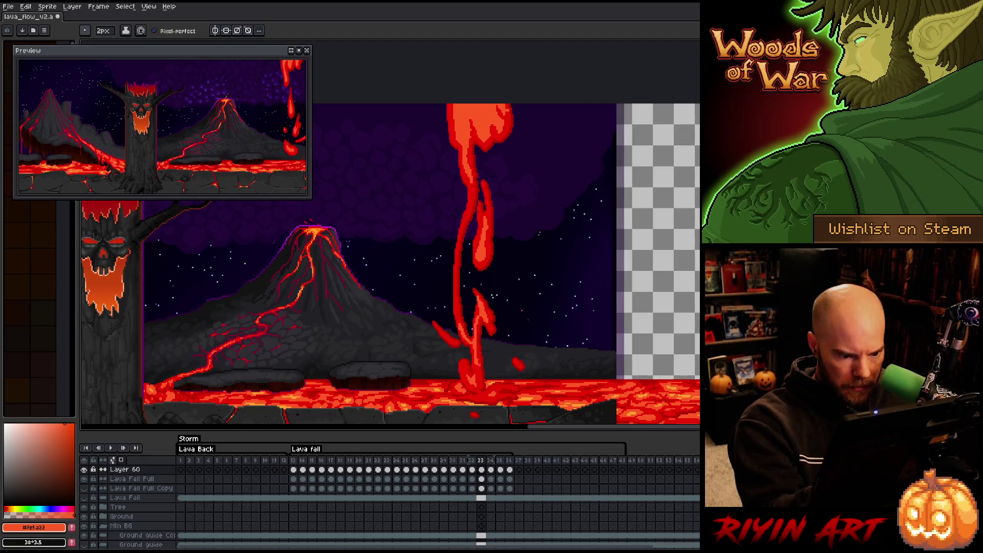
pyautogui.press('b')
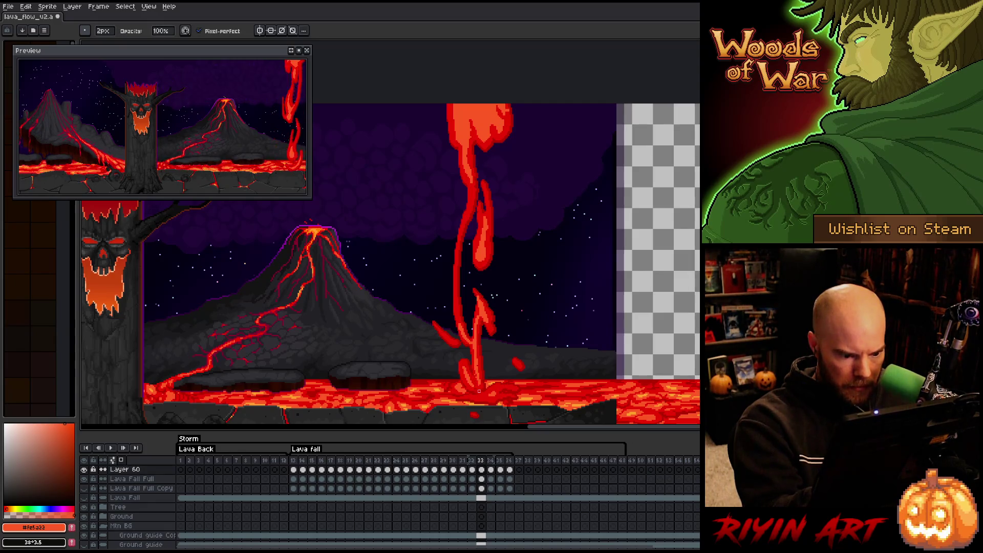
pyautogui.press('e')
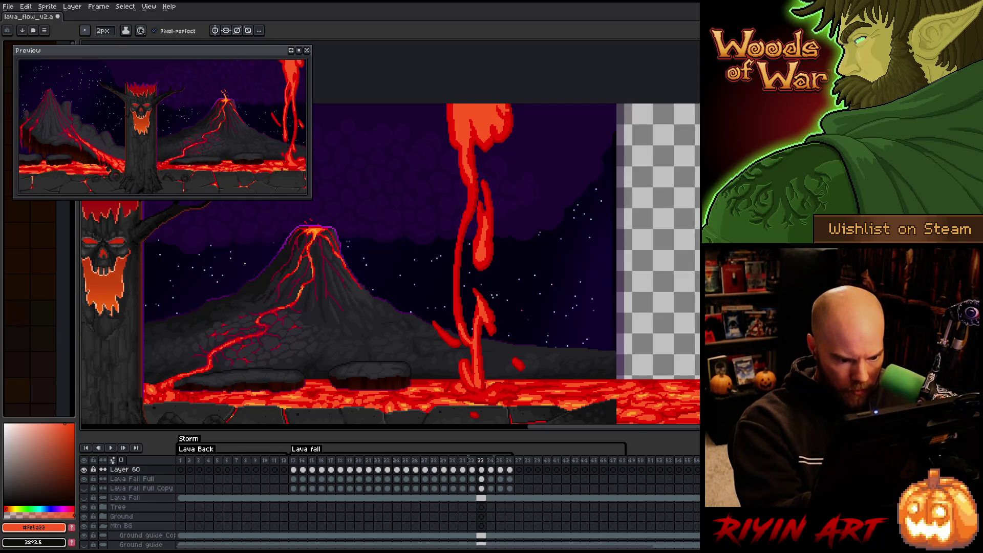
pyautogui.press('b')
# Finish cleaning frame 33's stream with Pencil and Eraser, then advance to frame 34
pyautogui.press('e')
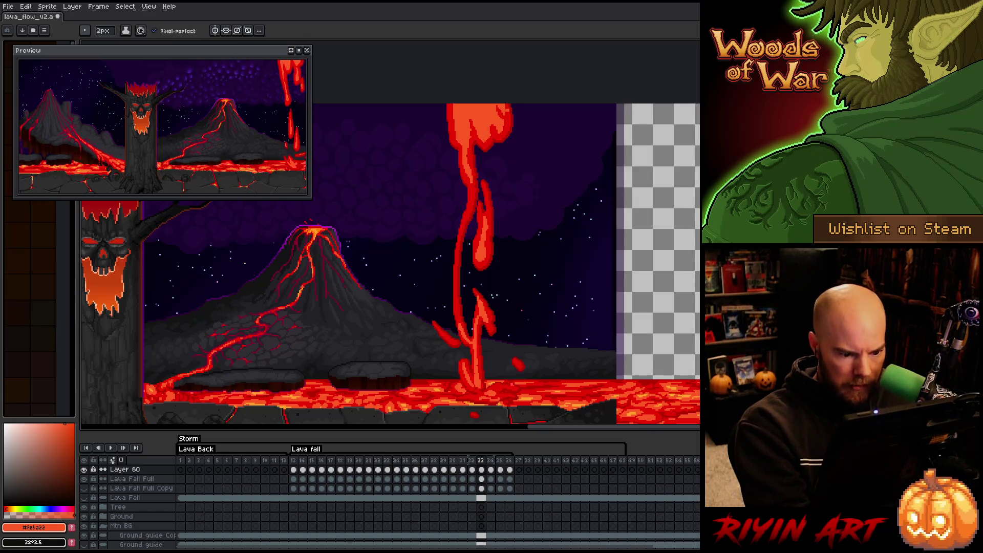
pyautogui.press('b')
pyautogui.press('e')
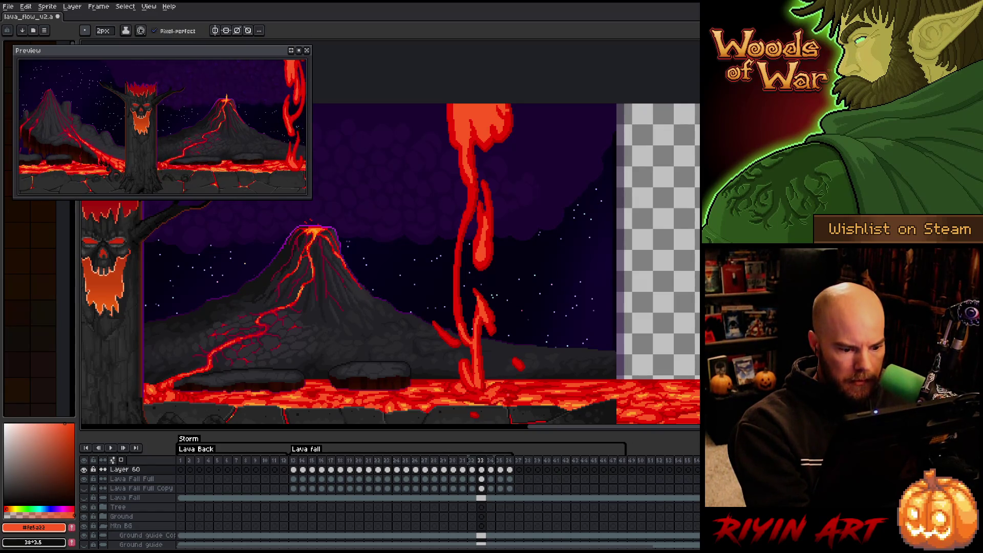
pyautogui.press('b')
pyautogui.press('e')
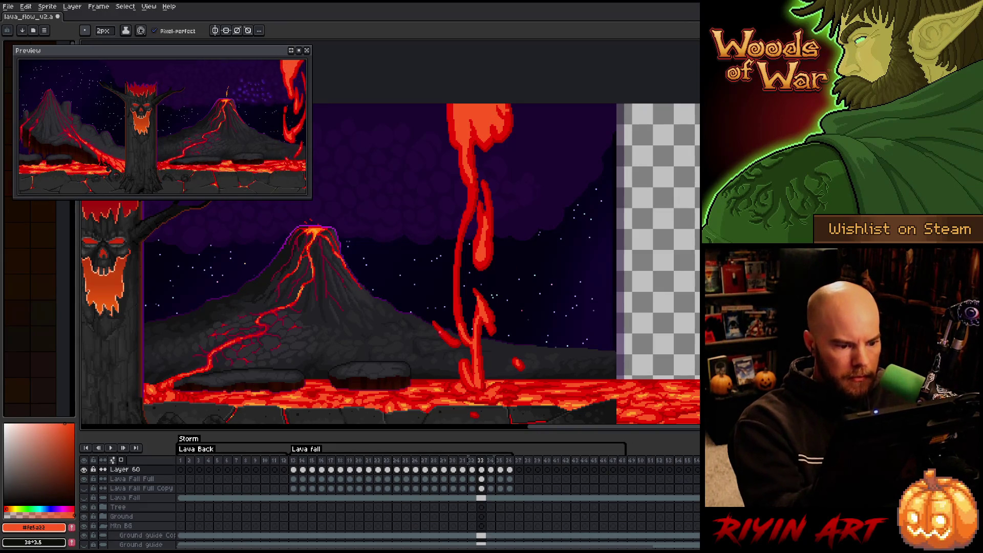
pyautogui.press('b')
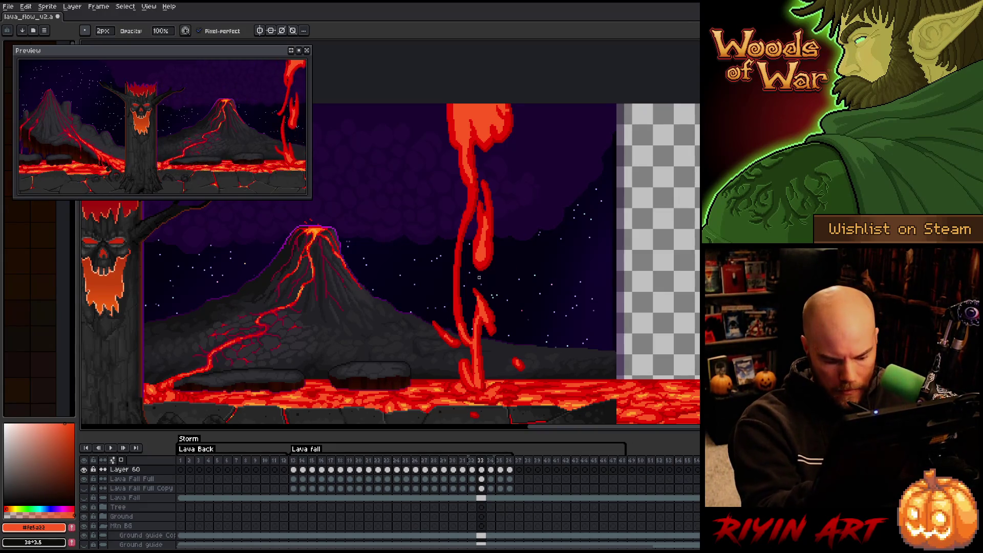
pyautogui.press('.')
pyautogui.press('e')
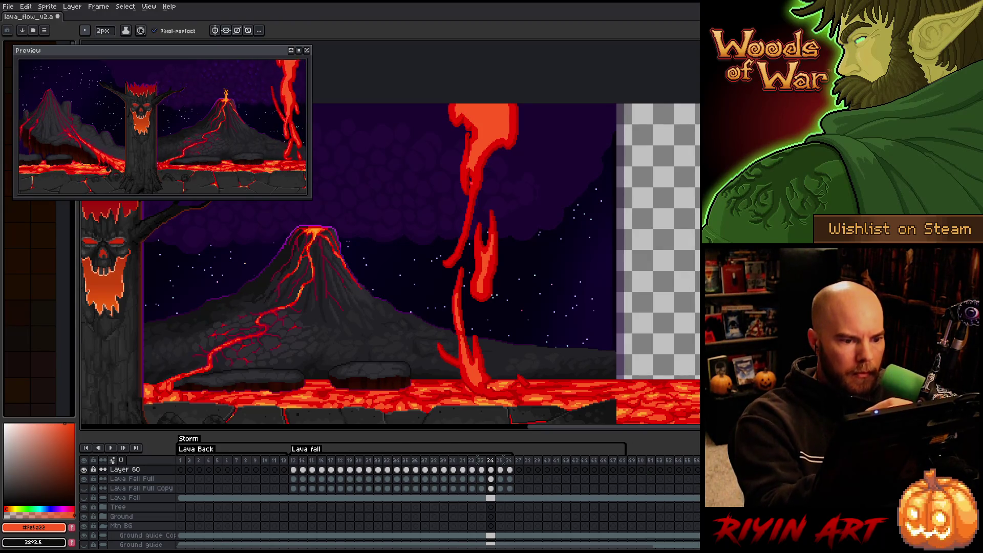
# Make final Pencil and Eraser touches on frame 34's broken lava fall, then move to frame 35
pyautogui.press('e')
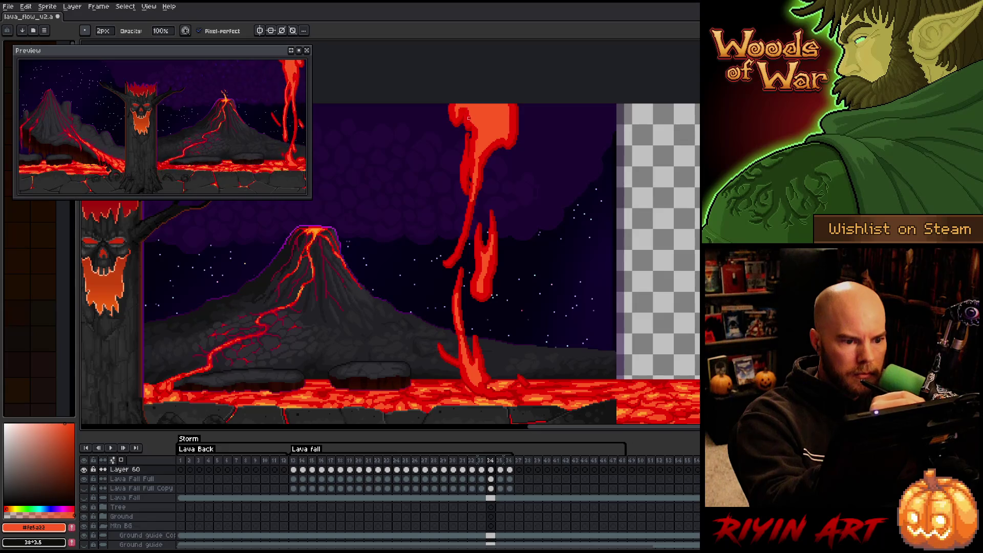
pyautogui.press('b')
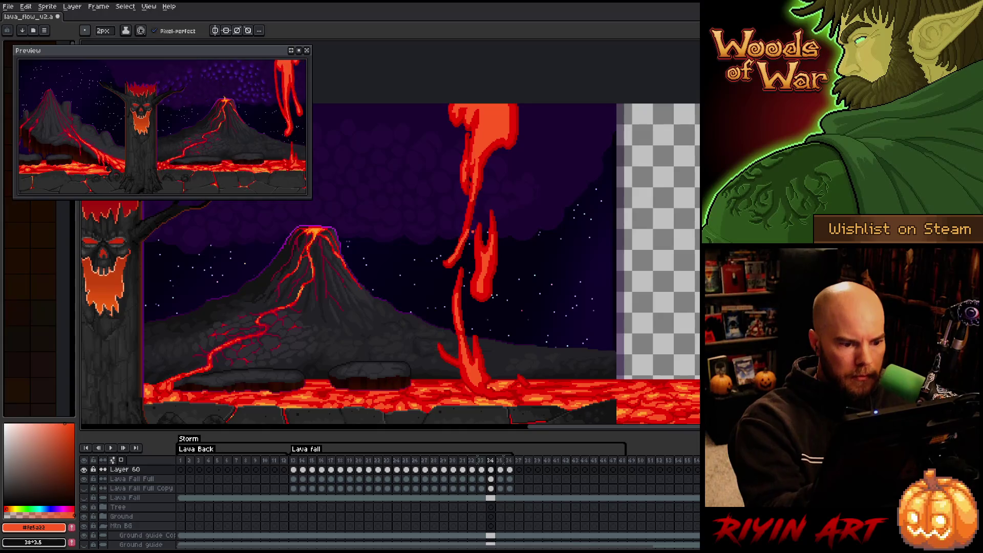
pyautogui.press('e')
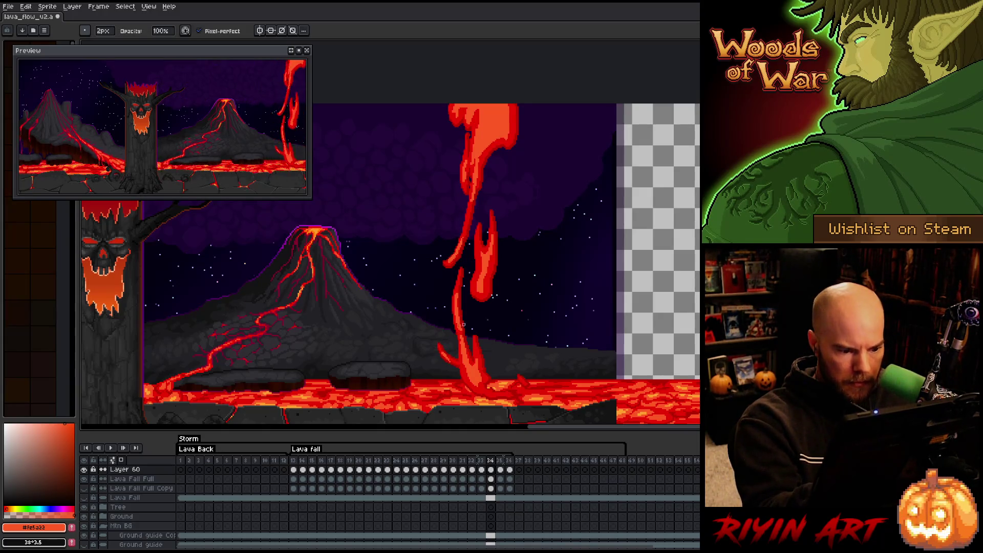
pyautogui.press('b')
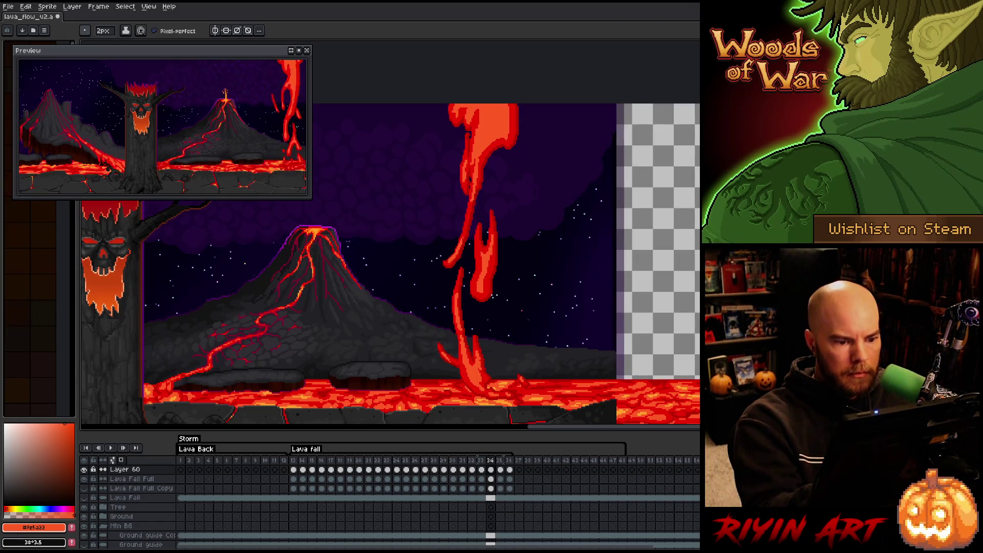
pyautogui.press('e')
pyautogui.press('b')
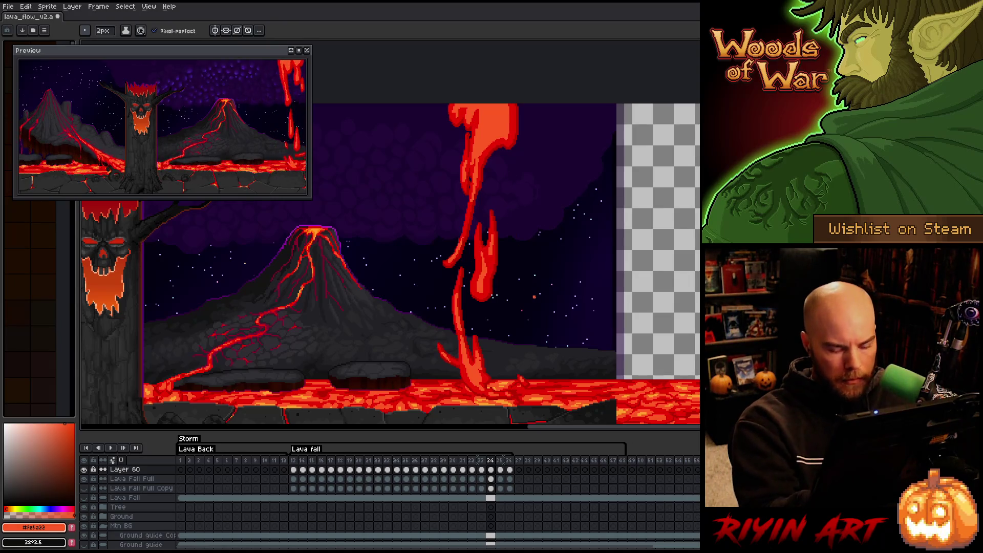
pyautogui.press('Right')
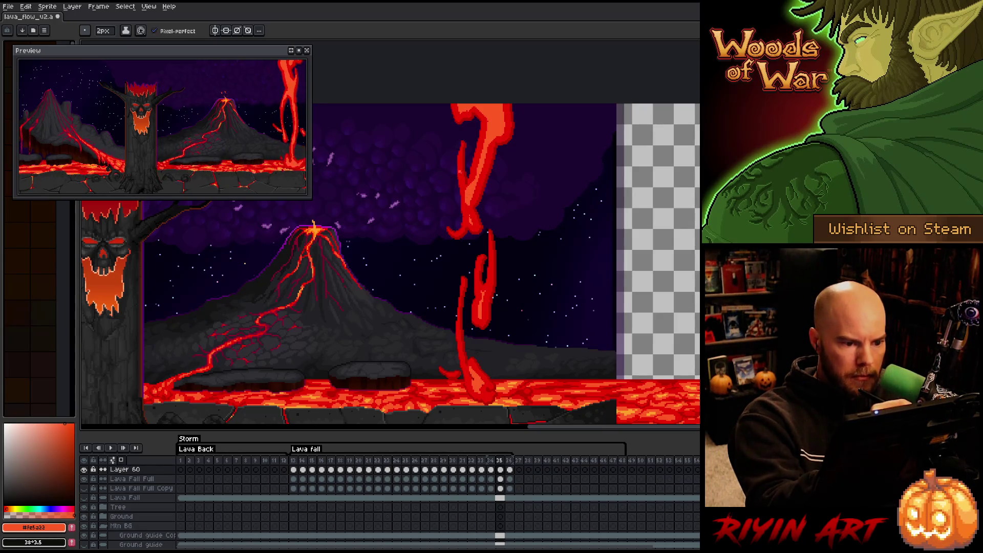
# Save the lava_flow file with frame 35's hooked lava strands as drawn
pyautogui.press('e')
pyautogui.press('b')
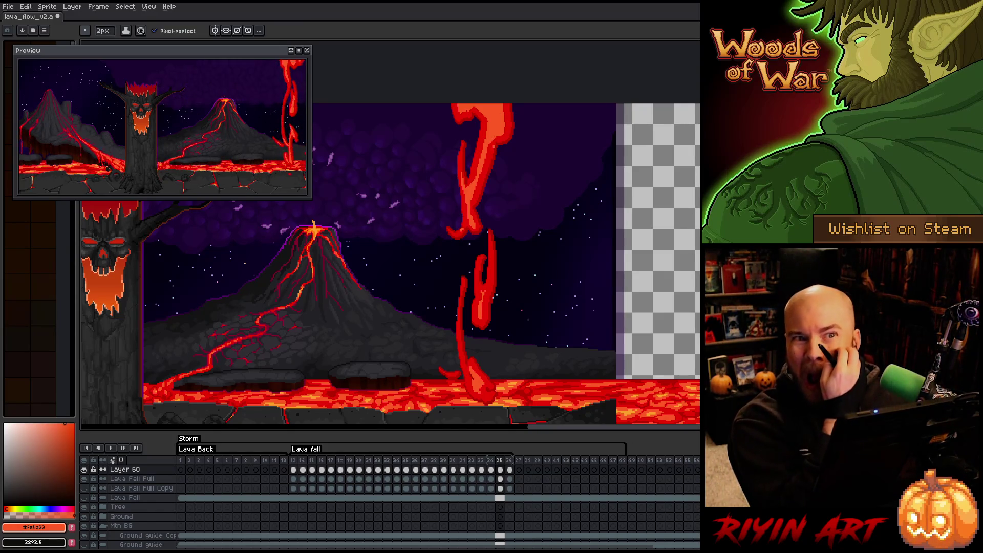
pyautogui.hotkey('ctrl', 's')
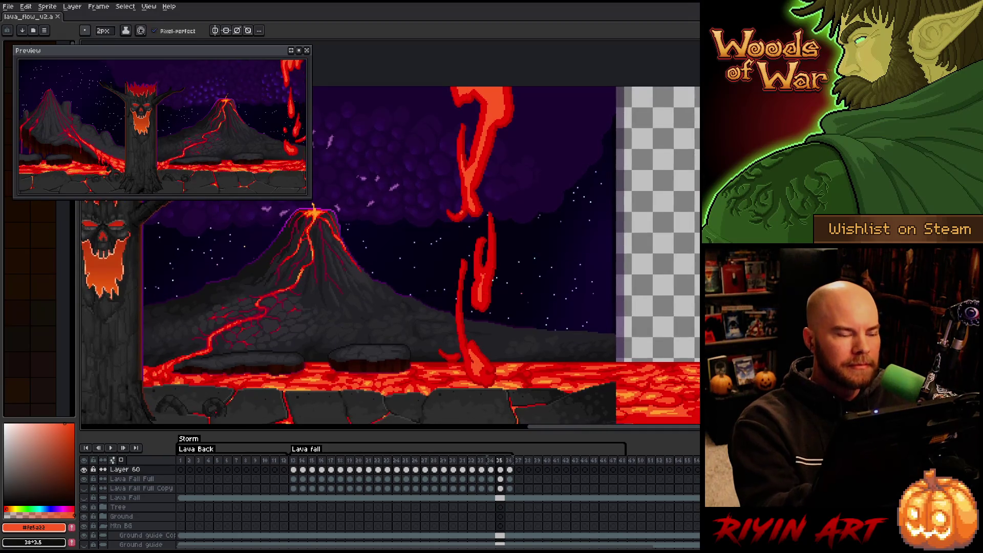
# Zoom in and paint lighter orange highlights through the upper and lower lava flame on frame 35
pyautogui.scroll(3, 502, 334)
pyautogui.moveTo(502, 334); pyautogui.dragTo(514, 130)
pyautogui.moveTo(511, 255); pyautogui.dragTo(507, 302)
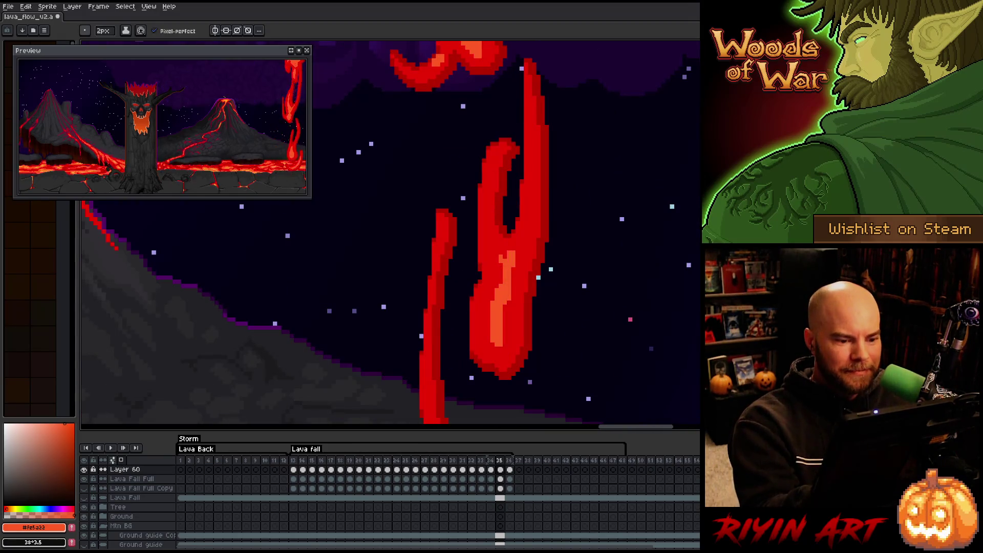
pyautogui.moveTo(527, 210); pyautogui.dragTo(506, 320)
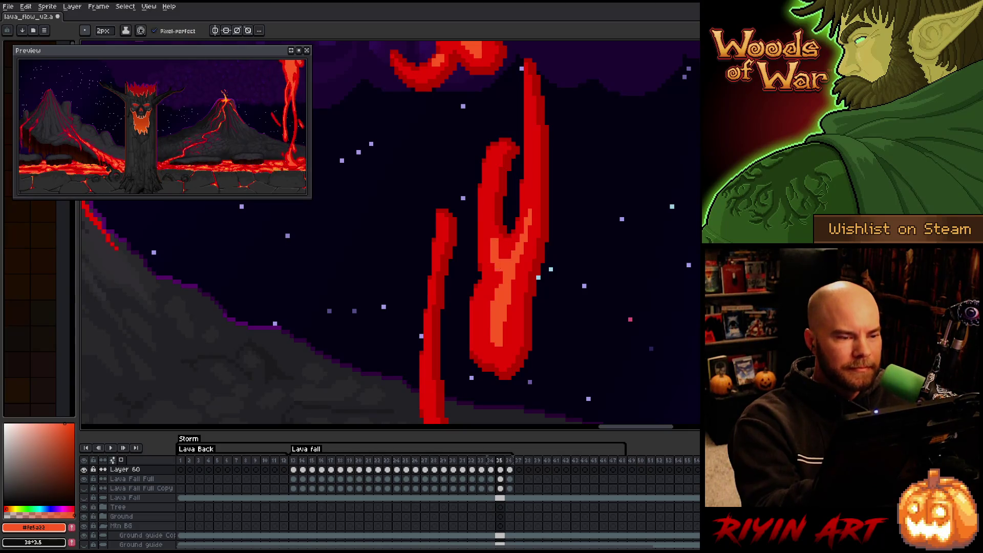
pyautogui.moveTo(490, 202)
pyautogui.mouseDown()
pyautogui.moveTo(490, 248)
pyautogui.moveTo(499, 213)
pyautogui.mouseUp()
pyautogui.press('e')
pyautogui.press('b')
pyautogui.moveTo(484, 304)
pyautogui.mouseDown()
pyautogui.moveTo(507, 353)
pyautogui.moveTo(512, 320)
pyautogui.mouseUp()
pyautogui.press('e')
pyautogui.moveTo(474, 351); pyautogui.dragTo(515, 309)
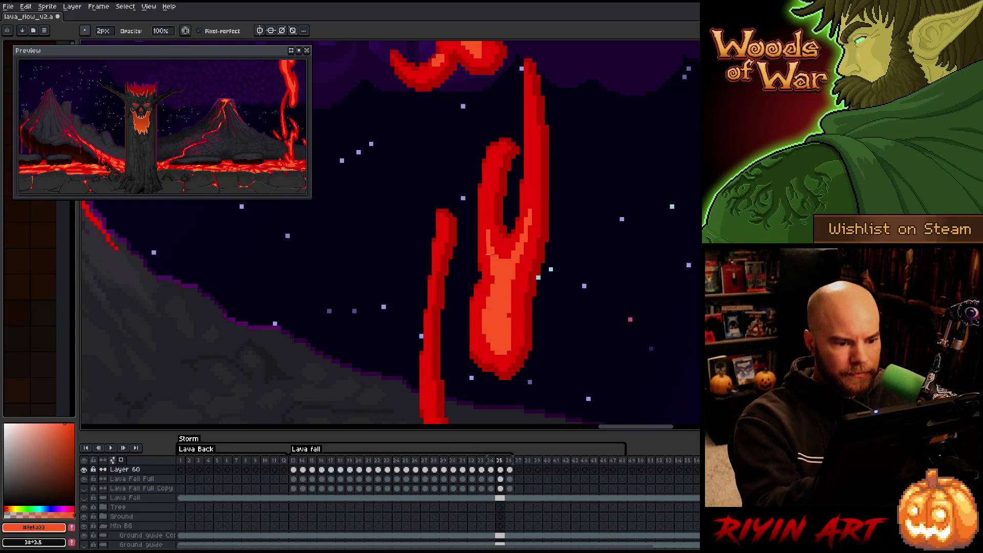
pyautogui.press('b')
pyautogui.moveTo(490, 246); pyautogui.dragTo(490, 197)
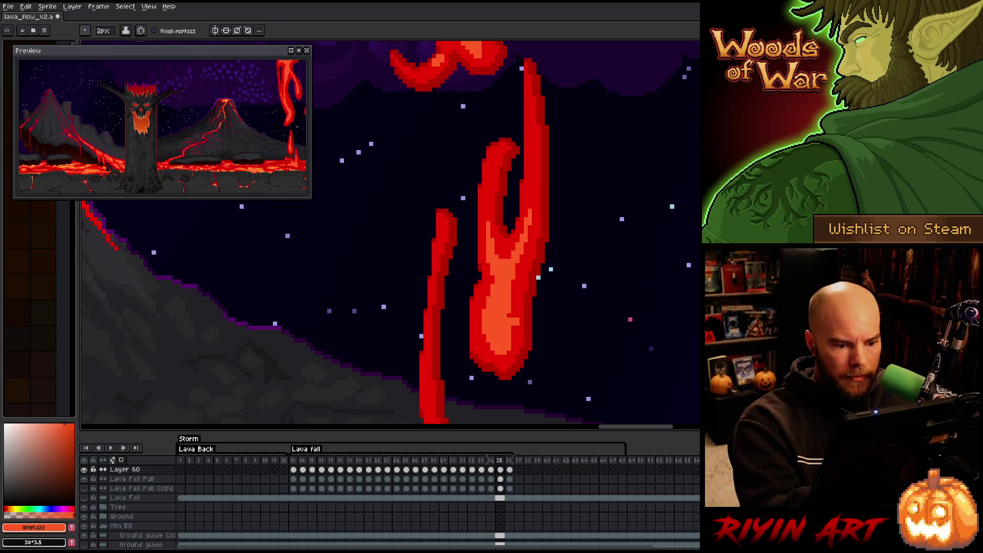
# Undo stray dark-red strokes on the lower flame and reframe the view over the volcano and lava fall
pyautogui.moveTo(537, 340); pyautogui.dragTo(578, 156)
pyautogui.moveTo(507, 307)
pyautogui.mouseDown()
pyautogui.moveTo(518, 353)
pyautogui.moveTo(543, 379)
pyautogui.moveTo(523, 333)
pyautogui.moveTo(517, 342)
pyautogui.moveTo(542, 387)
pyautogui.moveTo(484, 278)
pyautogui.mouseUp()
pyautogui.hotkey('ctrl', 'z')
pyautogui.hotkey('ctrl', 'z')
pyautogui.hotkey('ctrl', 'z')
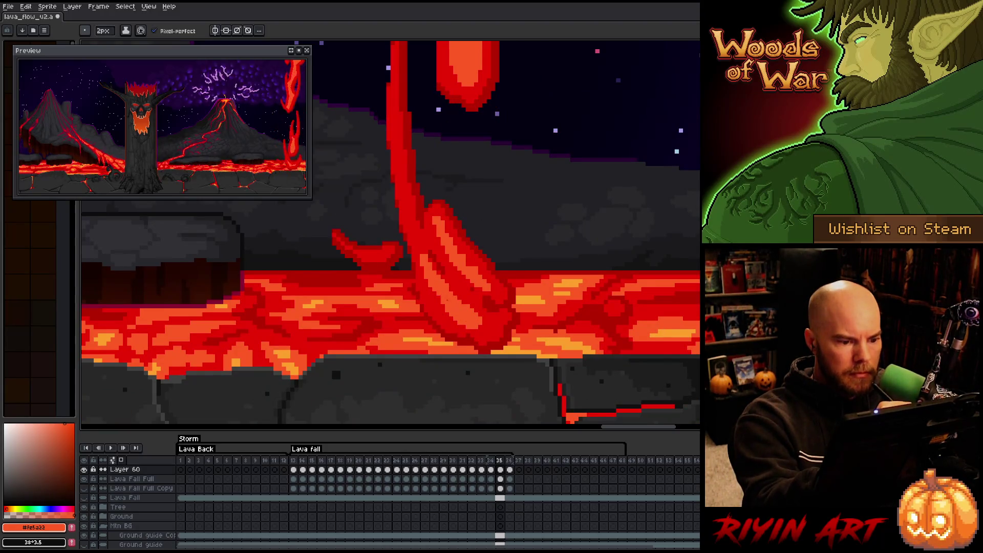
pyautogui.moveTo(423, 258); pyautogui.dragTo(439, 340)
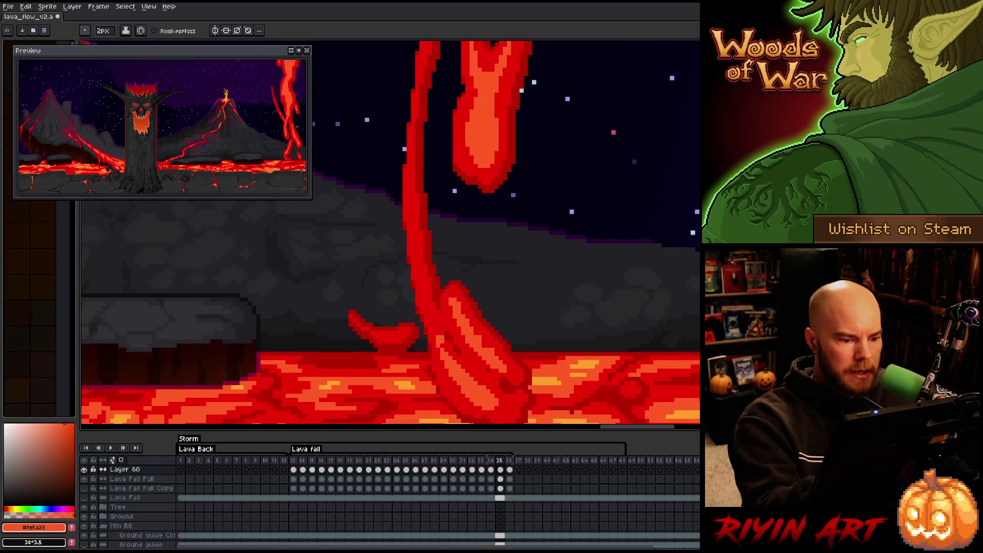
pyautogui.press('b')
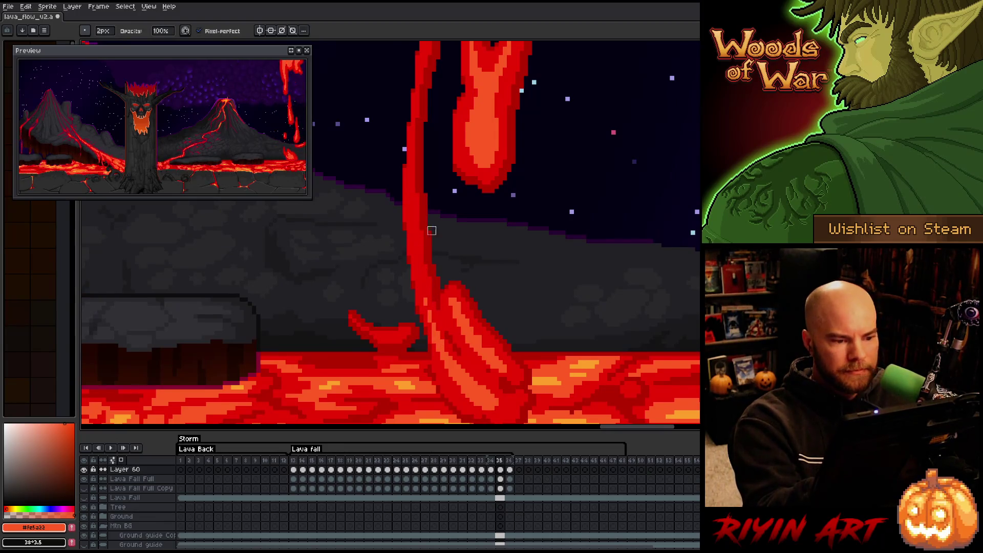
pyautogui.moveTo(432, 230); pyautogui.dragTo(435, 358)
pyautogui.scroll(-2, 435, 256)
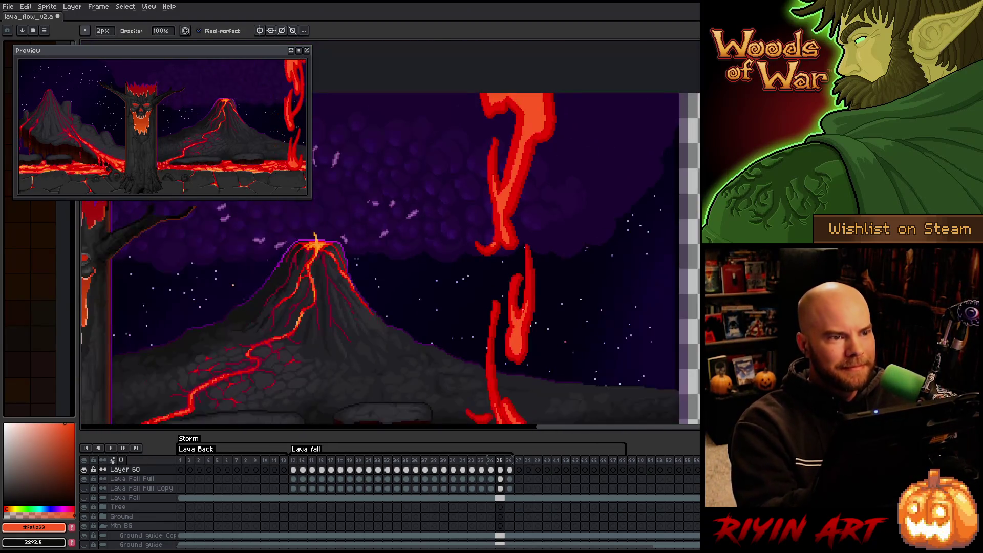
pyautogui.moveTo(522, 332)
pyautogui.mouseDown()
pyautogui.moveTo(522, 204)
pyautogui.moveTo(526, 279)
pyautogui.moveTo(518, 292)
pyautogui.moveTo(534, 278)
pyautogui.moveTo(527, 143)
pyautogui.moveTo(532, 313)
pyautogui.moveTo(528, 244)
pyautogui.mouseUp()
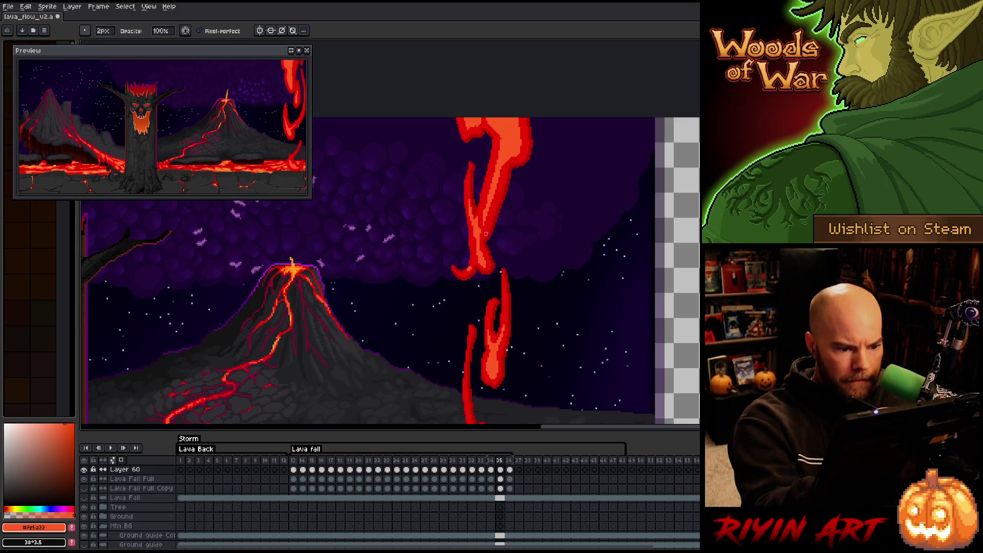
pyautogui.press('e')
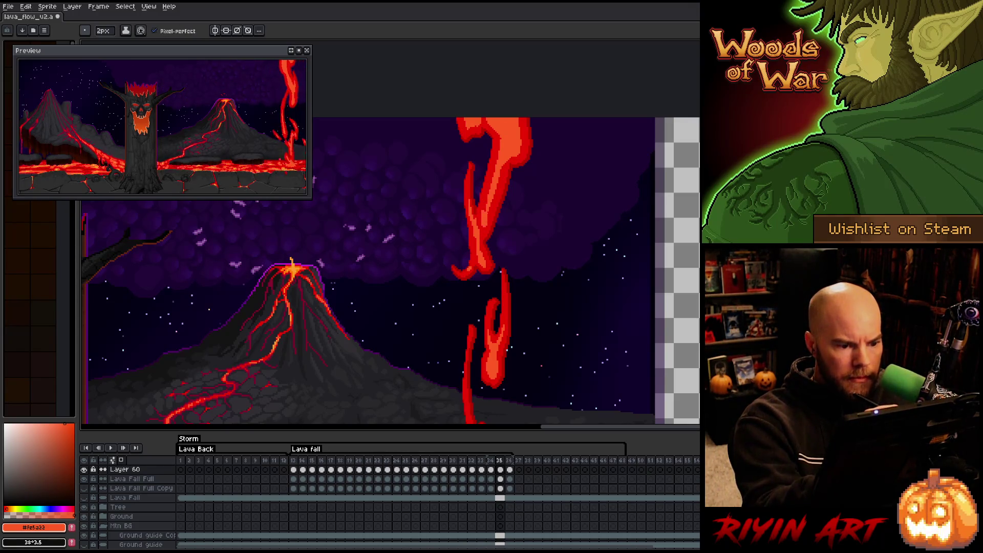
pyautogui.scroll(-3, 568, 194)
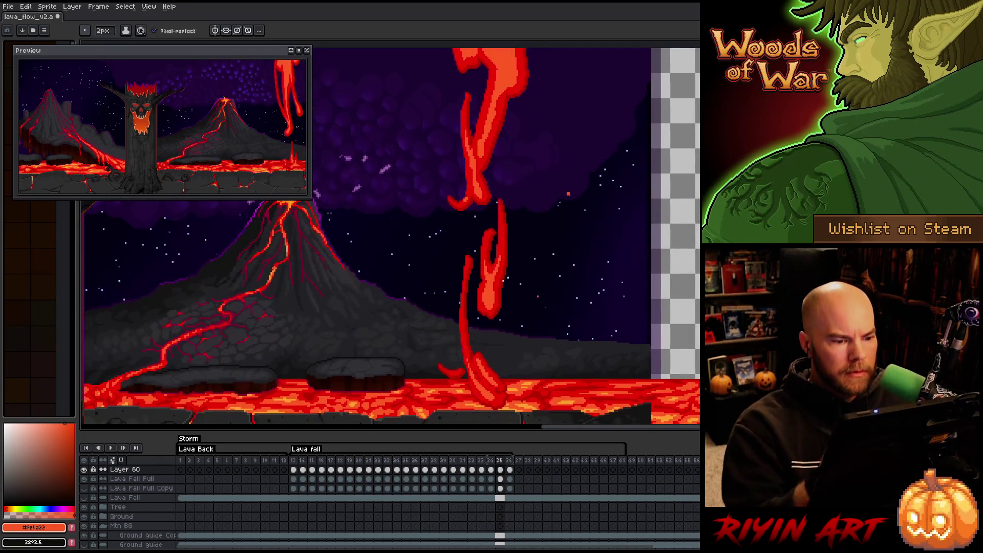
# Advance to frame 36 and review it, toggling between Pencil and Eraser
pyautogui.press('.')
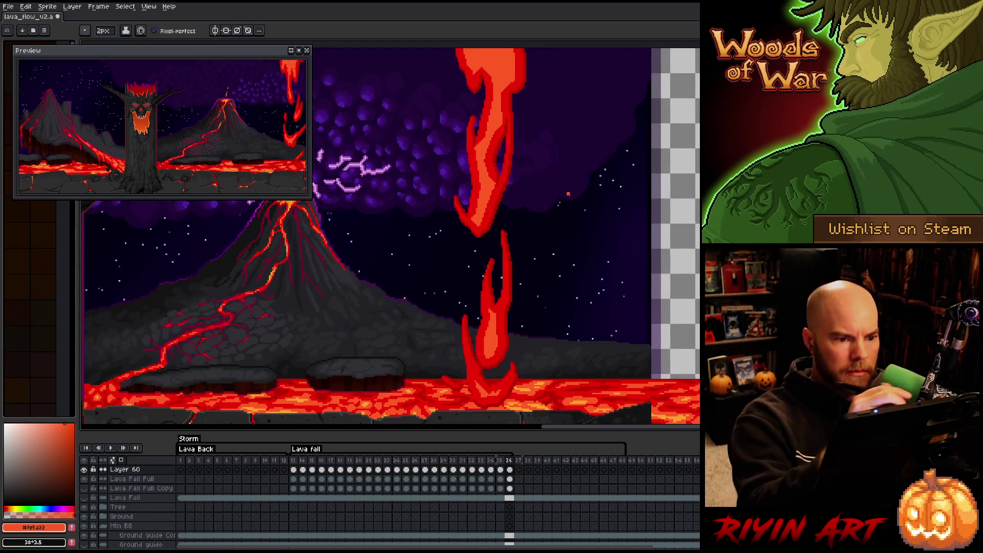
pyautogui.press('b')
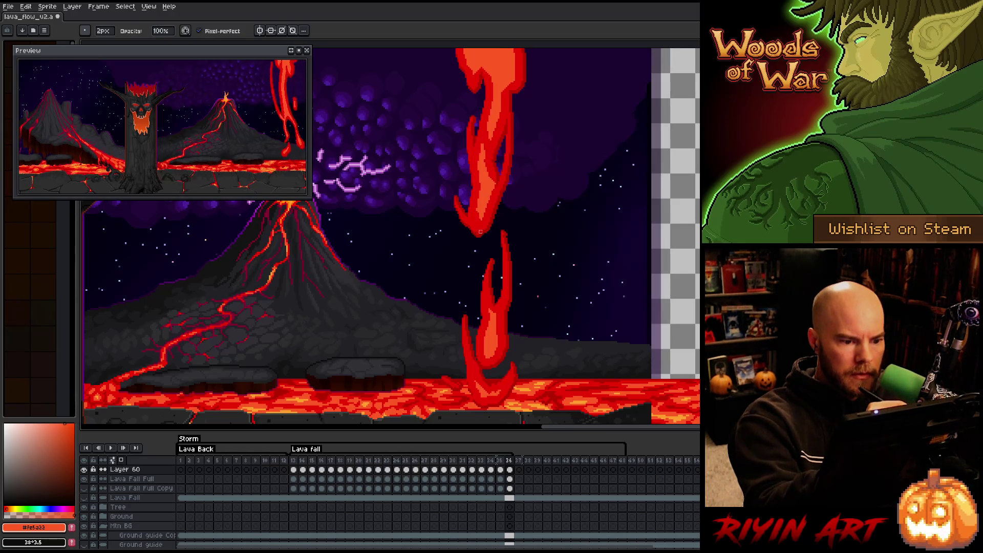
pyautogui.press('e')
pyautogui.press('b')
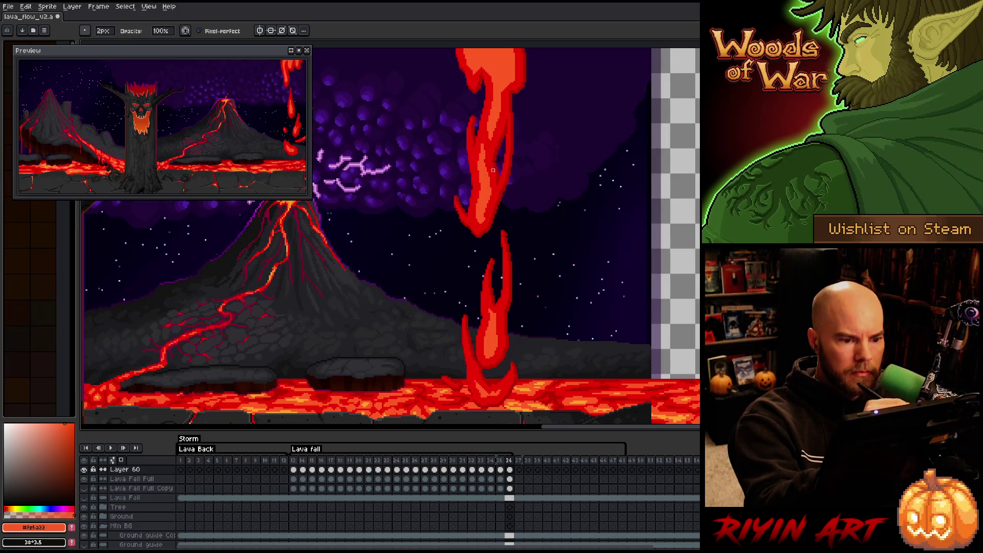
pyautogui.press('e')
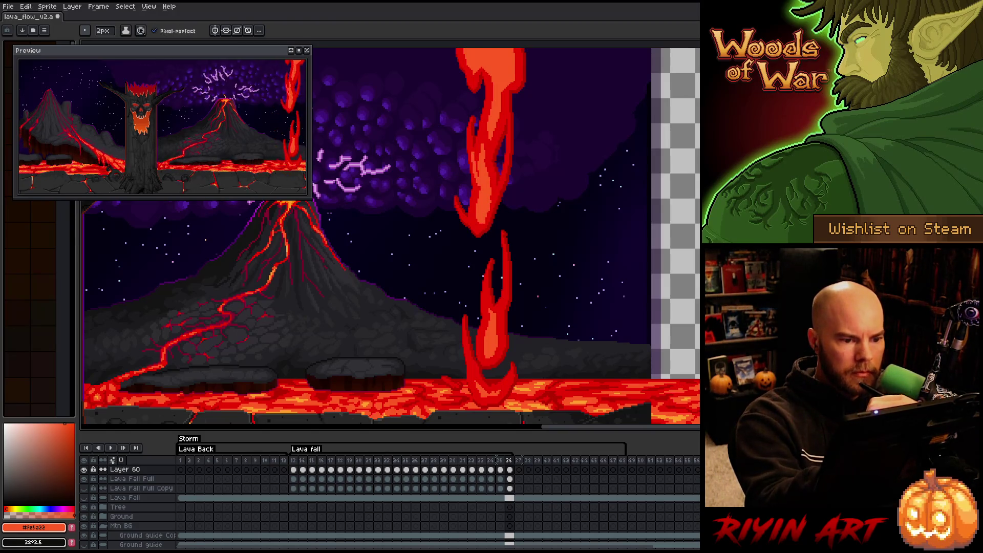
pyautogui.press('b')
pyautogui.press('e')
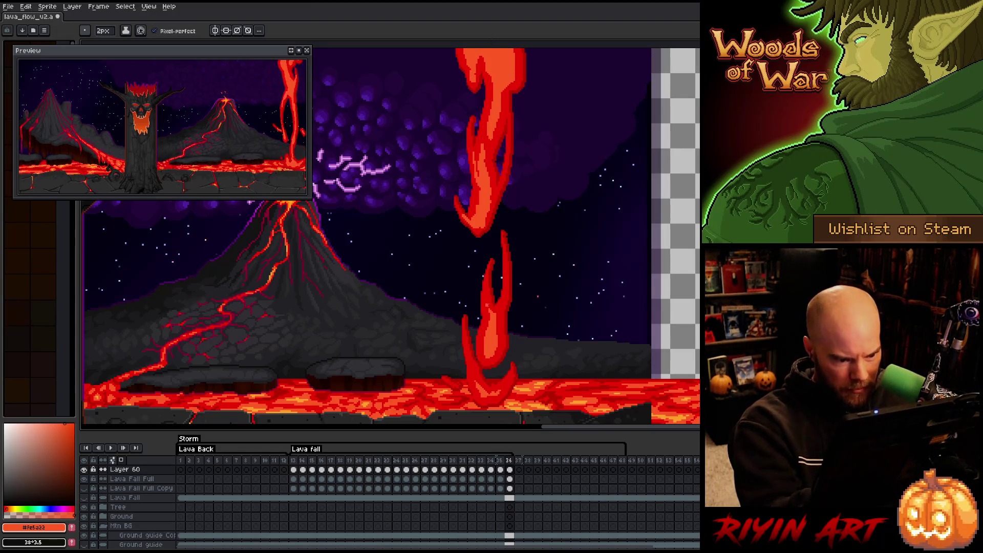
pyautogui.press('b')
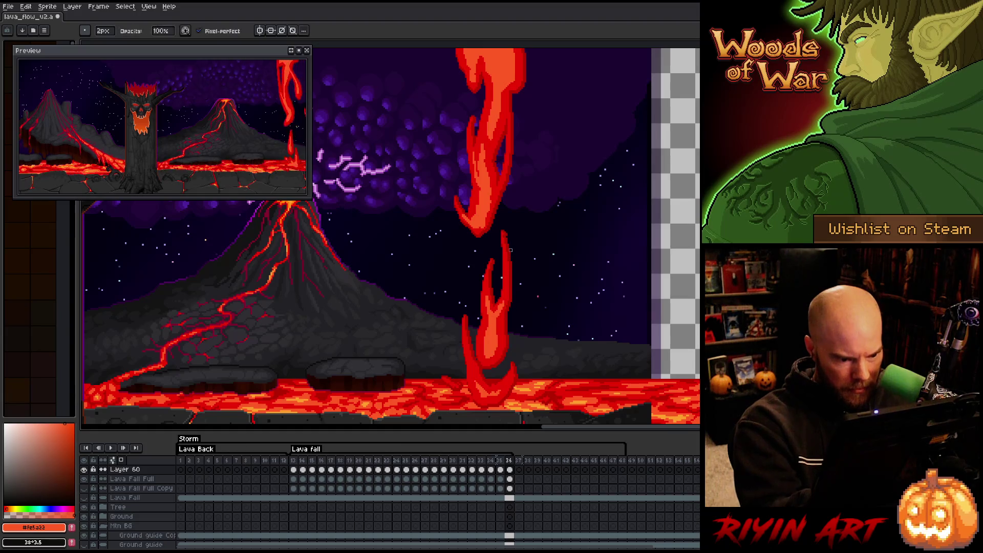
pyautogui.press('e')
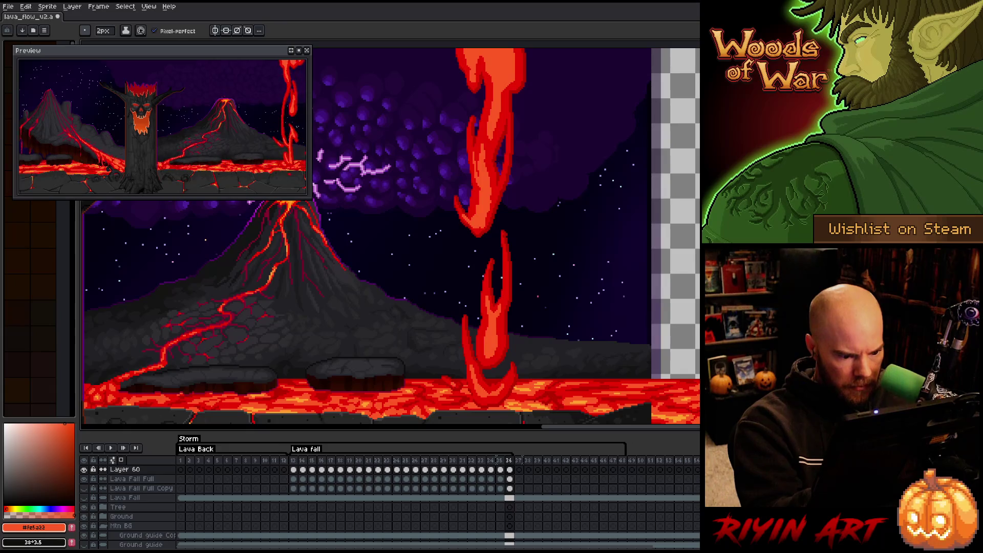
pyautogui.scroll(-2, 597, 356)
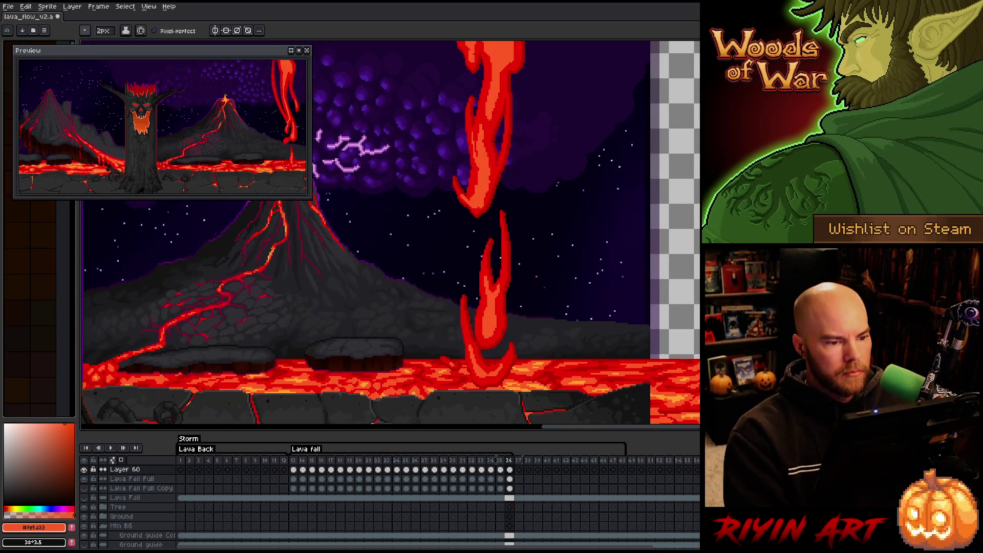
pyautogui.scroll(-2, 410, 312)
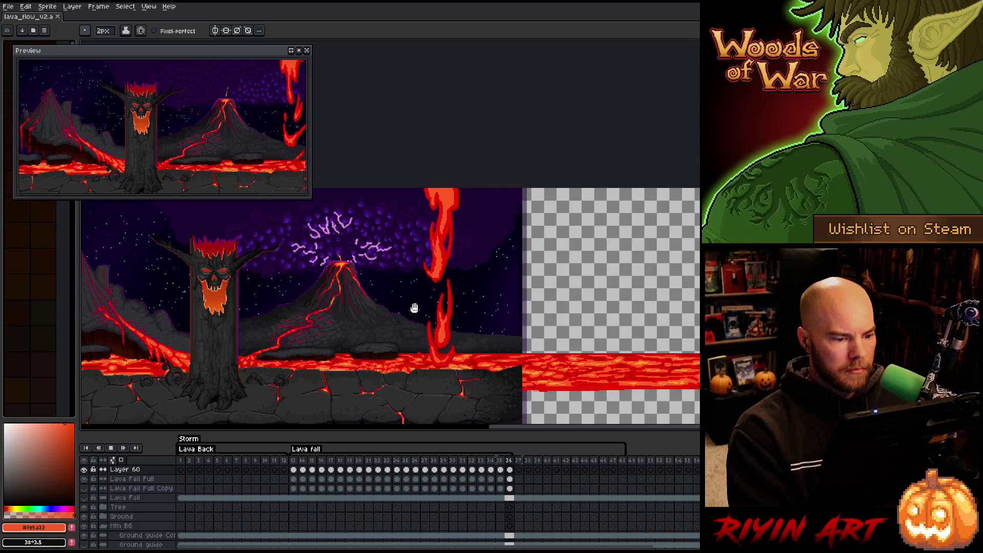
pyautogui.scroll(2, 415, 308)
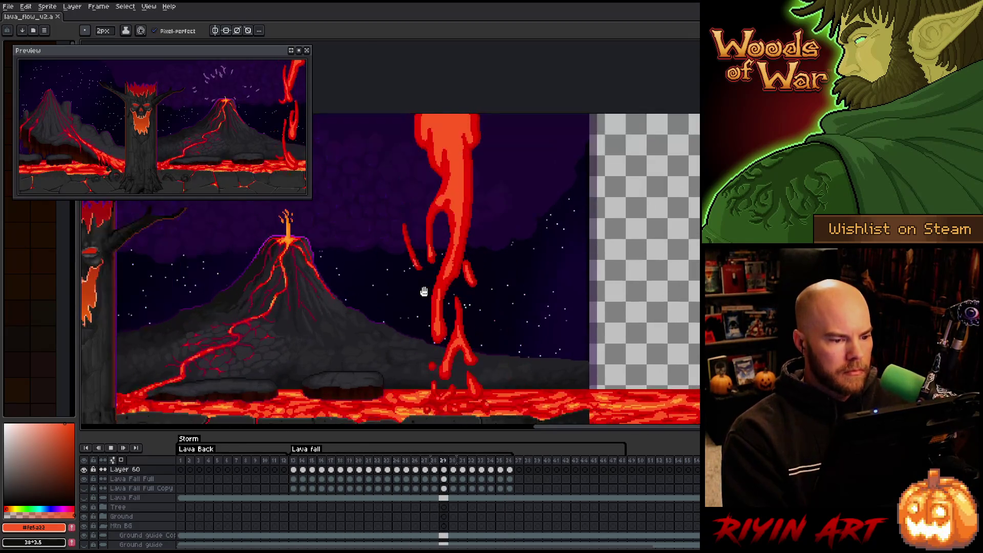
pyautogui.scroll(-1, 424, 291)
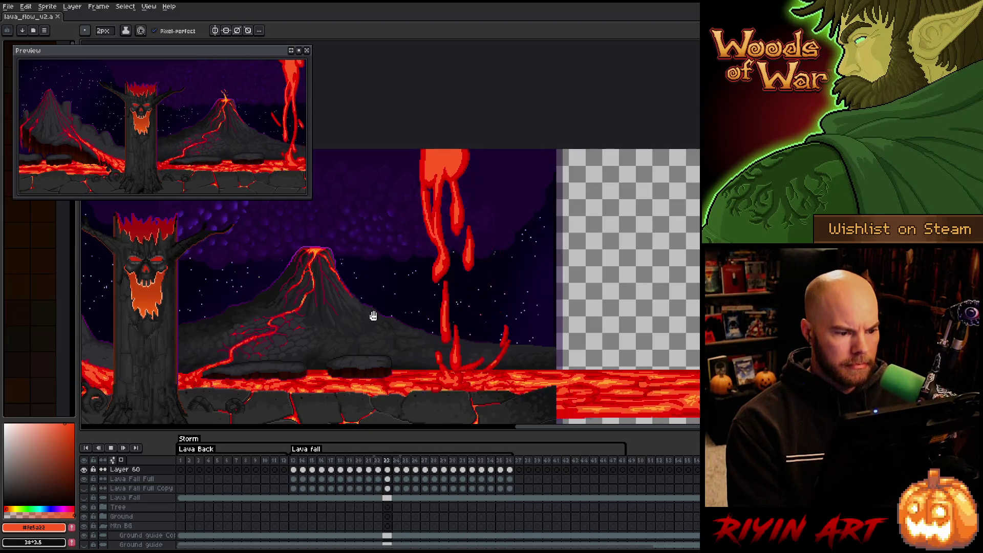
pyautogui.scroll(1, 460, 303)
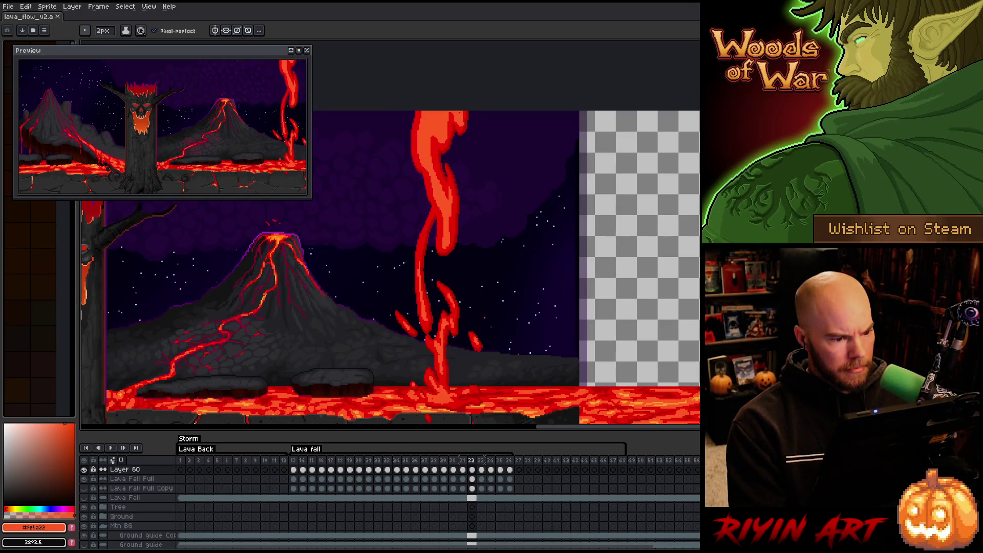
pyautogui.click(125, 469)
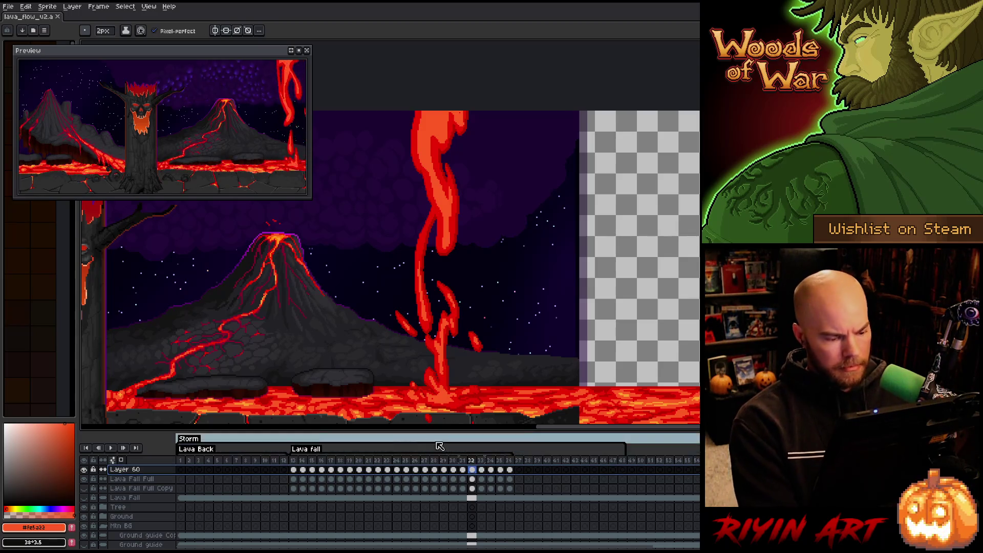
# On Layer 60 frame 13, shift the top of the lava fall one pixel right
pyautogui.click(296, 470)
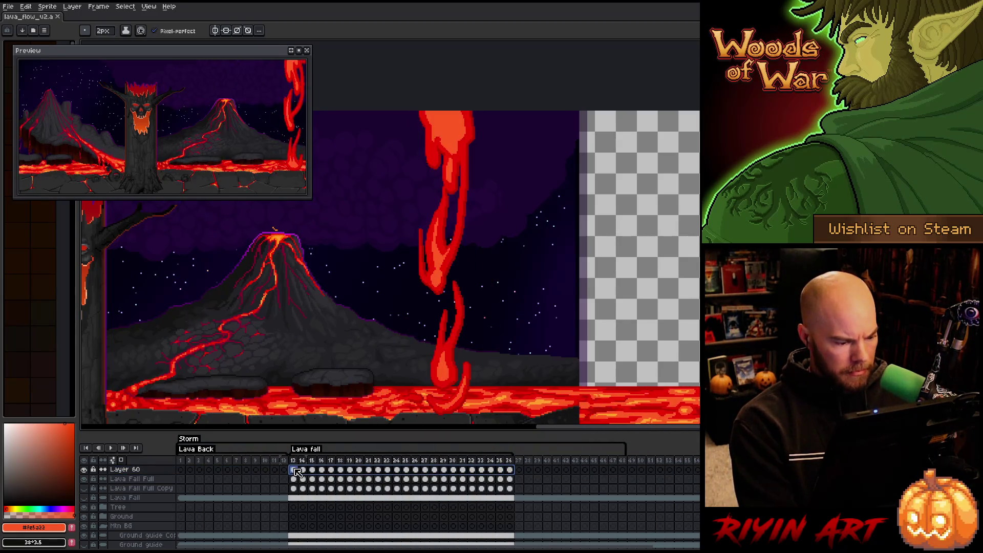
pyautogui.press('v')
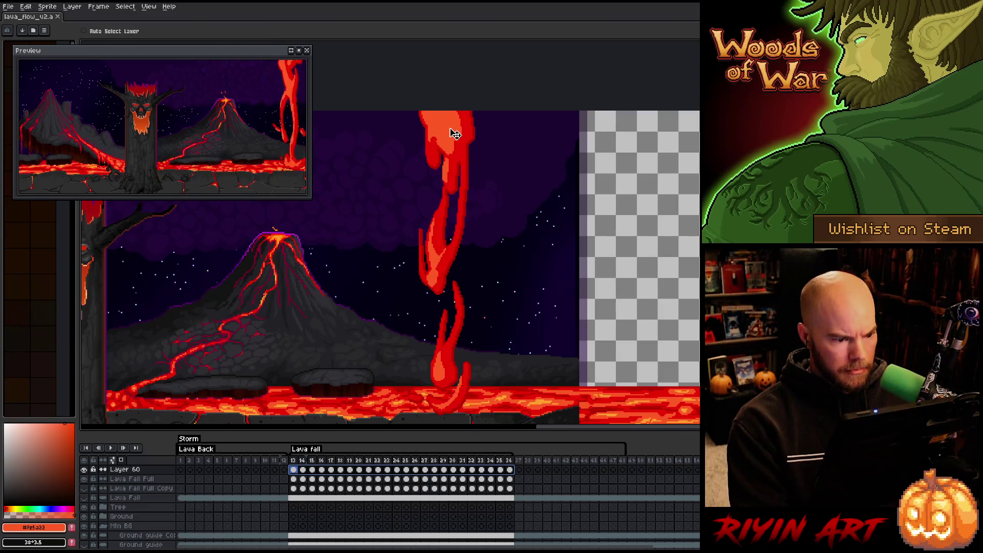
pyautogui.moveTo(455, 134); pyautogui.dragTo(458, 133)
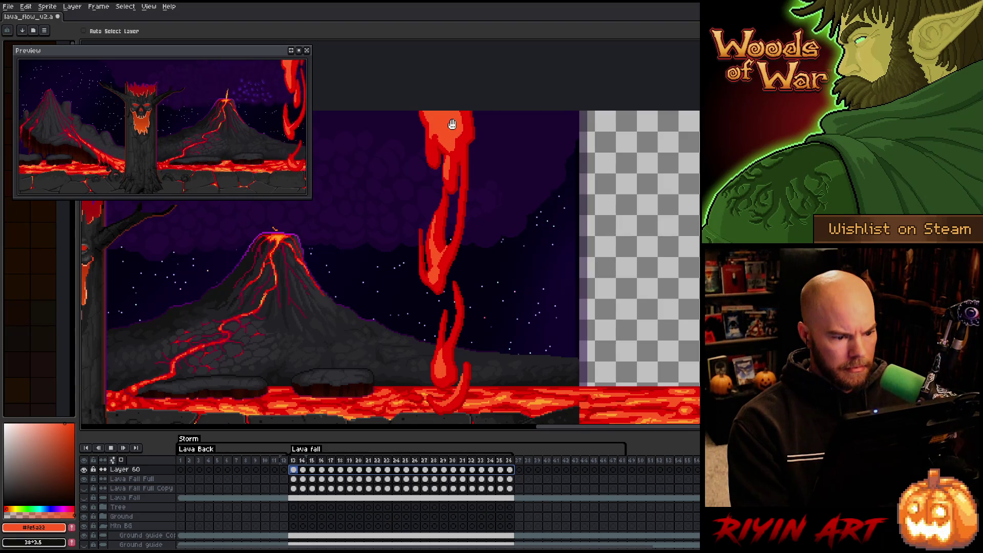
# Play the animation to check the nudge, then stop back on frame 13 with the Pencil
pyautogui.press('Return')
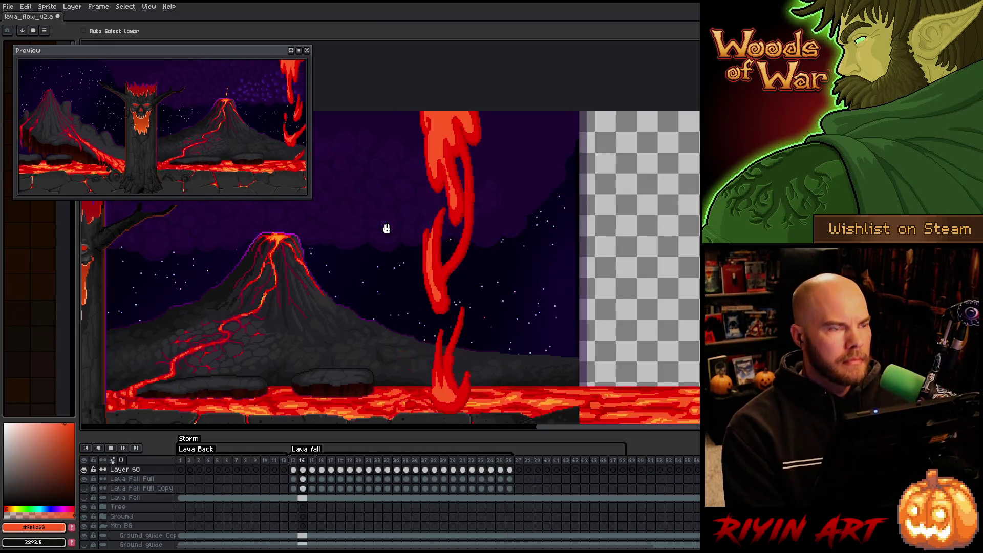
pyautogui.press('Return')
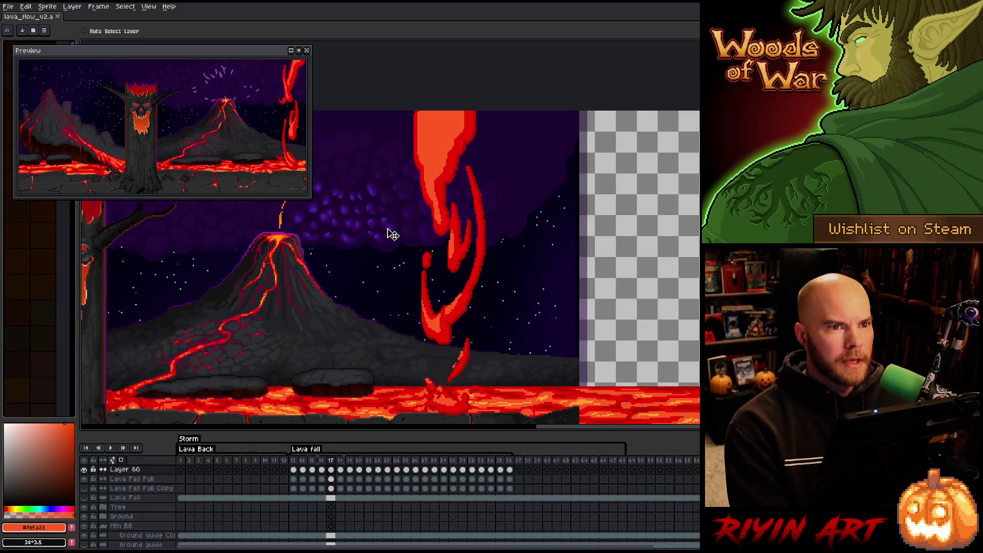
pyautogui.press('Return')
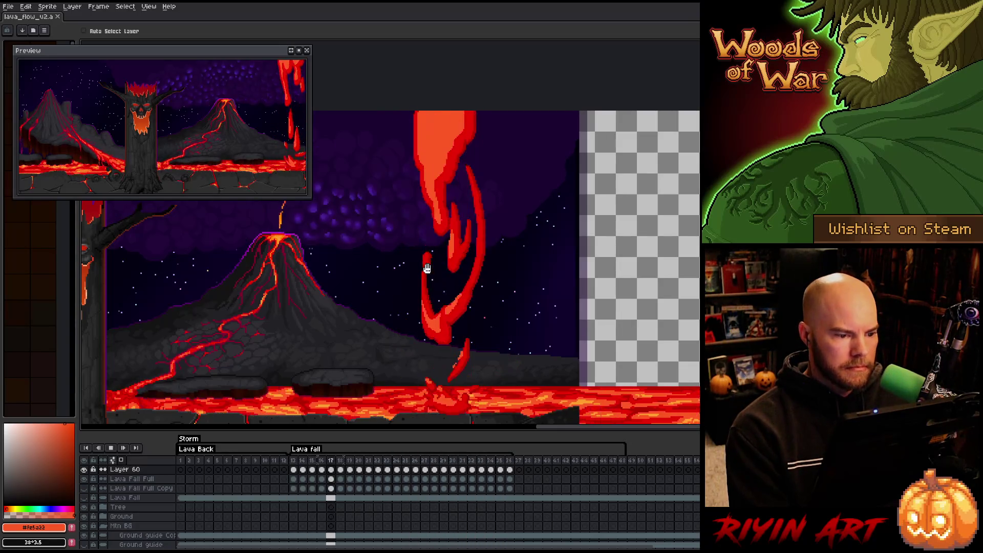
pyautogui.moveTo(427, 272); pyautogui.dragTo(423, 270)
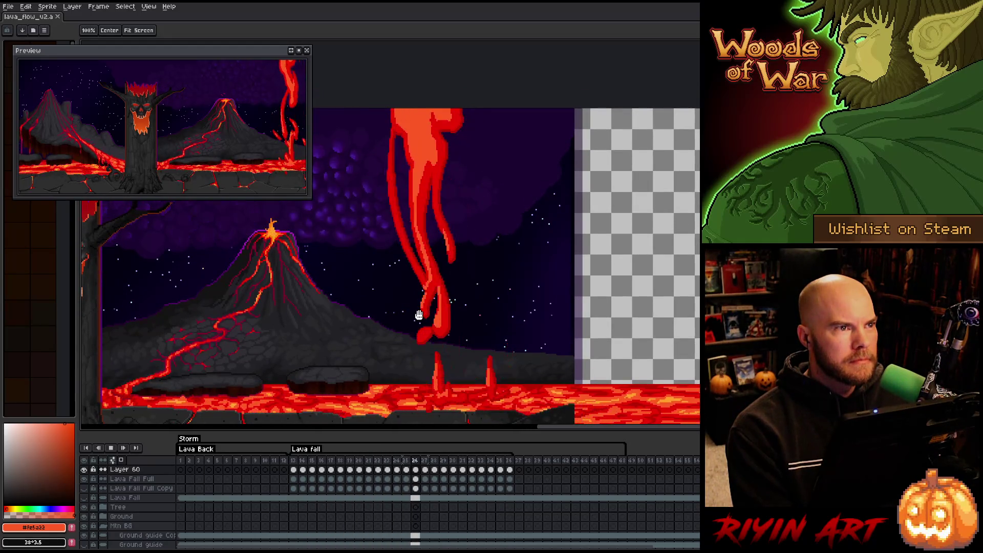
pyautogui.press('v')
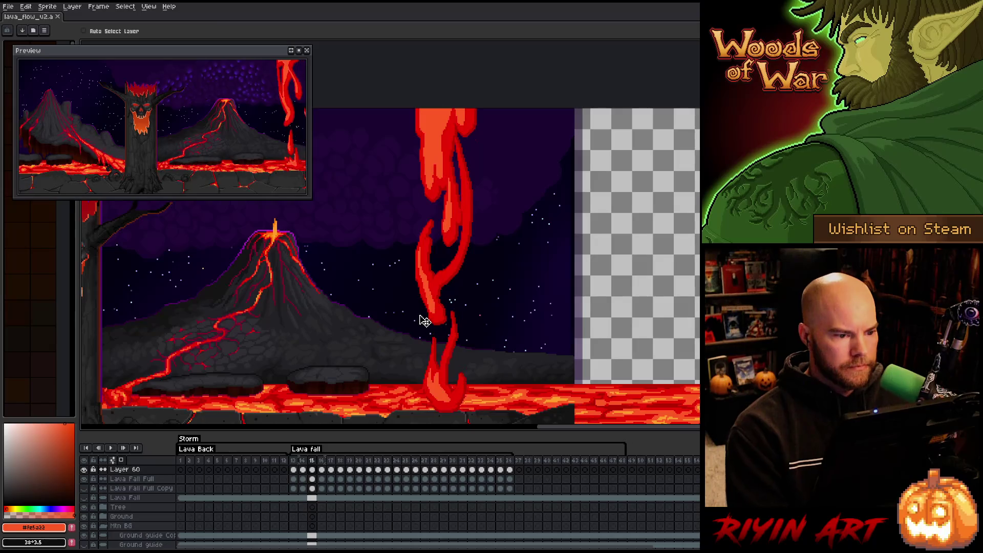
pyautogui.press('Return')
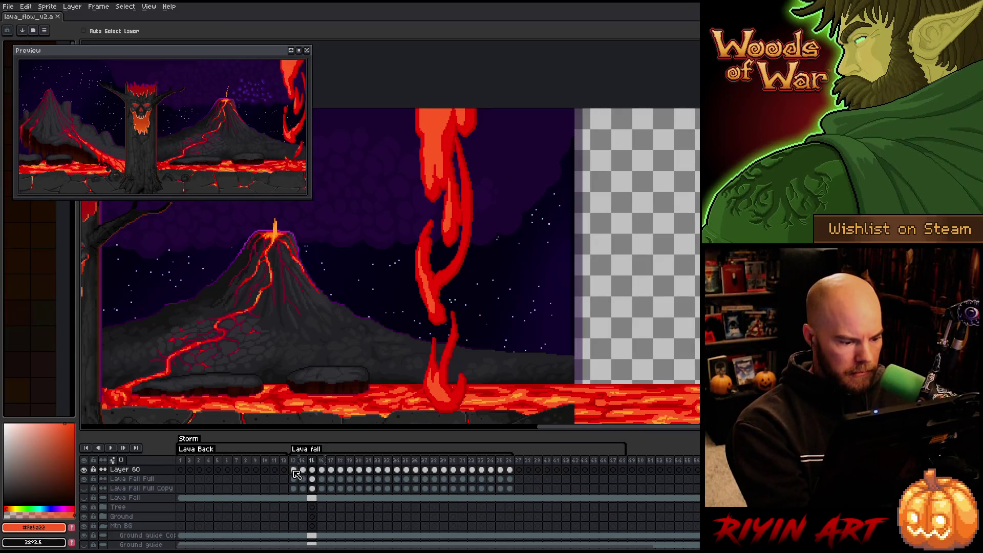
pyautogui.press('b')
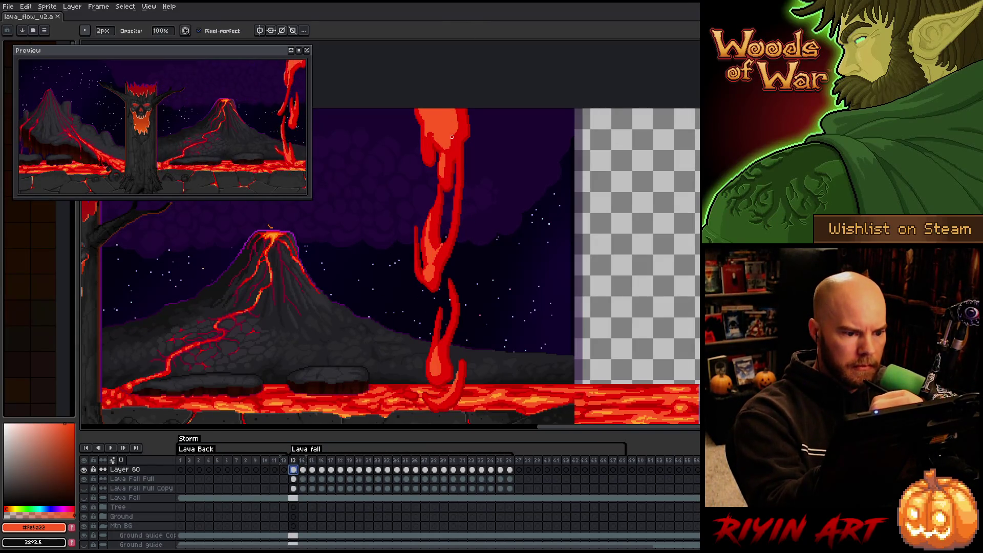
# Add a pixel to frame 13's lava fall, then step through frames 14–16 comparing neighbours to reach frame 17
pyautogui.click(453, 139)
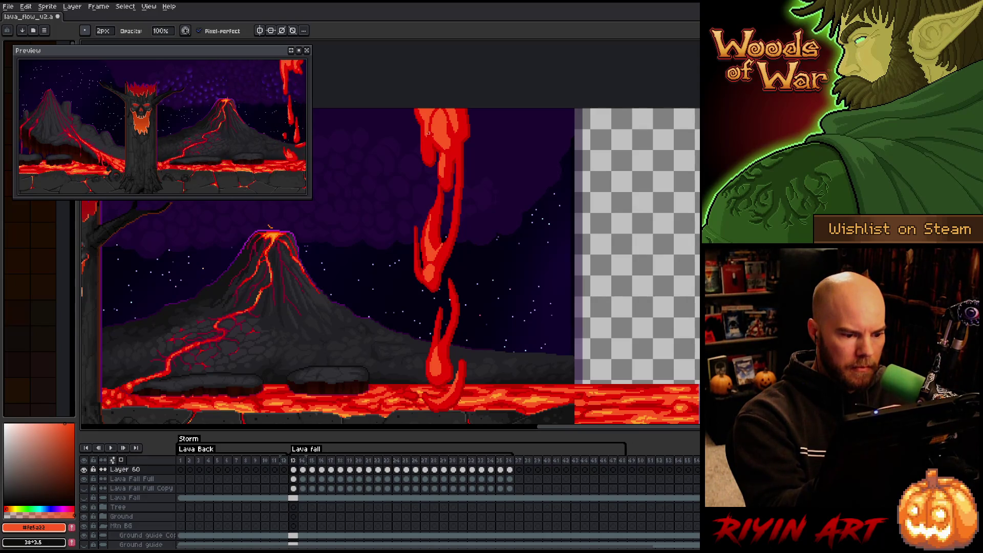
pyautogui.press('.')
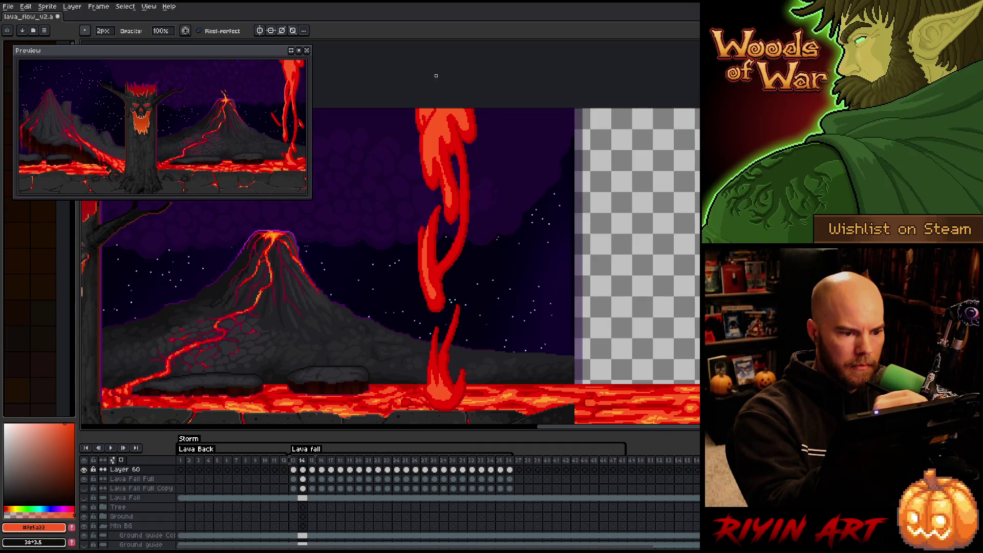
pyautogui.press('.')
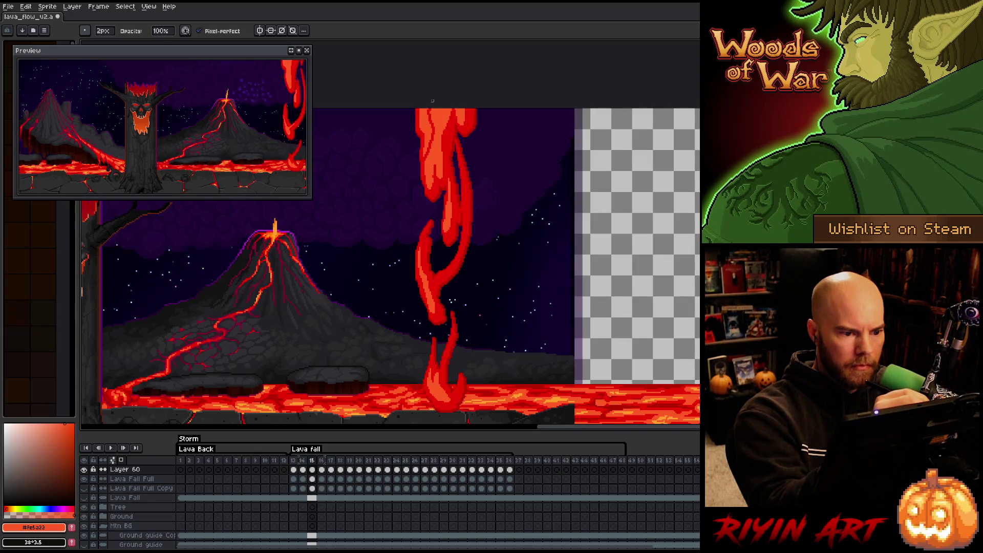
pyautogui.press('.')
pyautogui.press(',')
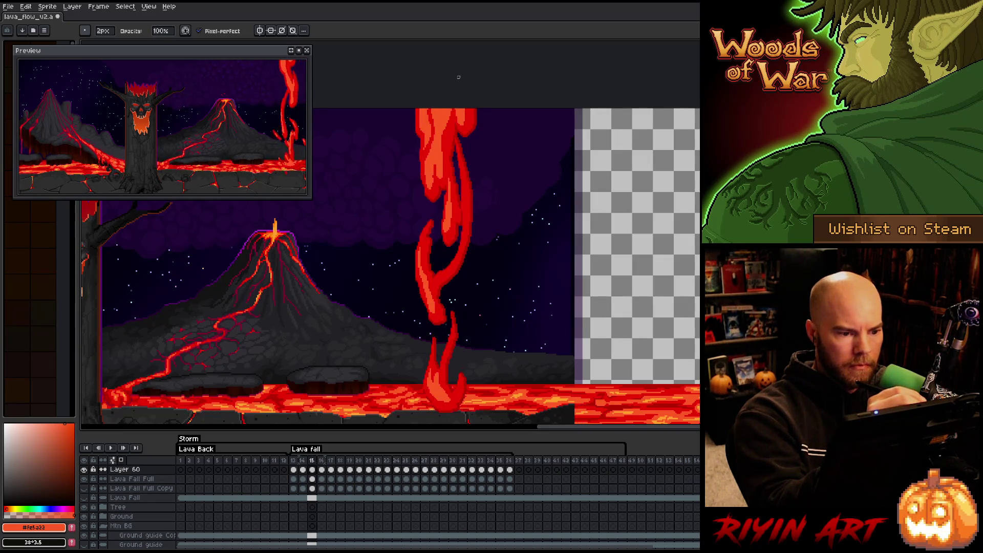
pyautogui.press('.')
pyautogui.press(',')
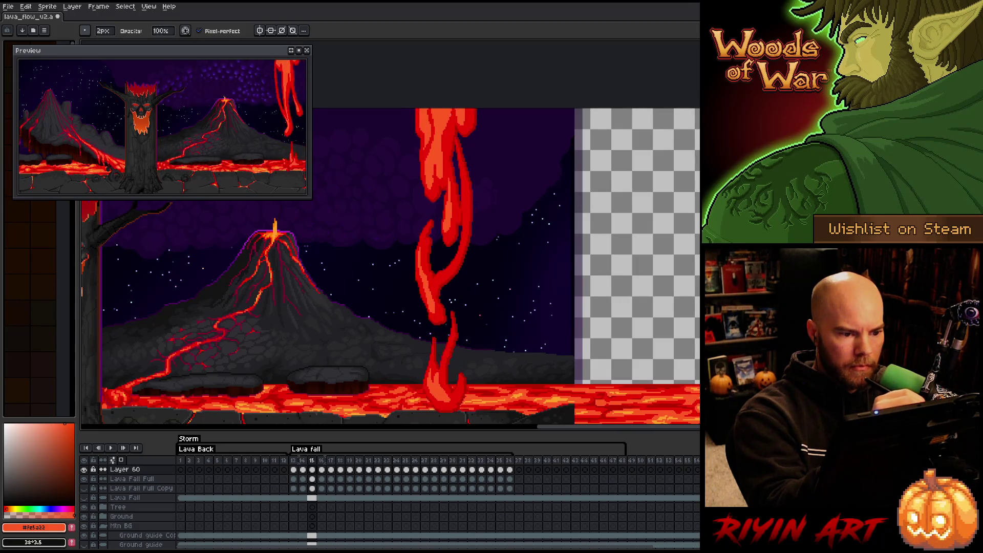
pyautogui.press('.')
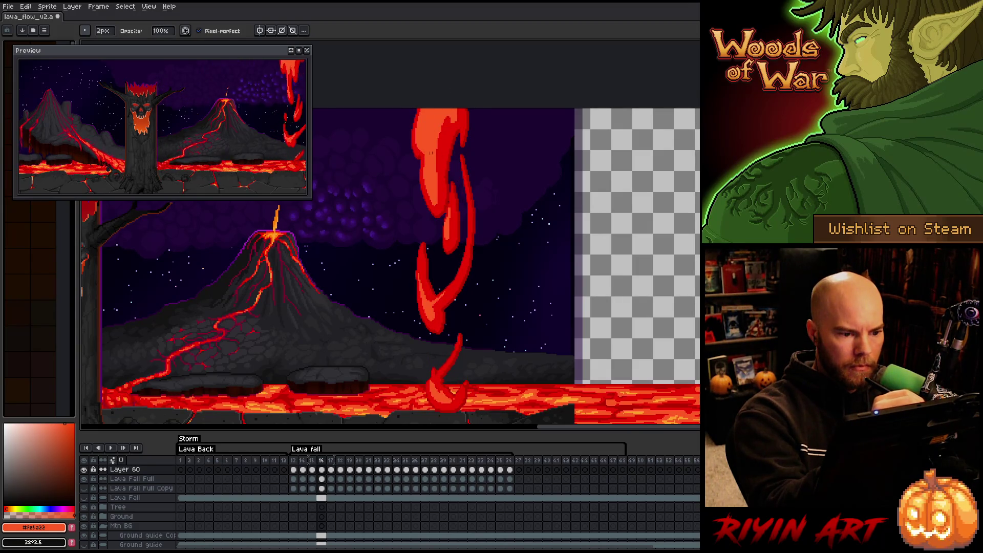
pyautogui.press('.')
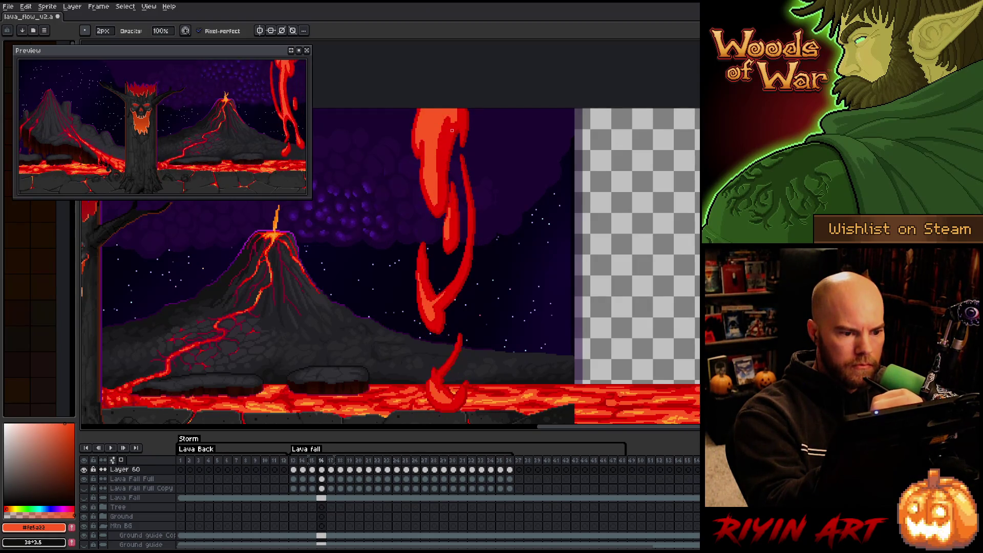
# Draw a dark-red looping drip on frame 17, compare neighbouring frames, and touch up frame 18
pyautogui.moveTo(459, 129)
pyautogui.mouseDown()
pyautogui.moveTo(445, 126)
pyautogui.moveTo(453, 118)
pyautogui.mouseUp()
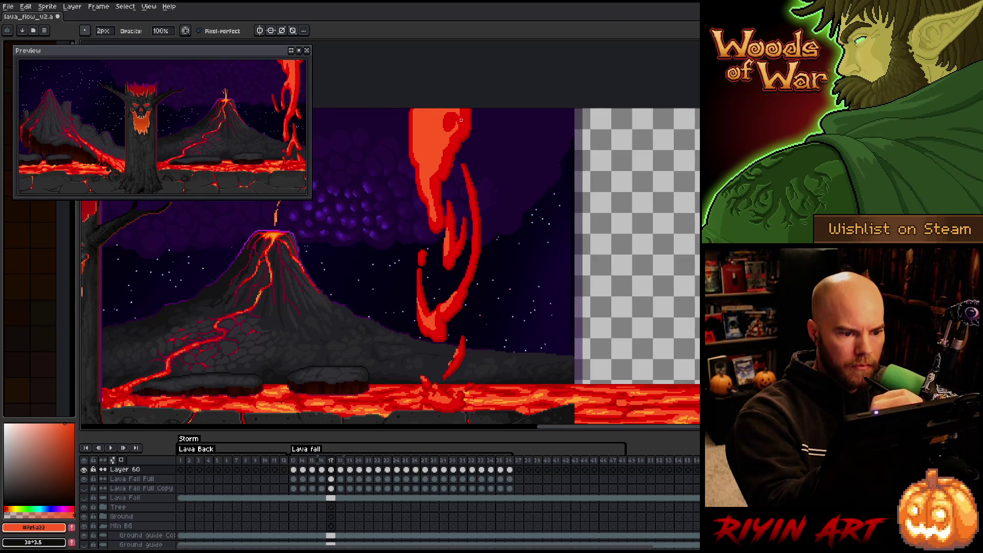
pyautogui.press('Left')
pyautogui.press('Right')
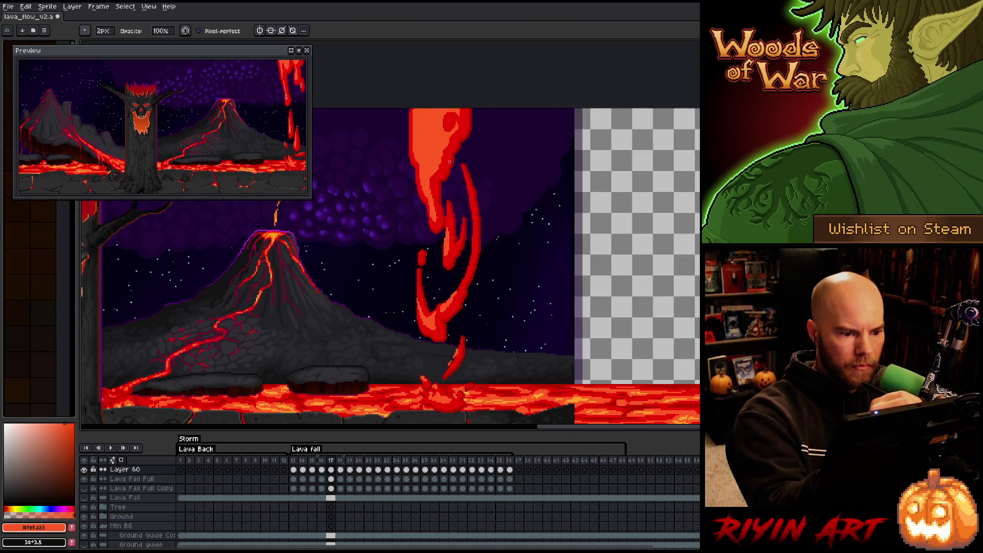
pyautogui.press('e')
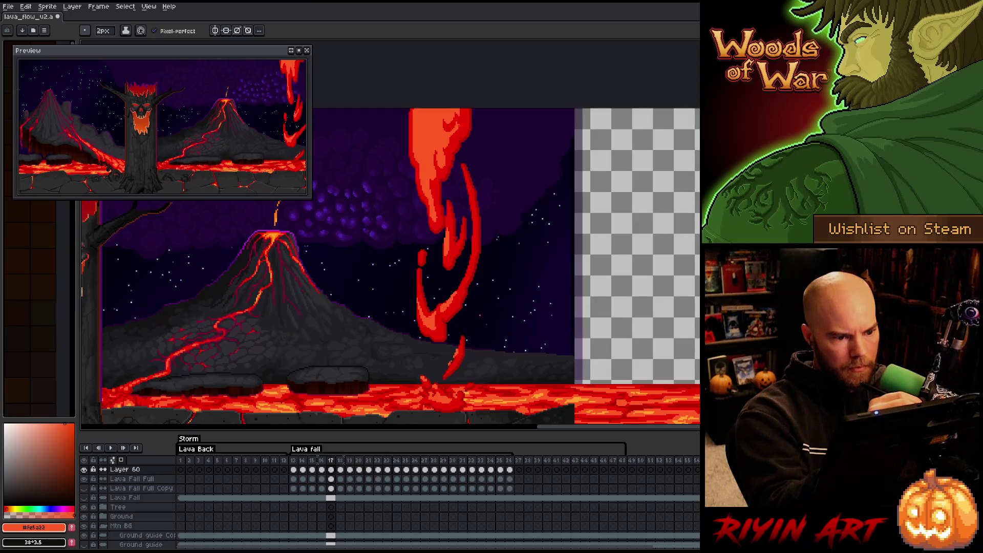
pyautogui.press('e')
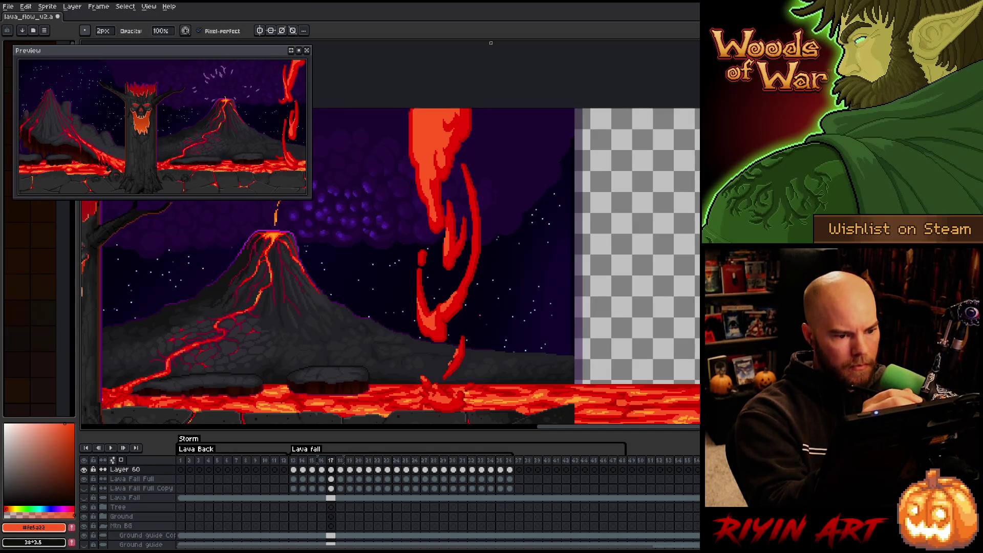
pyautogui.press('Right')
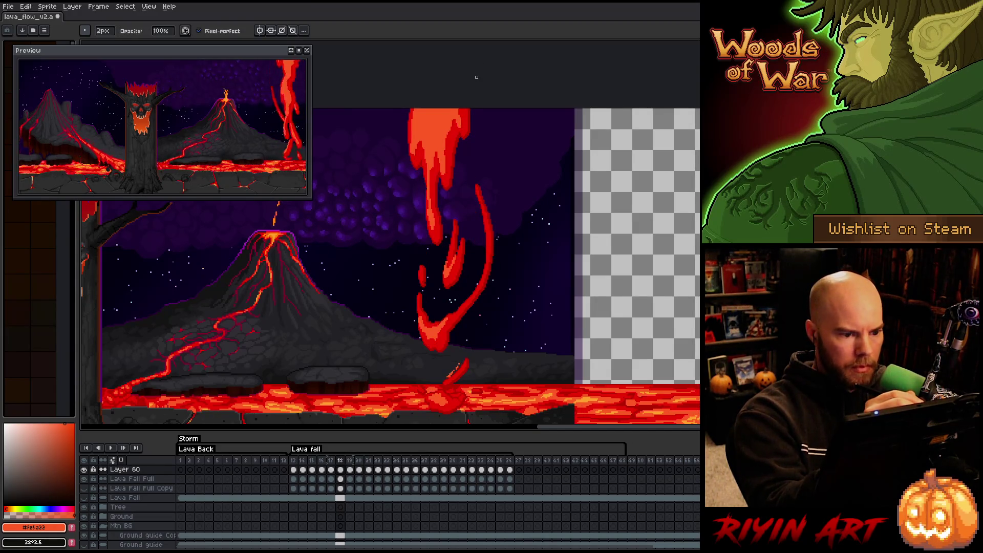
pyautogui.press('Left')
pyautogui.press('Right')
pyautogui.press('Right')
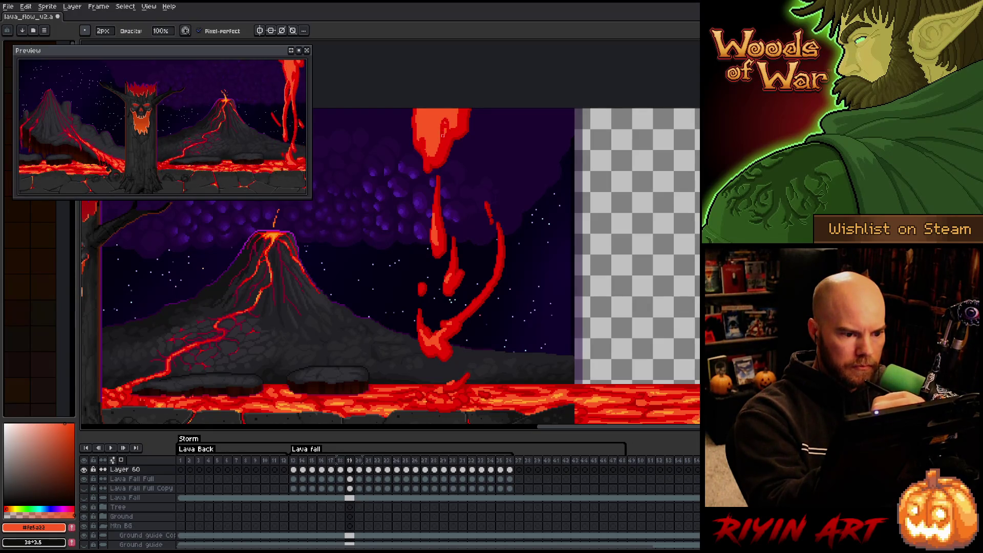
pyautogui.press('e')
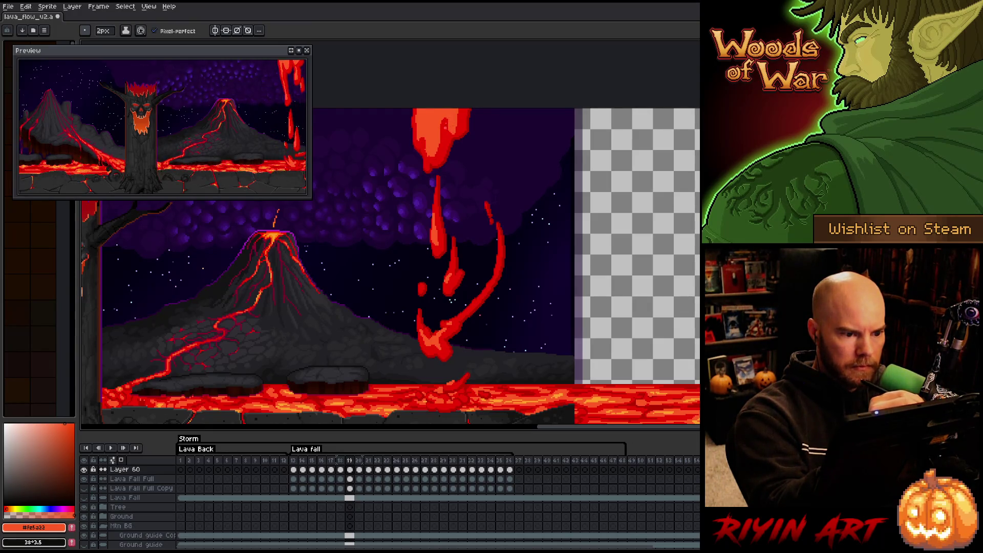
pyautogui.press('b')
pyautogui.press('e')
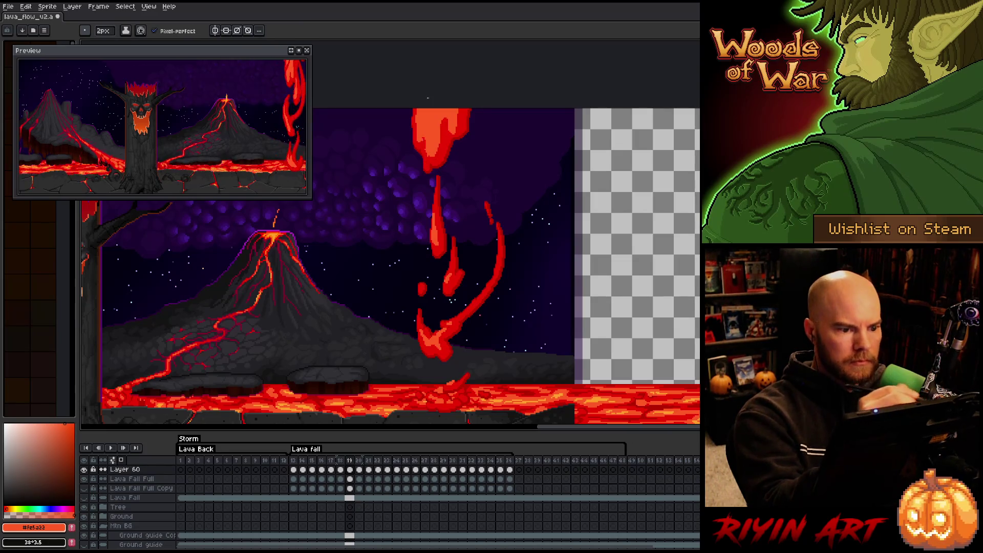
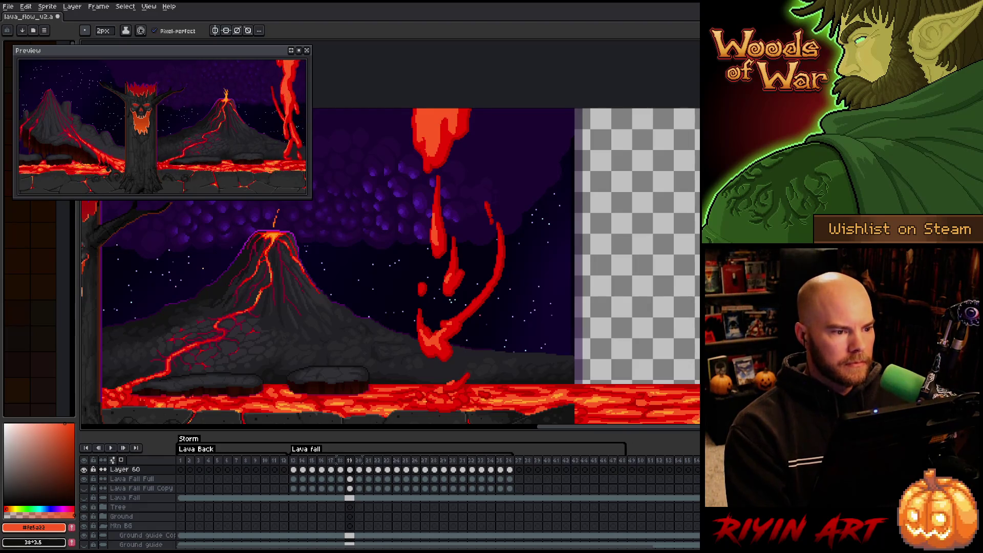
# Save lava_flow_v2, play it back, sample the lava's bright orange, and go to Layer 60 frame 13
pyautogui.rightClick(447, 224)
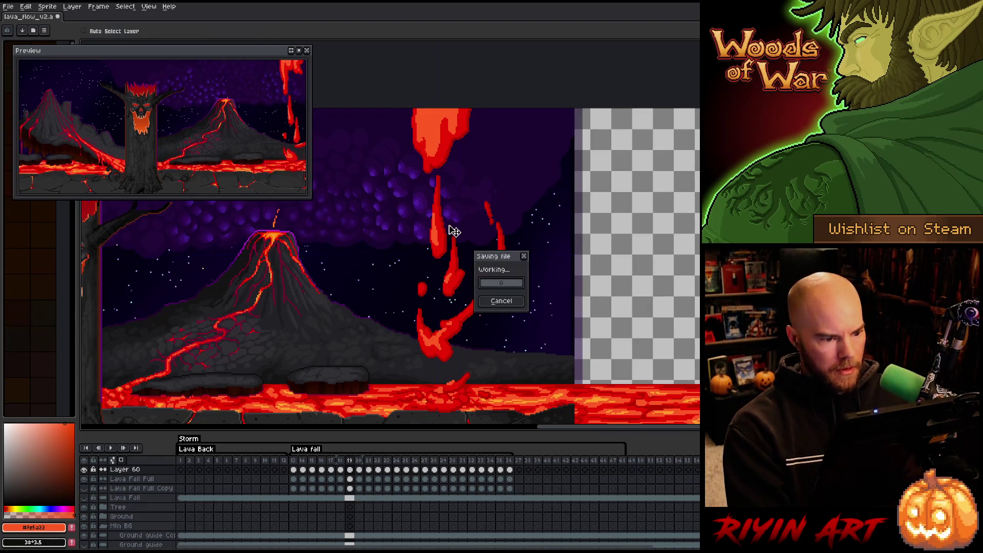
pyautogui.press('Escape')
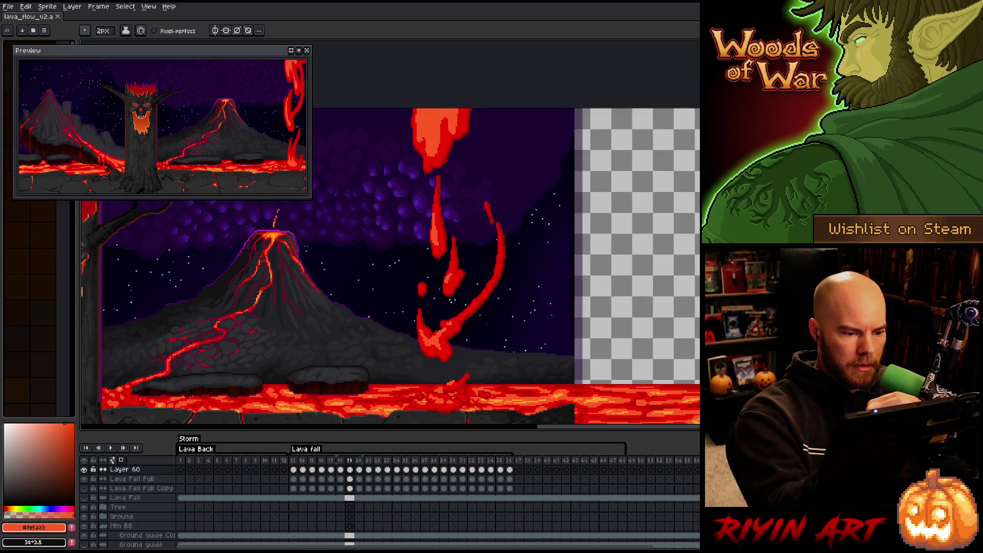
pyautogui.press('Return')
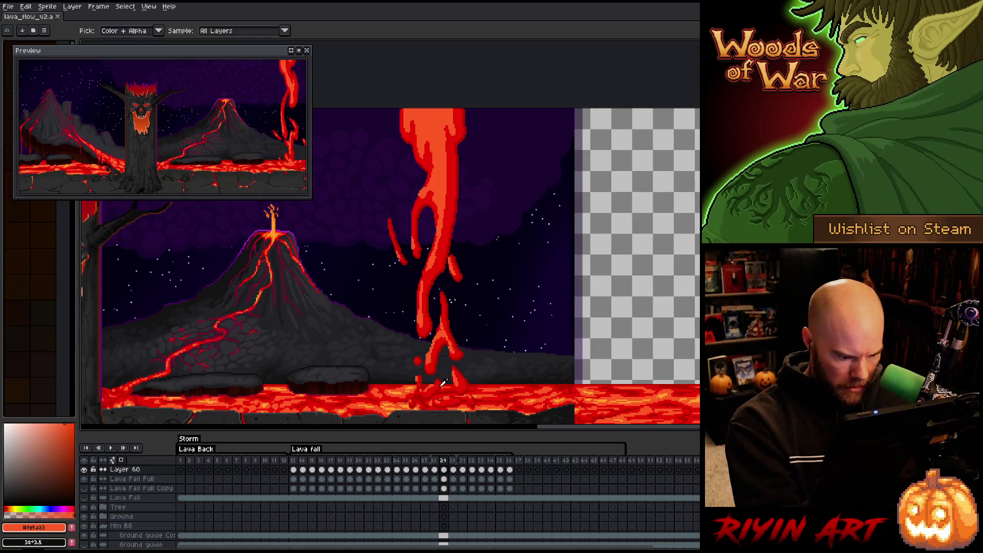
pyautogui.keyDown('alt'); pyautogui.click(409, 402); pyautogui.keyUp('alt')
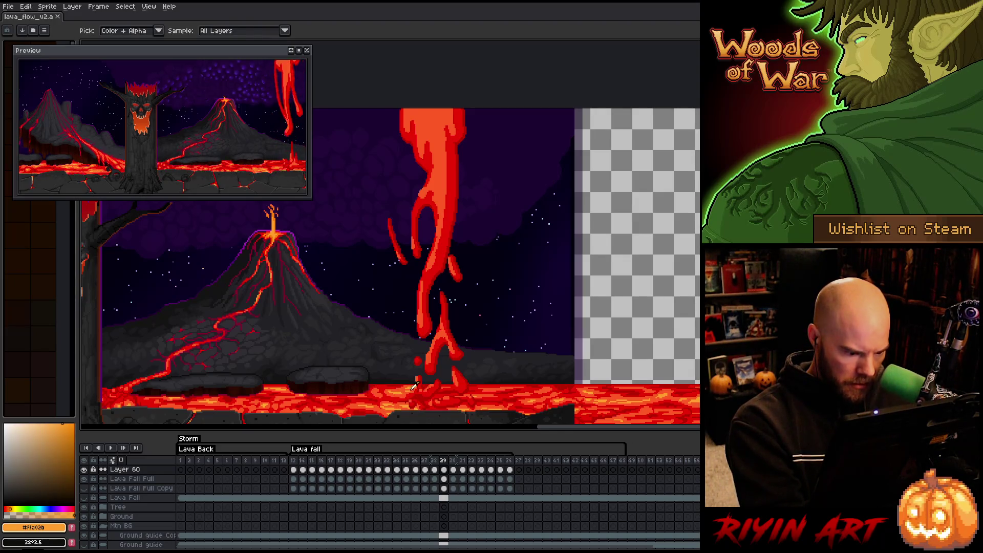
pyautogui.click(294, 470)
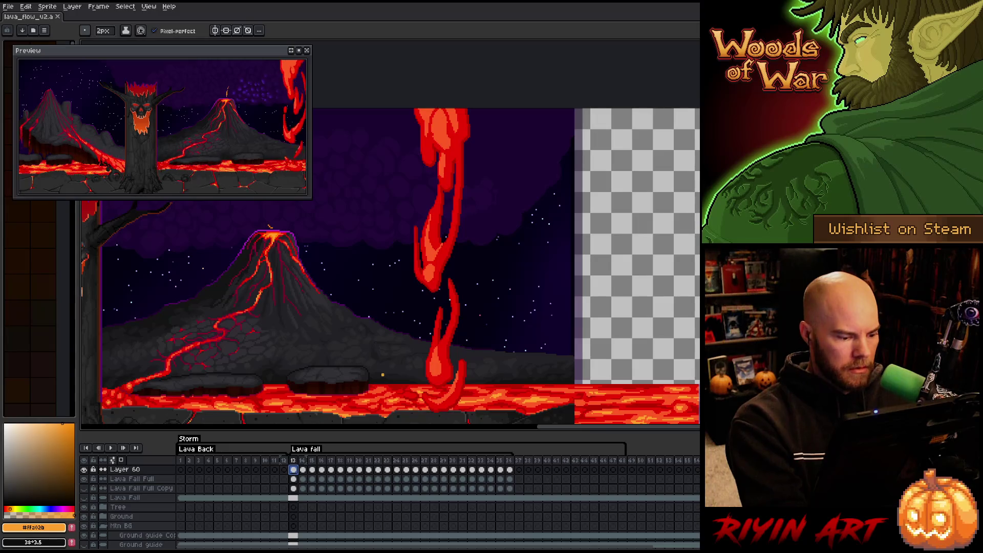
# Add new Layer 61 and paint bright orange highlights on the frame-13 lava fall
pyautogui.hotkey('shift', 'n')
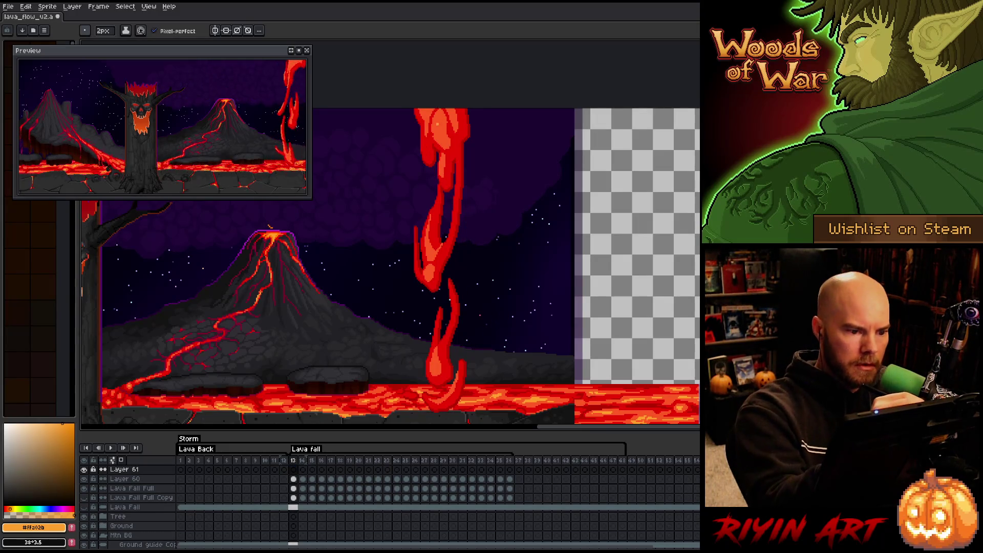
pyautogui.moveTo(440, 123); pyautogui.dragTo(442, 137)
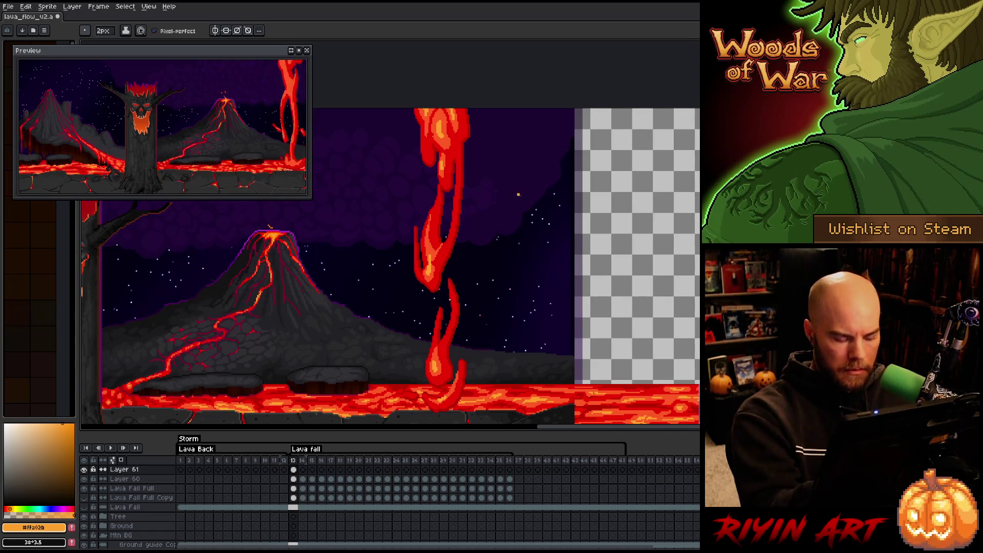
pyautogui.keyDown('alt'); pyautogui.click(470, 365); pyautogui.keyUp('alt')
pyautogui.click(293, 479)
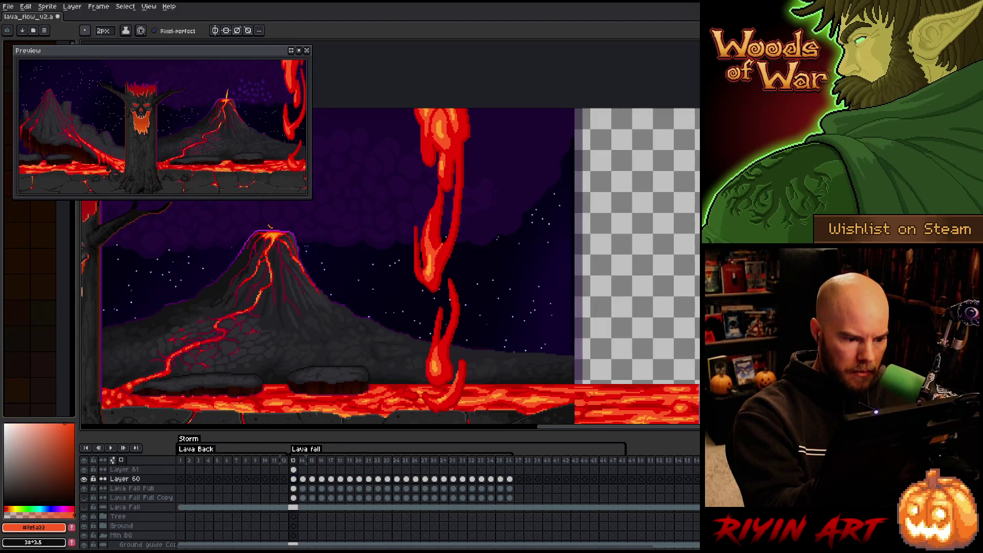
pyautogui.press('x')
pyautogui.click(293, 470)
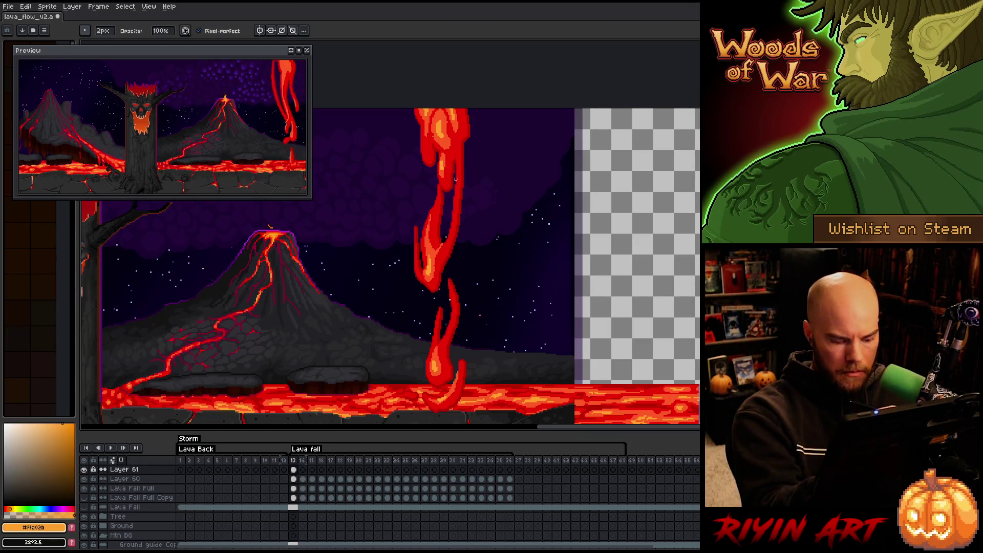
# Paint bright orange highlights on the lava fall in frames 14 and 15
pyautogui.press('Right')
pyautogui.press('e')
pyautogui.moveTo(429, 277); pyautogui.dragTo(429, 291)
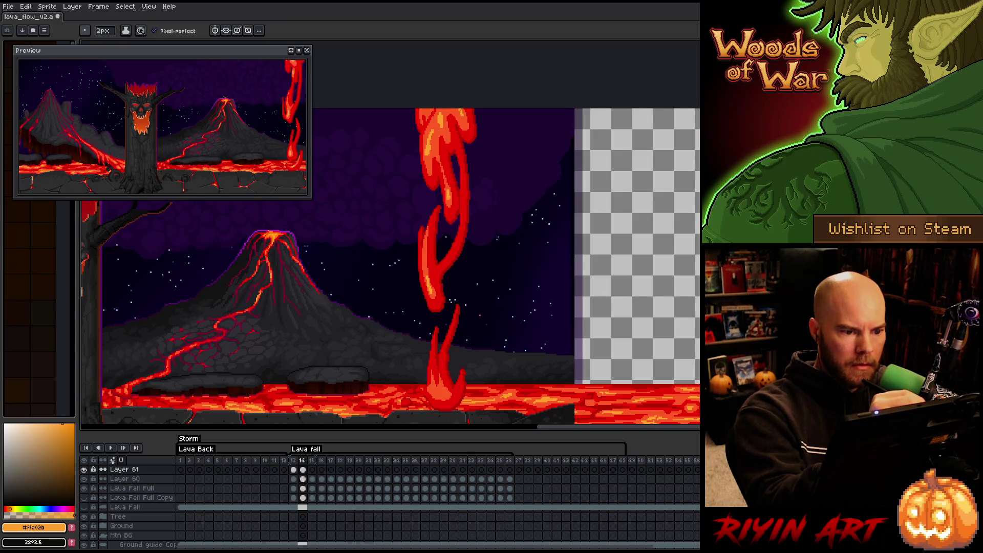
pyautogui.press('b')
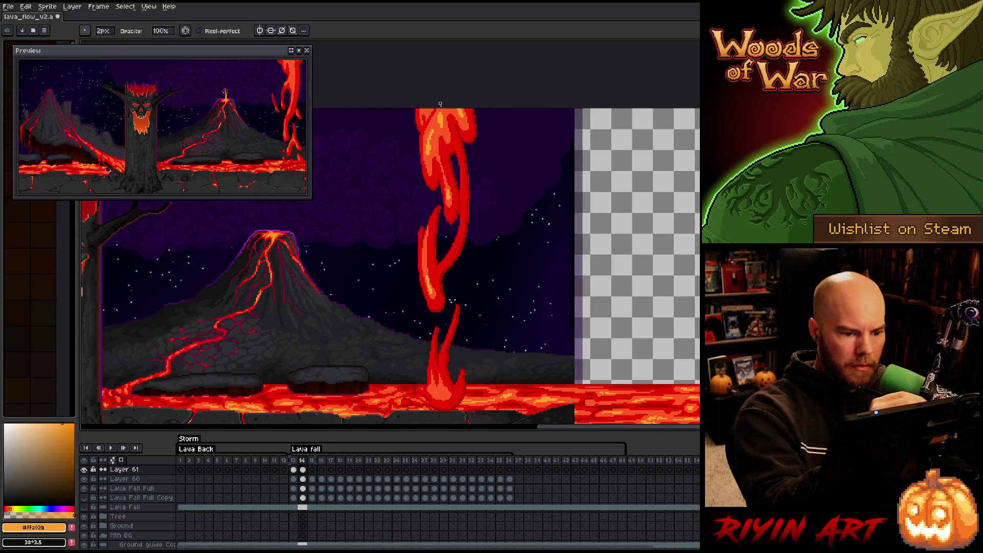
pyautogui.press('e')
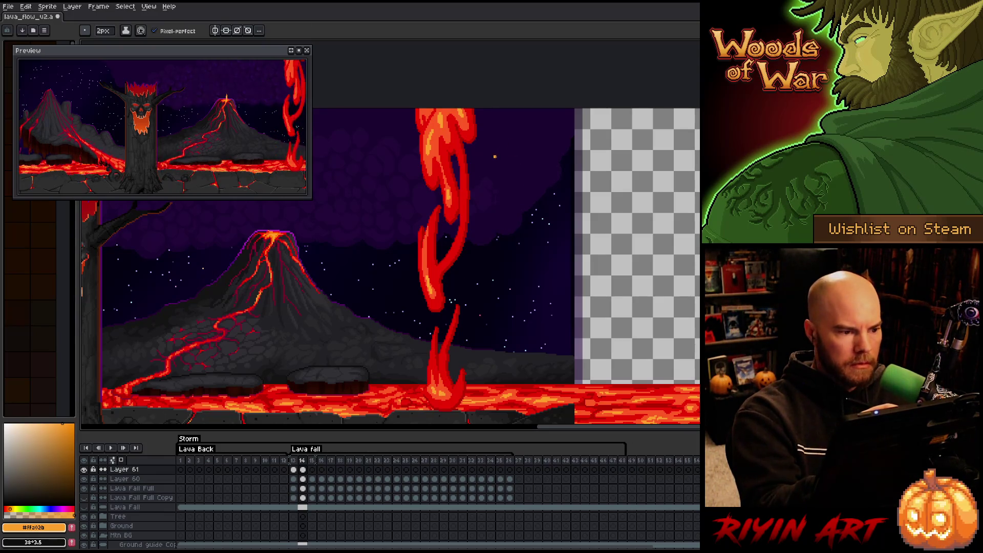
pyautogui.press('.')
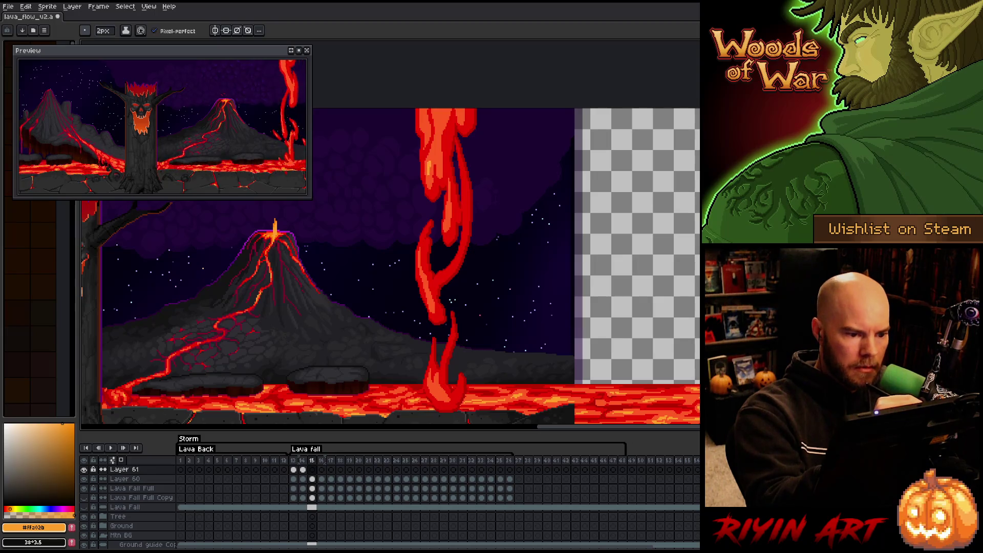
pyautogui.click(443, 101)
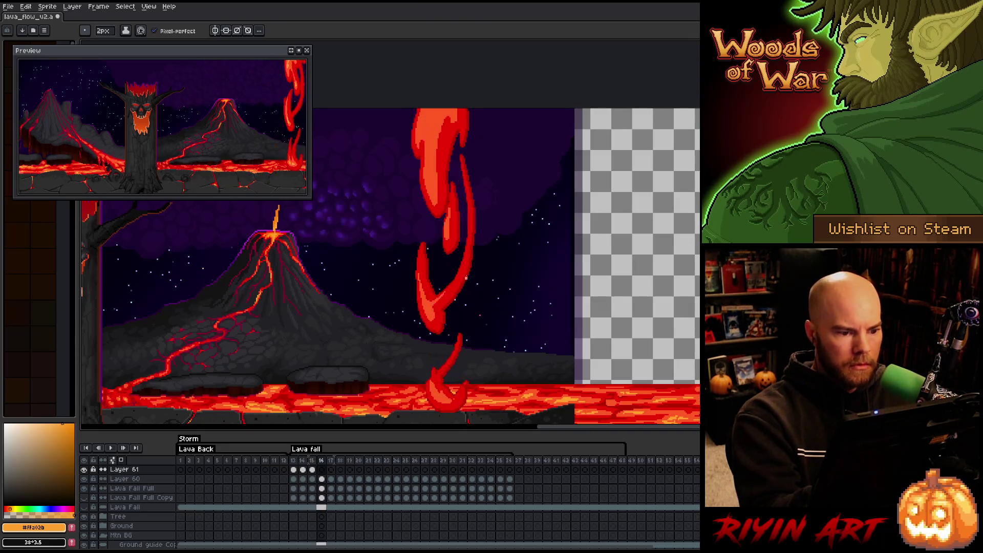
# Paint brighter streaks down the frame-16 lava fall, comparing it against frame 15
pyautogui.moveTo(431, 183); pyautogui.dragTo(431, 133)
pyautogui.press('Left')
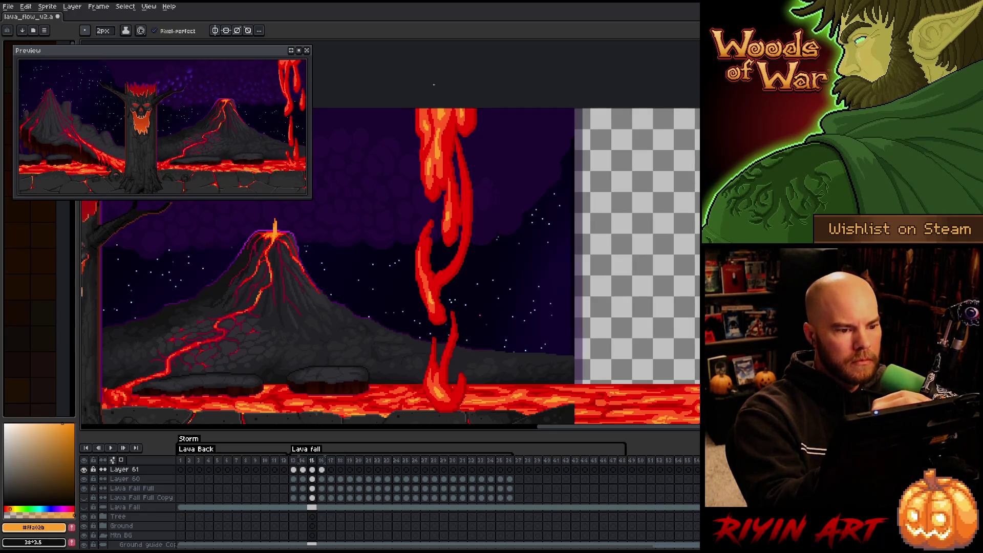
pyautogui.press('Right')
pyautogui.press('Left')
pyautogui.press('Right')
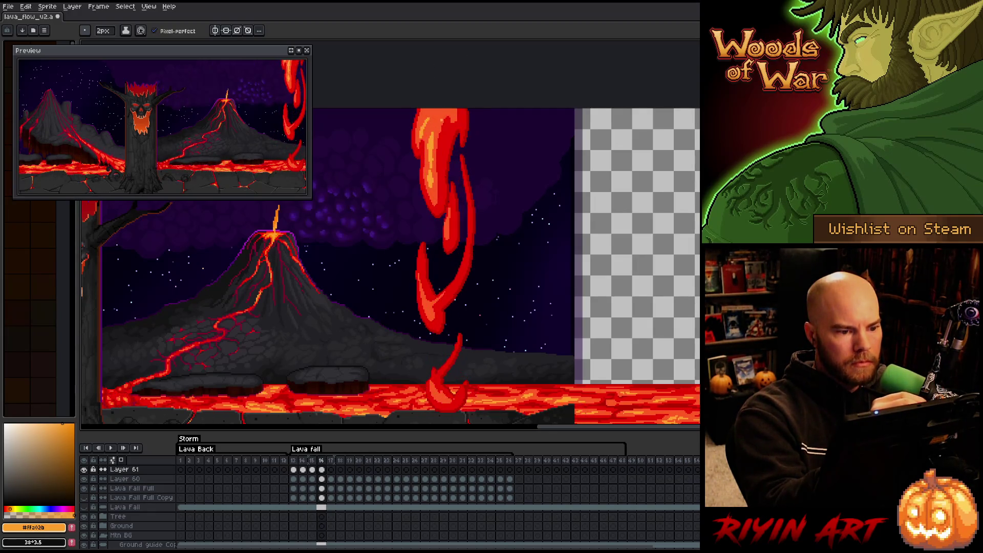
pyautogui.press('Left')
pyautogui.press('Right')
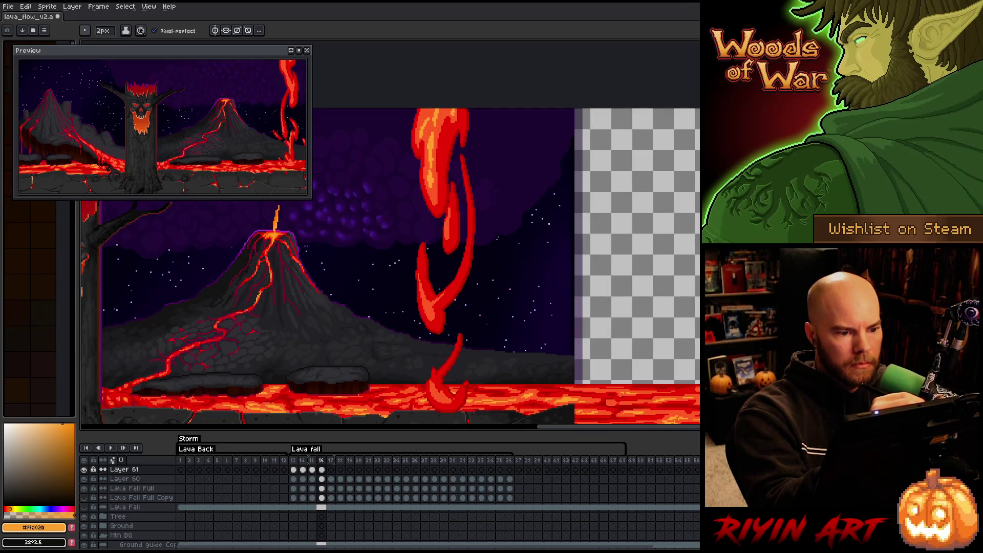
pyautogui.press('Left')
pyautogui.press('Right')
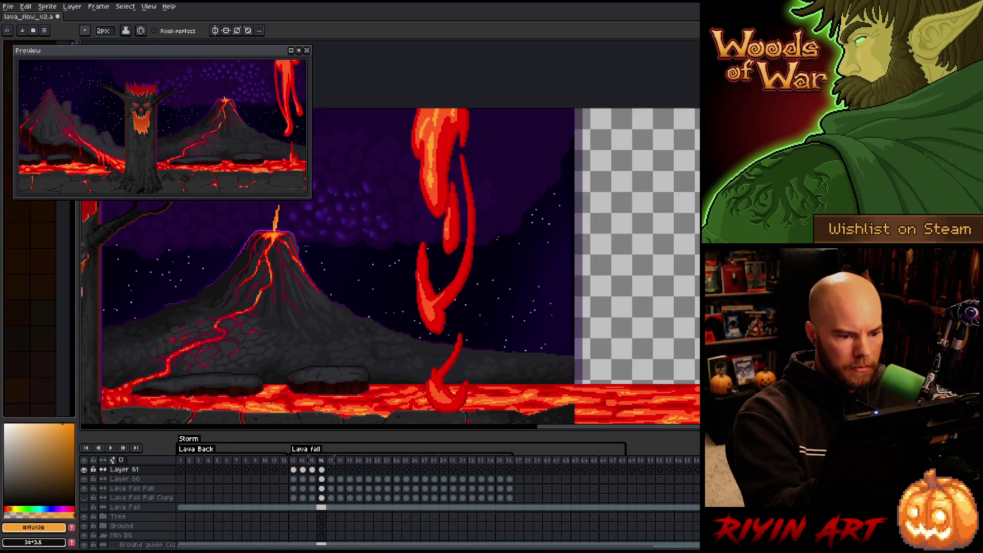
pyautogui.press('Left')
pyautogui.press('Right')
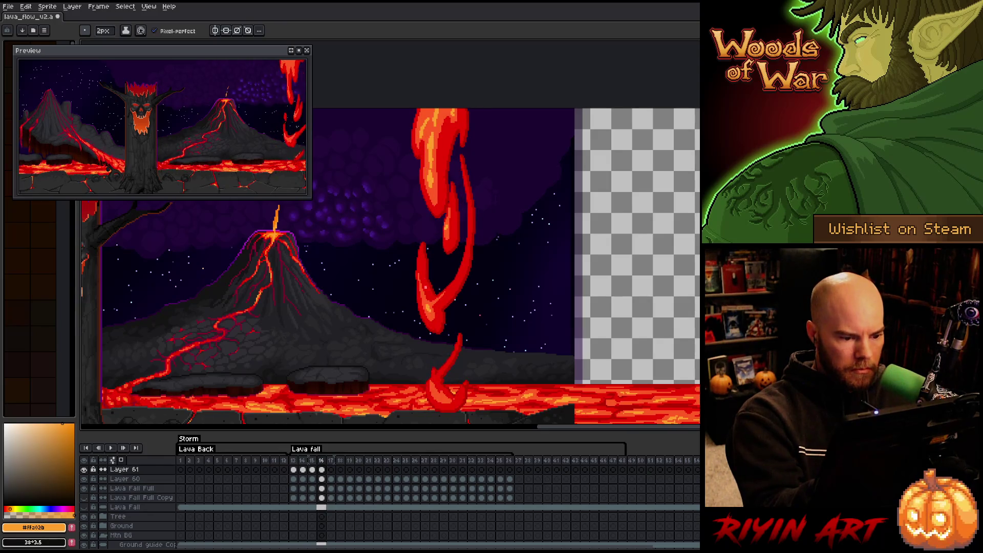
pyautogui.press('Left')
pyautogui.press('Right')
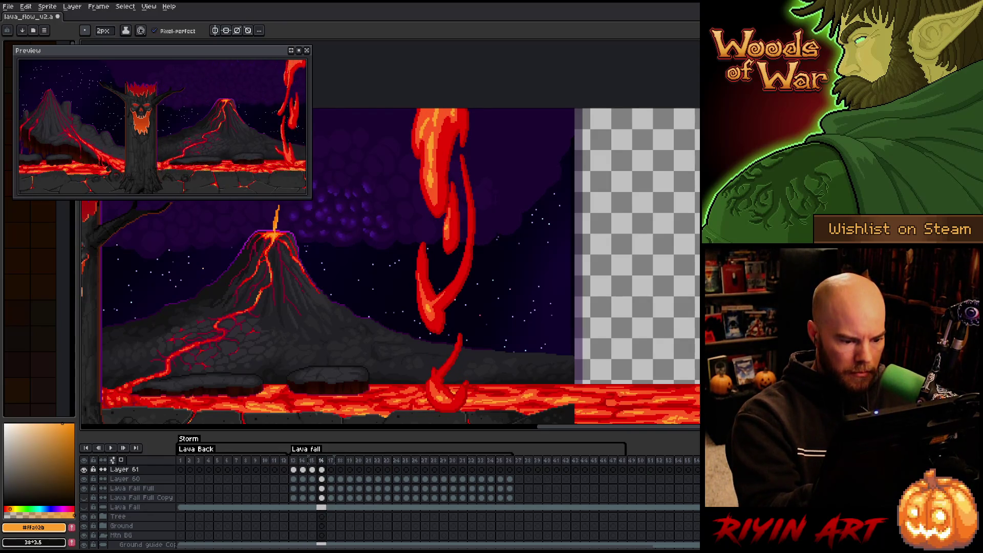
# Add bright yellow and orange dabs to the frame-17 lava fall, checking motion against frame 16
pyautogui.press('Right')
pyautogui.press('Left')
pyautogui.press('Left')
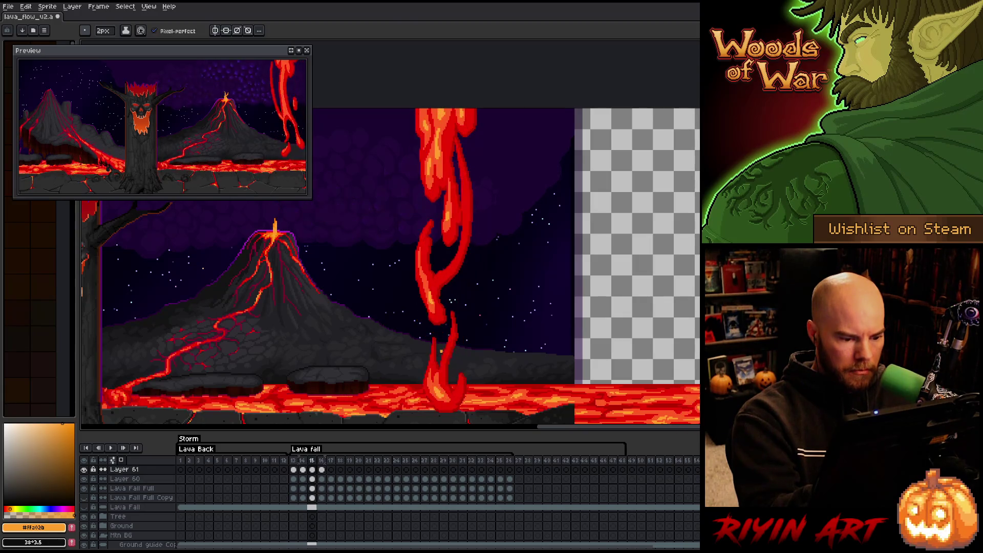
pyautogui.press('Right')
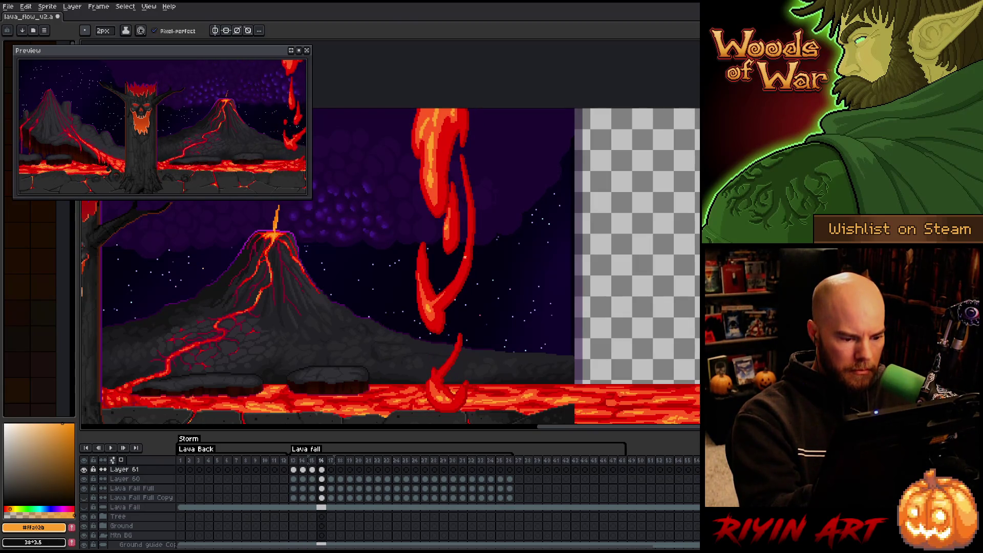
pyautogui.press('Right')
pyautogui.press('Left')
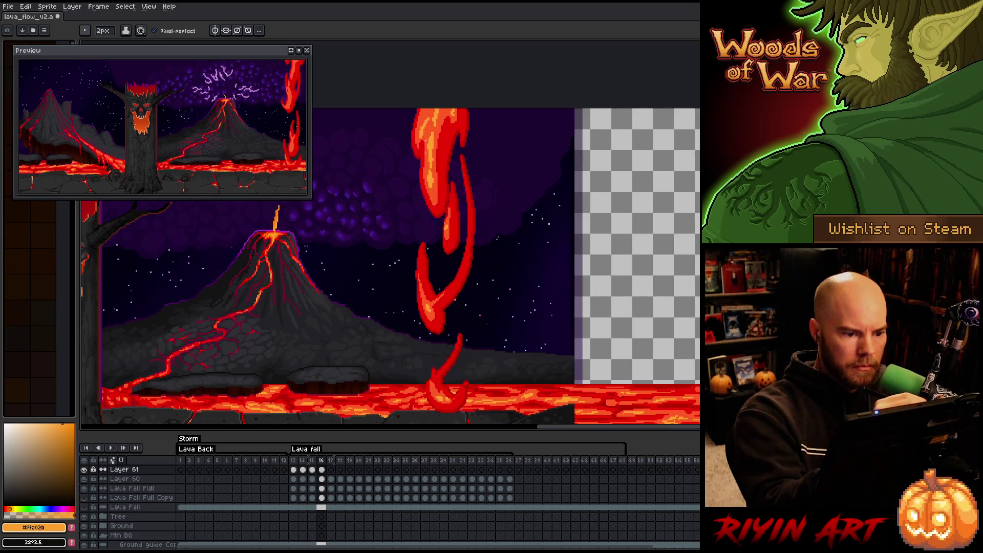
pyautogui.press('Right')
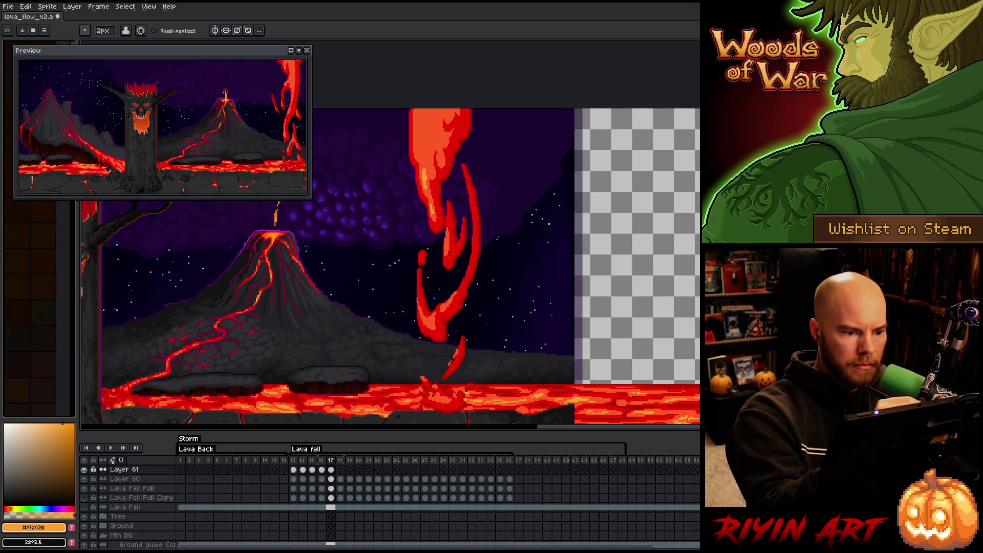
pyautogui.press('Left')
pyautogui.press('Right')
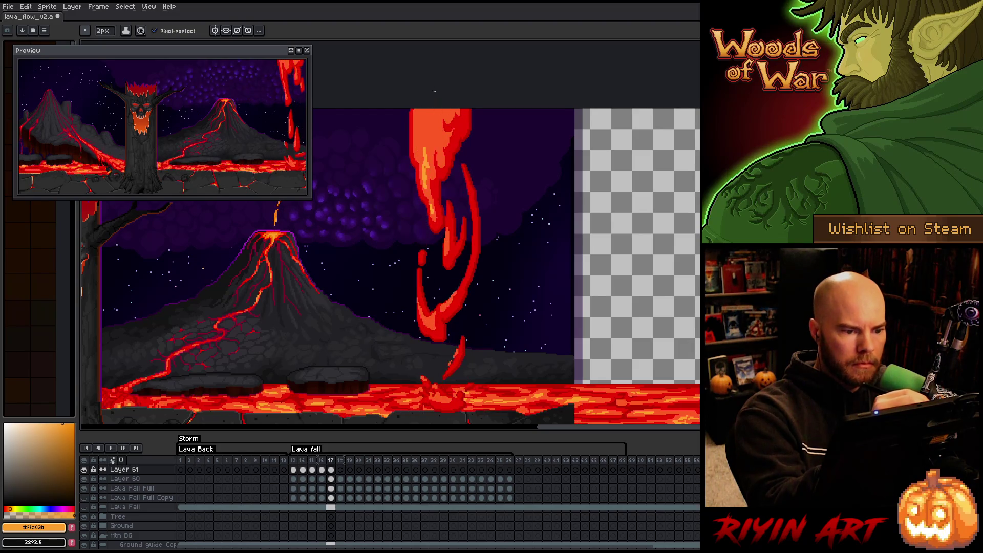
pyautogui.press('Left')
pyautogui.press('Right')
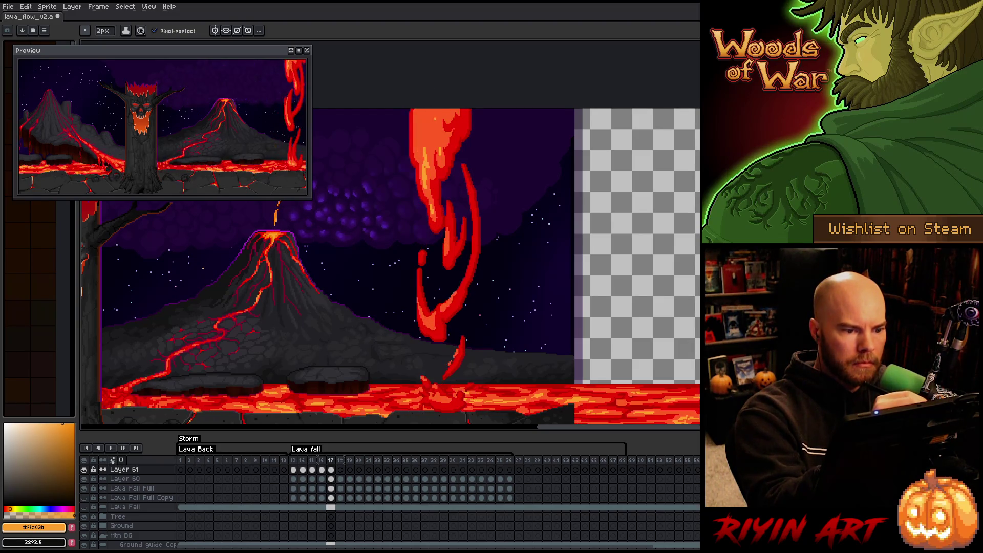
pyautogui.click(431, 129)
pyautogui.click(431, 117)
pyautogui.press('Left')
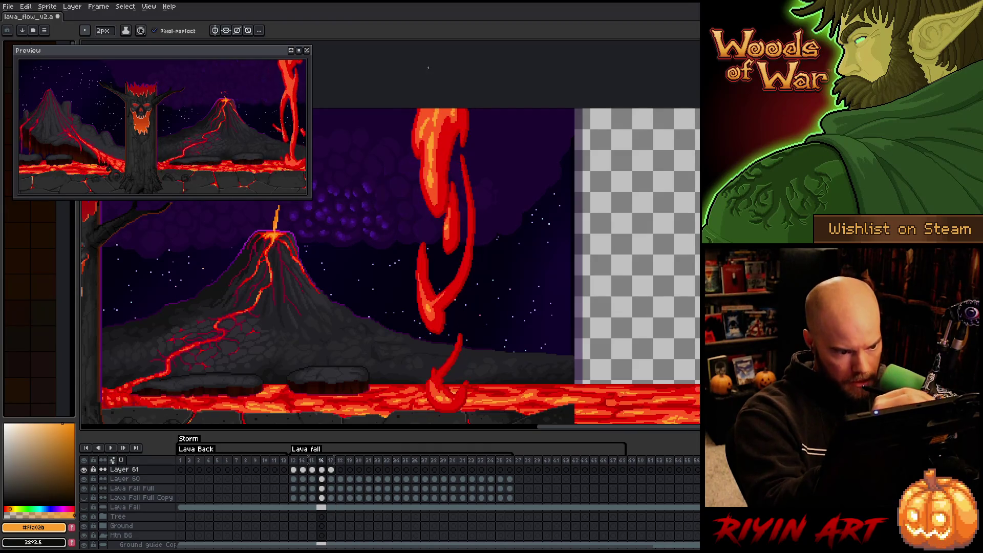
pyautogui.press('Right')
pyautogui.click(418, 137)
pyautogui.press('Left')
pyautogui.press('Right')
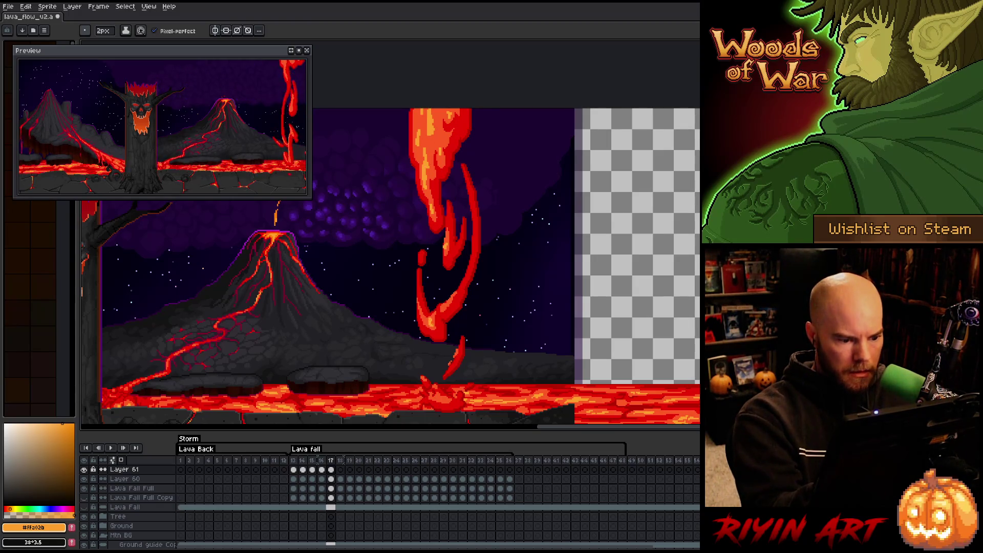
pyautogui.press('Left')
pyautogui.press('Right')
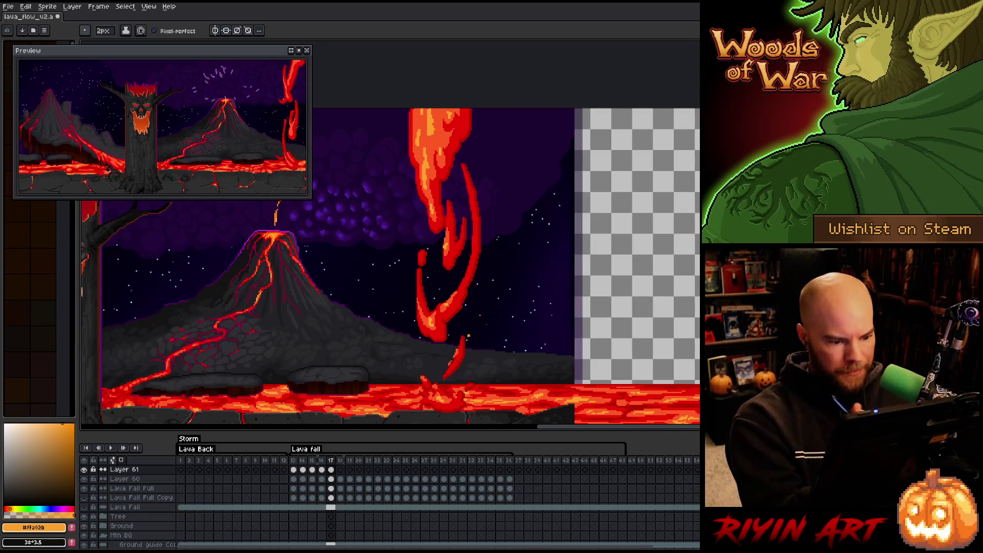
# Lasso and reposition the lava splash and small drip on Layer 60, frame 17
pyautogui.click(331, 479)
pyautogui.press('q')
pyautogui.moveTo(479, 359)
pyautogui.mouseDown()
pyautogui.moveTo(471, 337)
pyautogui.moveTo(460, 387)
pyautogui.mouseUp()
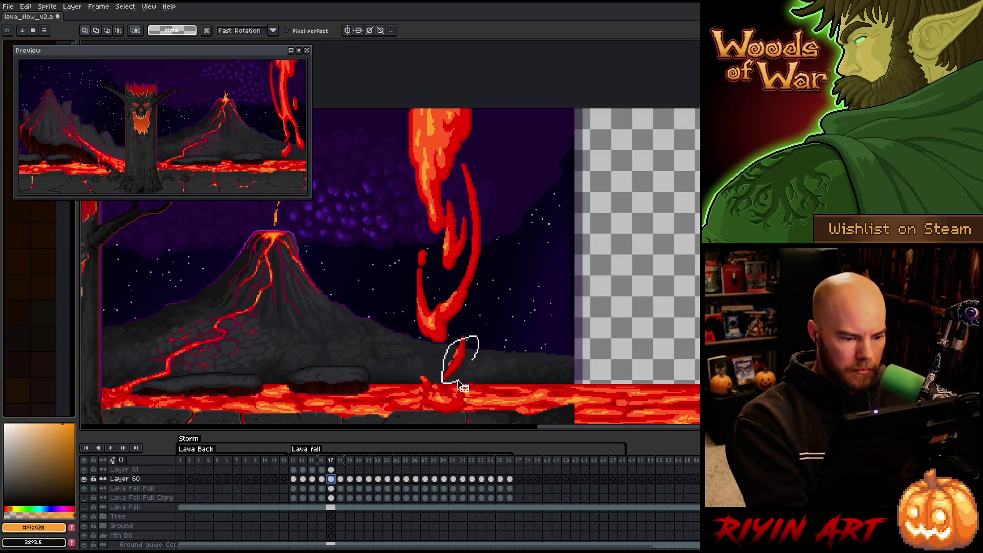
pyautogui.click(461, 386)
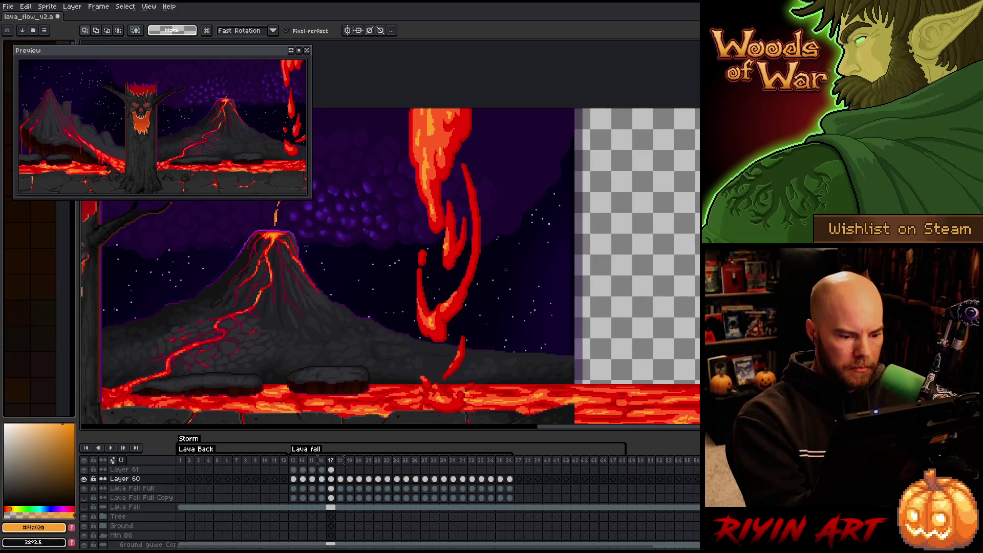
pyautogui.moveTo(469, 400)
pyautogui.mouseDown()
pyautogui.moveTo(433, 379)
pyautogui.moveTo(460, 421)
pyautogui.moveTo(470, 402)
pyautogui.moveTo(404, 399)
pyautogui.moveTo(452, 402)
pyautogui.mouseUp()
pyautogui.click(456, 403)
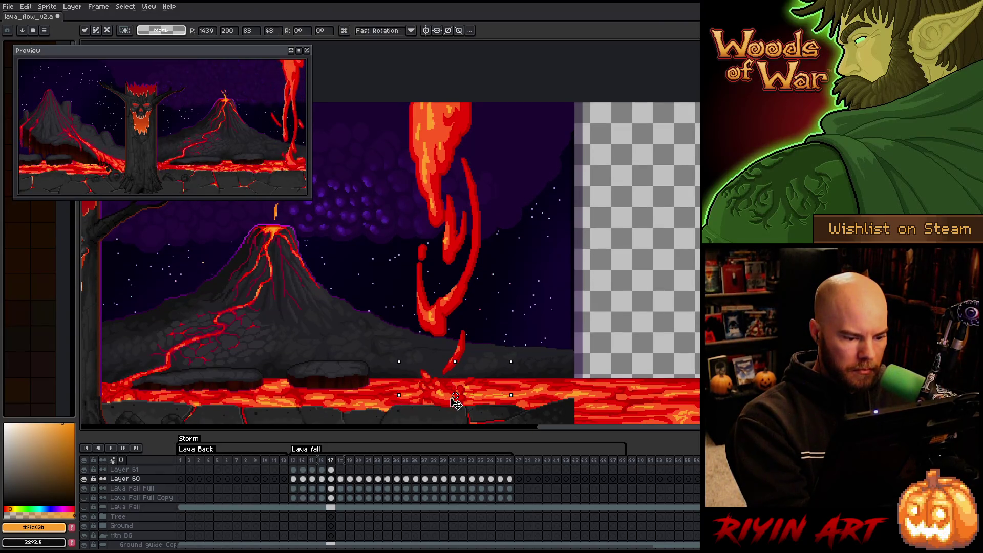
pyautogui.click(456, 403)
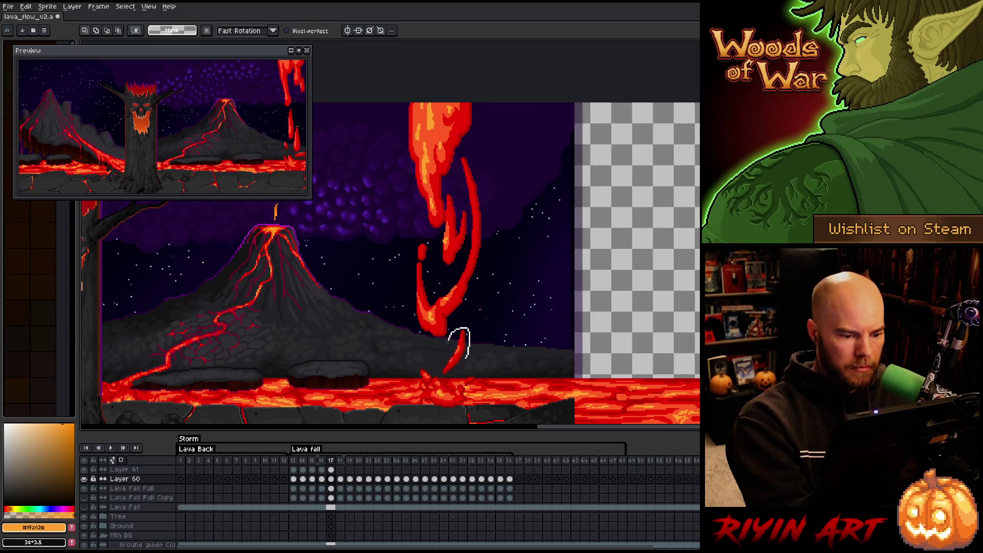
pyautogui.moveTo(449, 341)
pyautogui.mouseDown()
pyautogui.moveTo(461, 378)
pyautogui.moveTo(447, 330)
pyautogui.mouseUp()
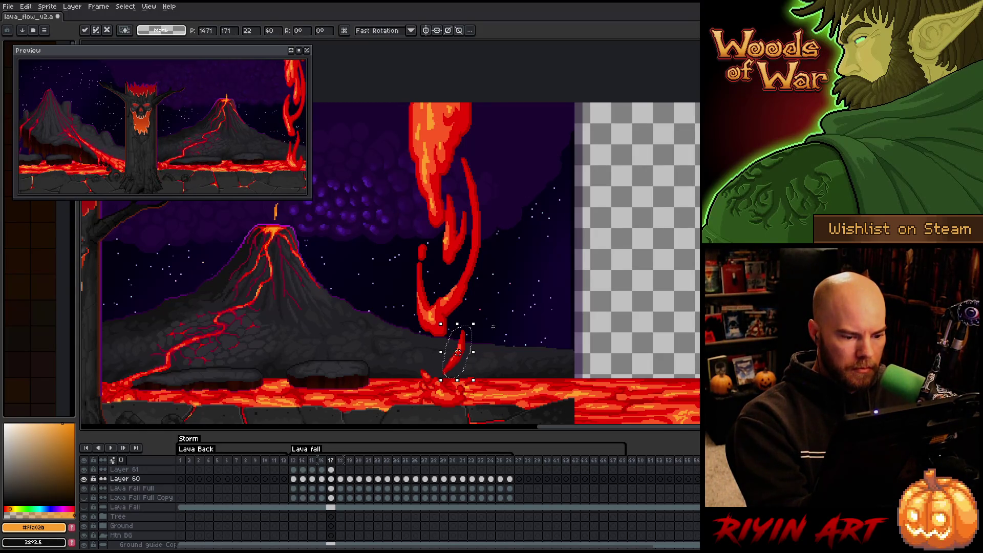
pyautogui.hotkey('ctrl', 'd')
pyautogui.press('b')
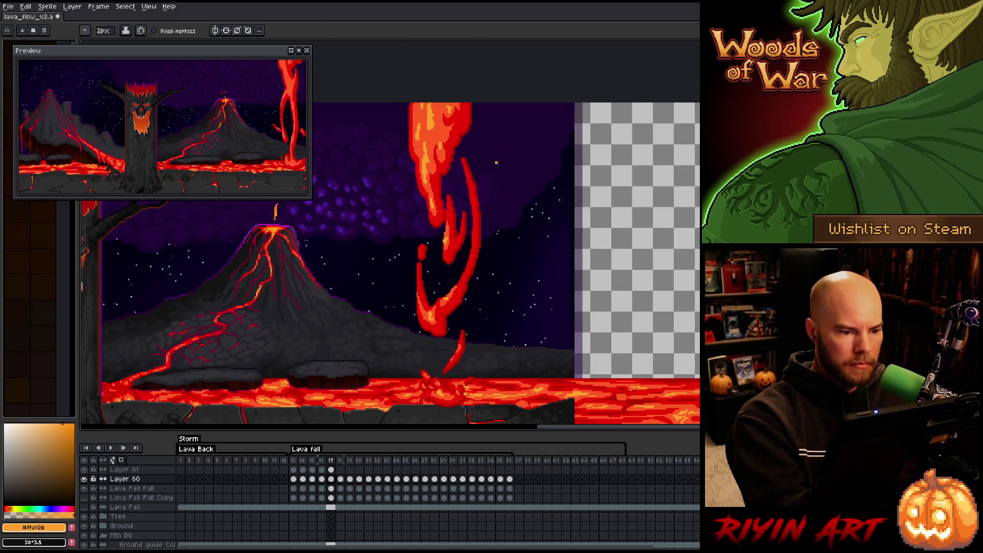
# Compare frames 17 and 18 of the lava fall for smooth motion, then move to frame 19
pyautogui.press('Right')
pyautogui.press('Left')
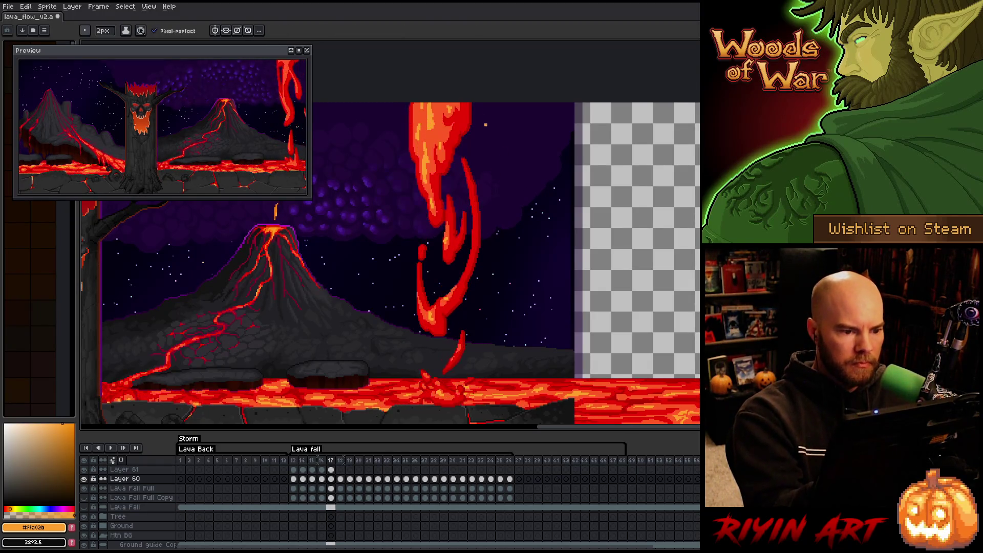
pyautogui.press('Right')
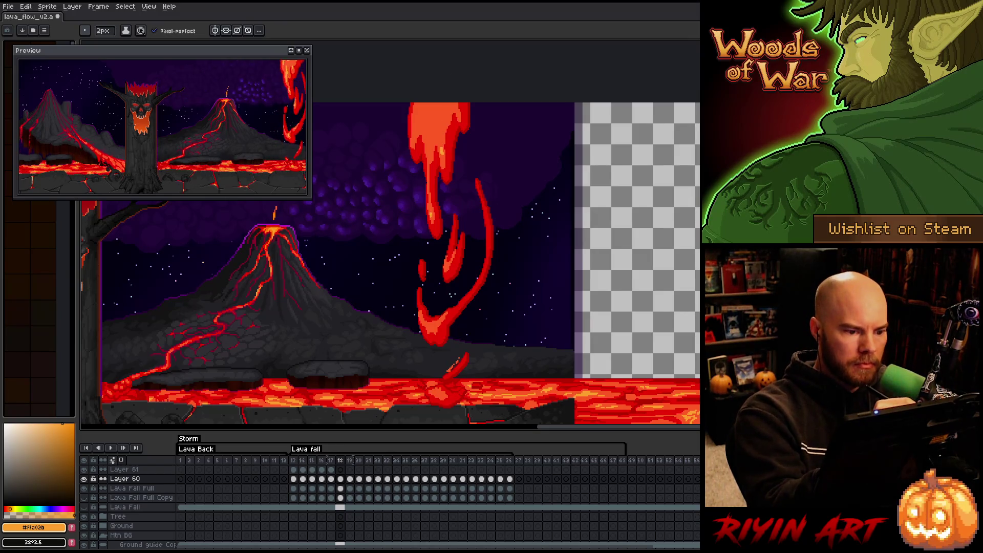
pyautogui.press('Left')
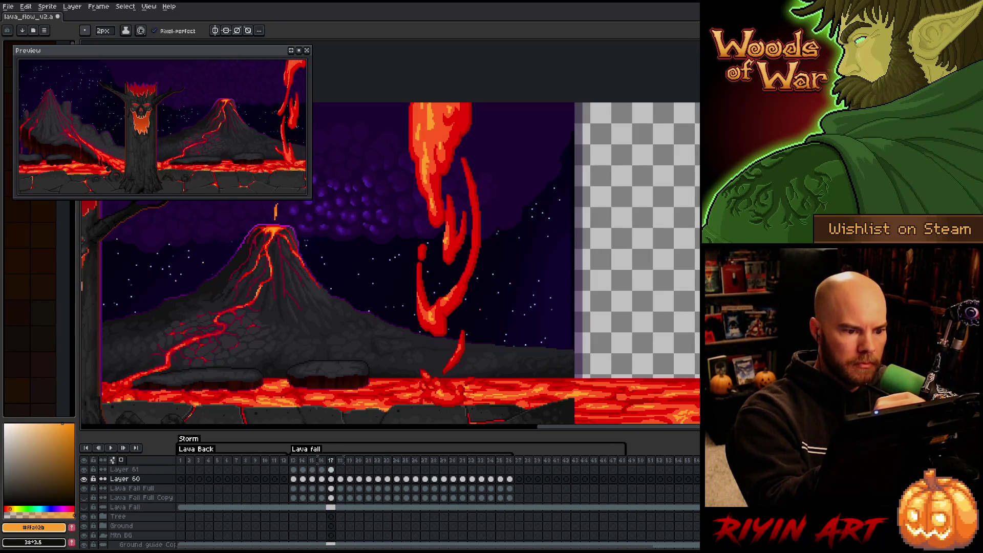
pyautogui.press('Right')
pyautogui.press('Left')
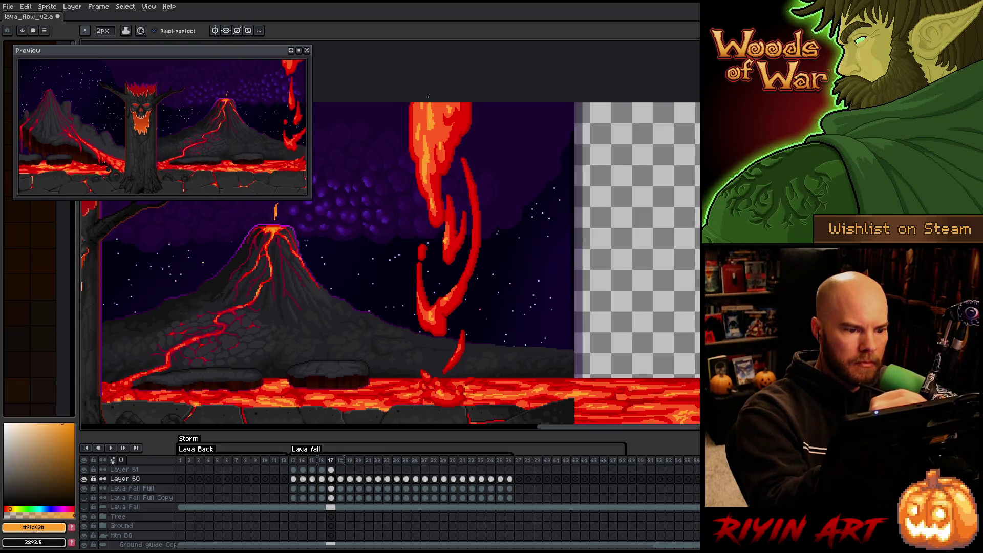
pyautogui.press('Right')
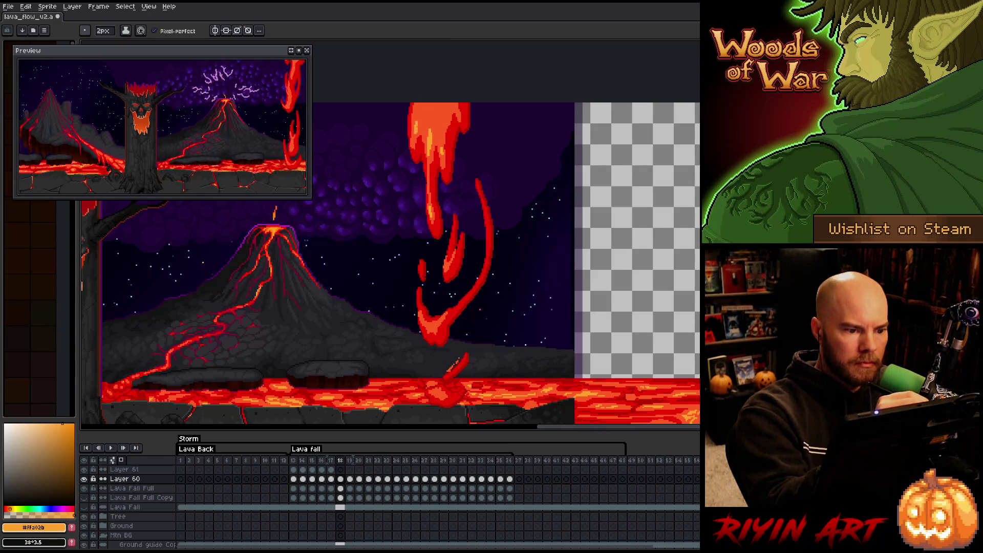
pyautogui.press('Left')
pyautogui.press('Right')
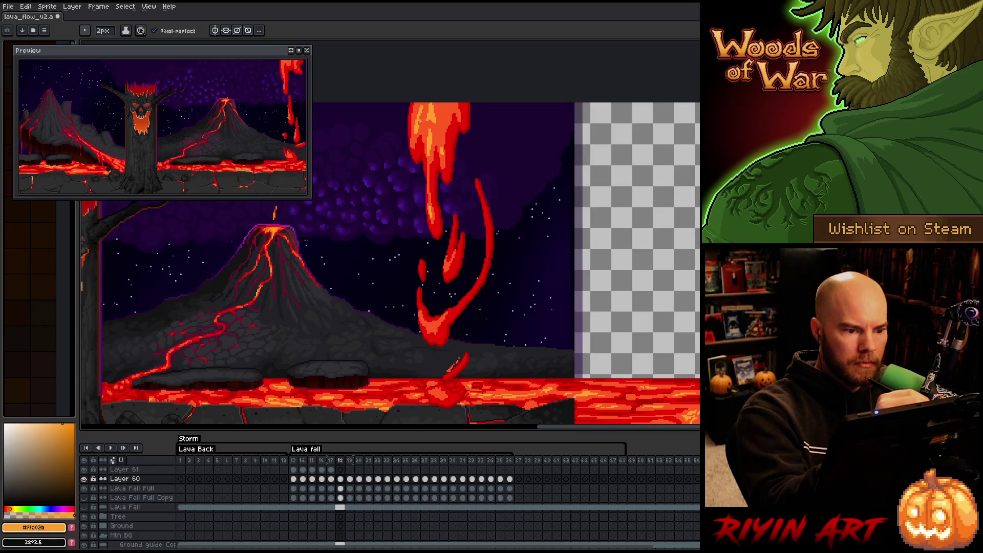
pyautogui.press('Left')
pyautogui.press('Right')
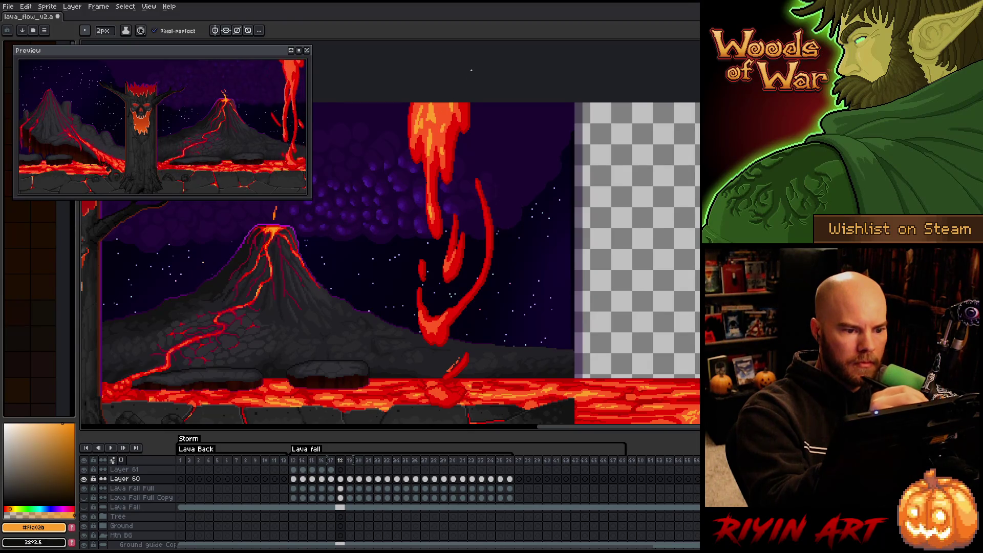
pyautogui.press('Left')
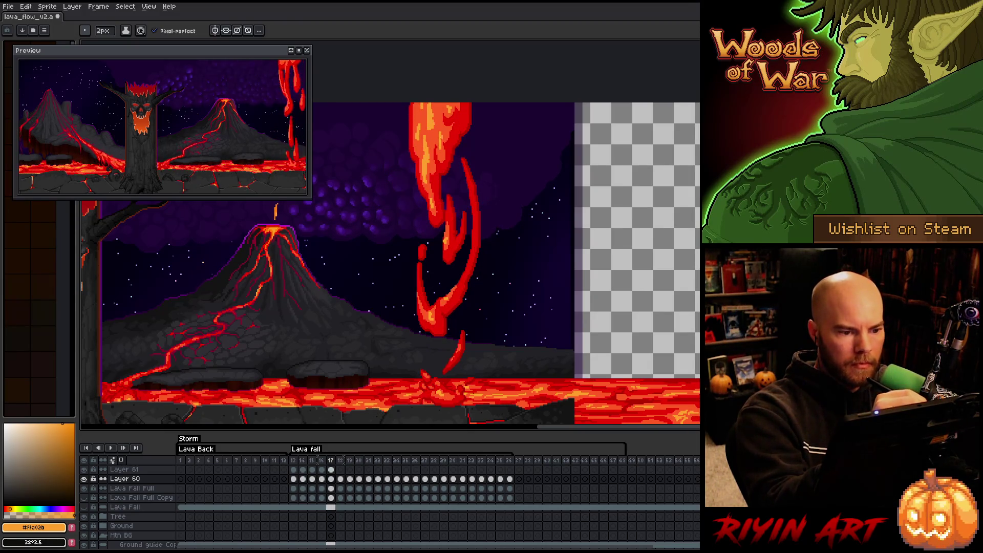
pyautogui.press('Right')
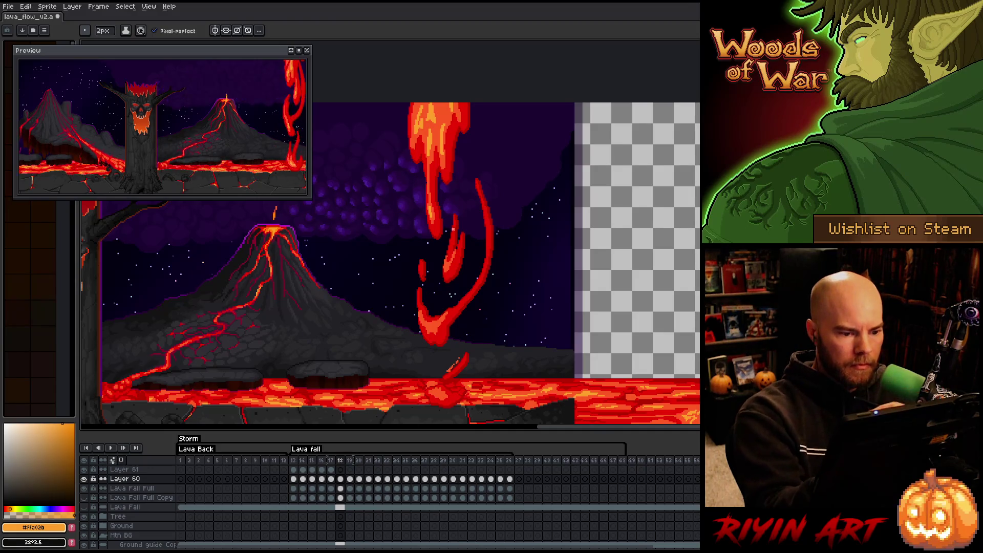
pyautogui.press('Left')
pyautogui.press('Right')
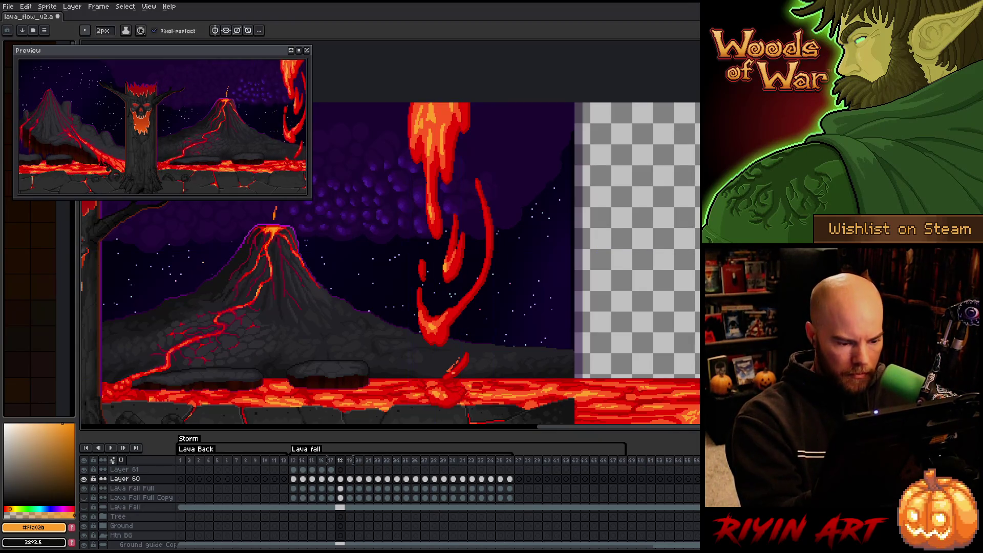
pyautogui.press('Right')
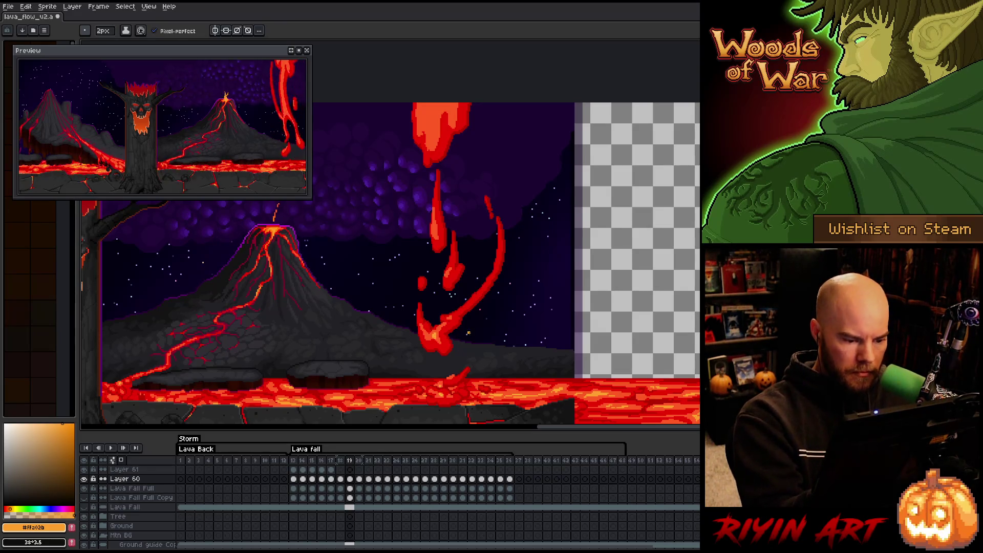
# Shift the lava splash on Layer 60's frame 19 and apply it
pyautogui.click(350, 479)
pyautogui.press('m')
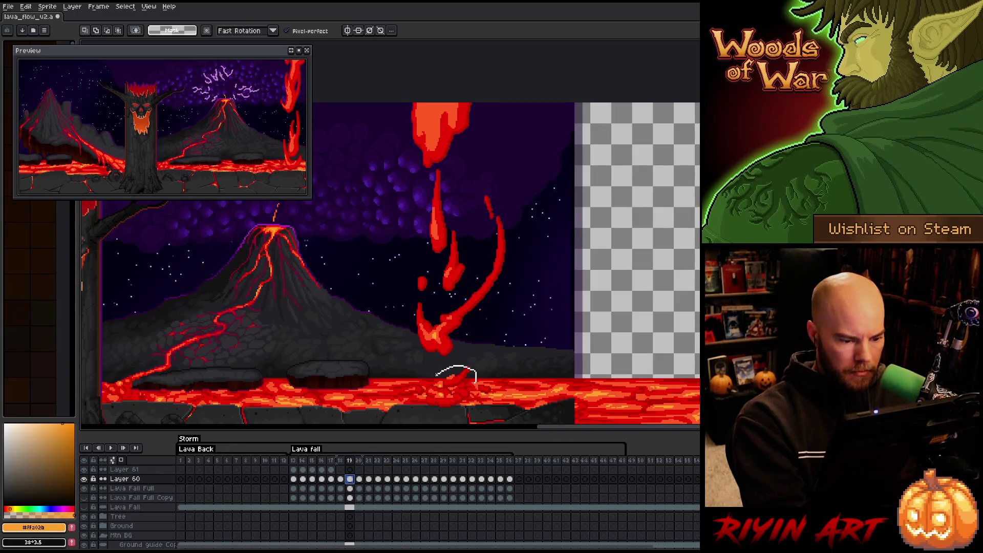
pyautogui.moveTo(495, 361)
pyautogui.mouseDown()
pyautogui.moveTo(486, 358)
pyautogui.moveTo(494, 361)
pyautogui.mouseUp()
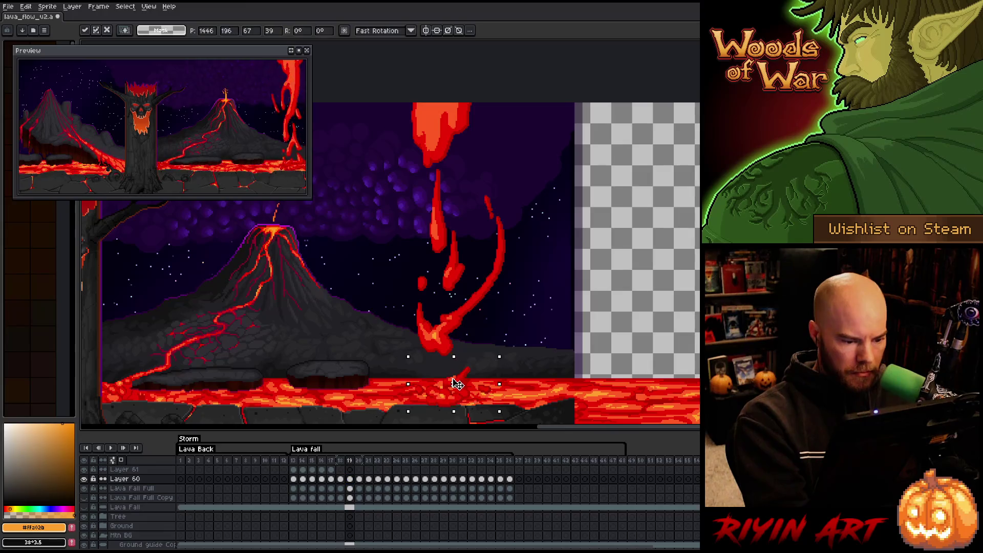
pyautogui.hotkey('ctrl', 'd')
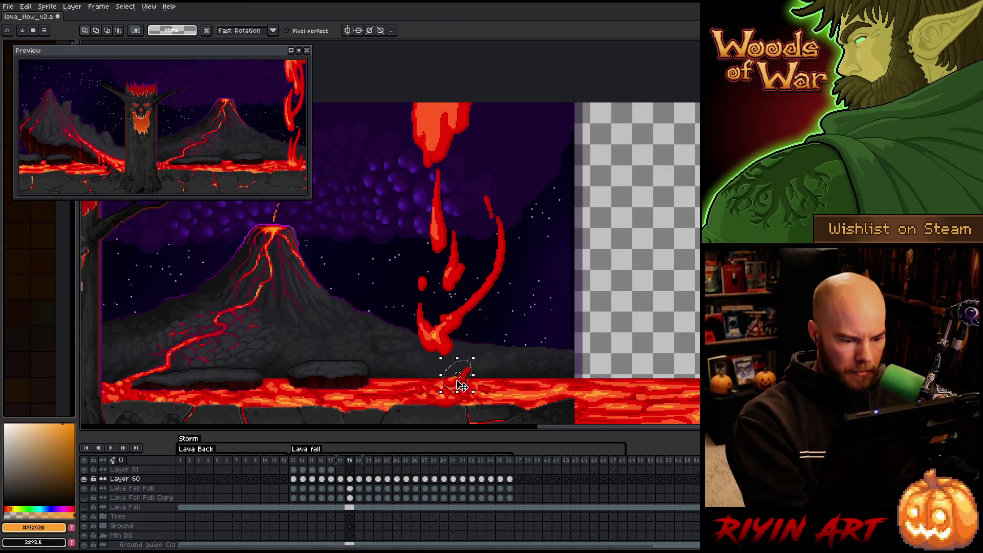
# Dot an orange highlight pixel on the frame-19 drip in Layer 61, checking frames 18–20
pyautogui.press('b')
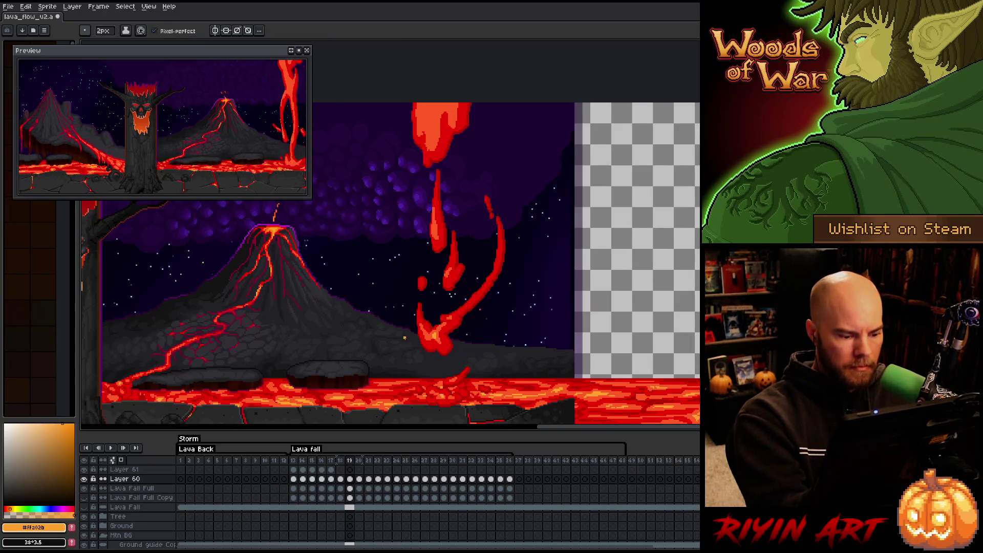
pyautogui.click(350, 469)
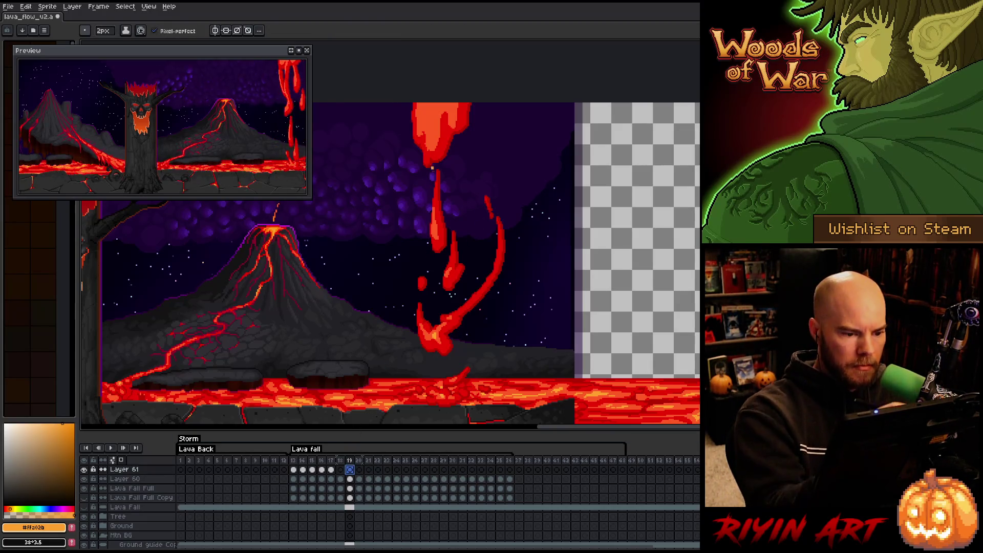
pyautogui.click(432, 231)
pyautogui.click(340, 470)
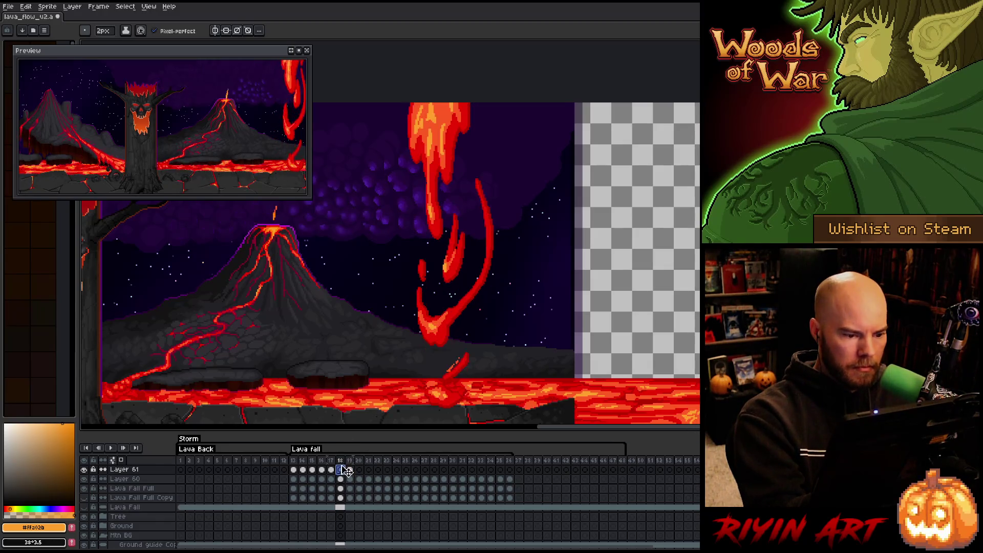
pyautogui.press('Right')
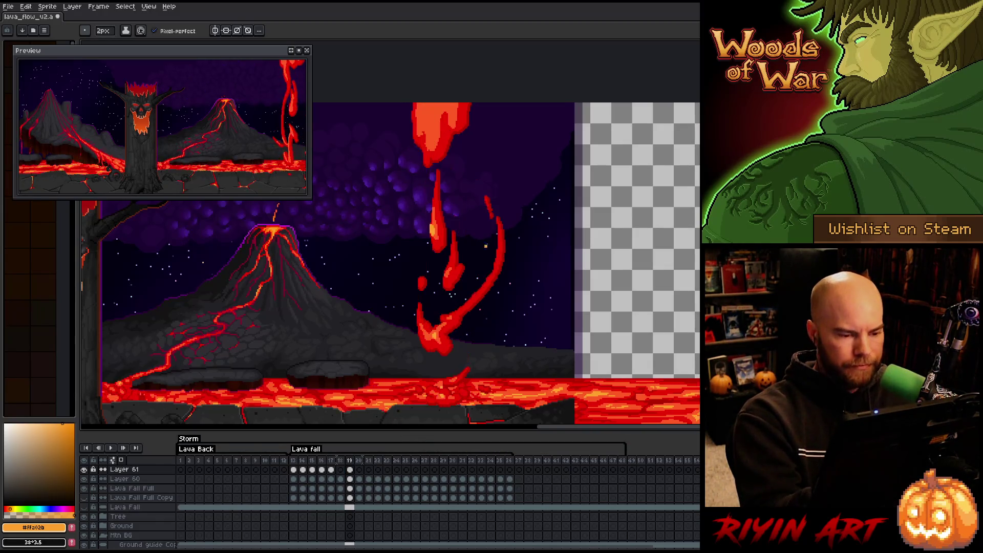
pyautogui.press('Left')
pyautogui.press('Right')
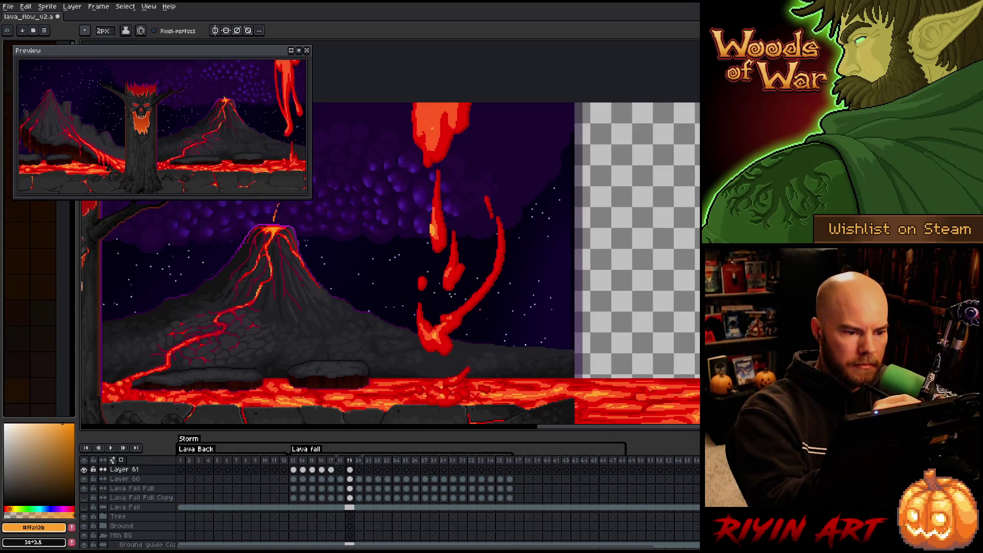
pyautogui.press('Left')
pyautogui.press('Right')
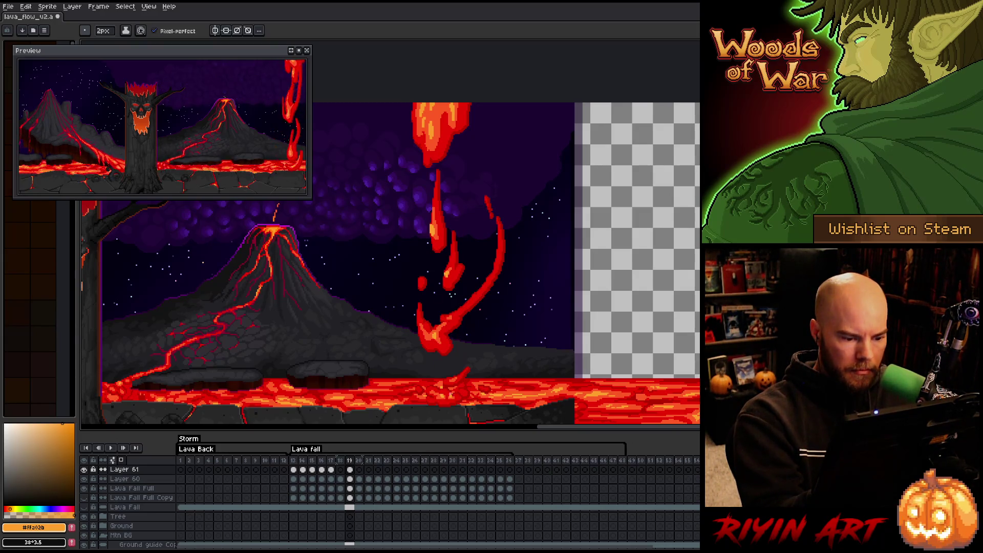
pyautogui.press('Right')
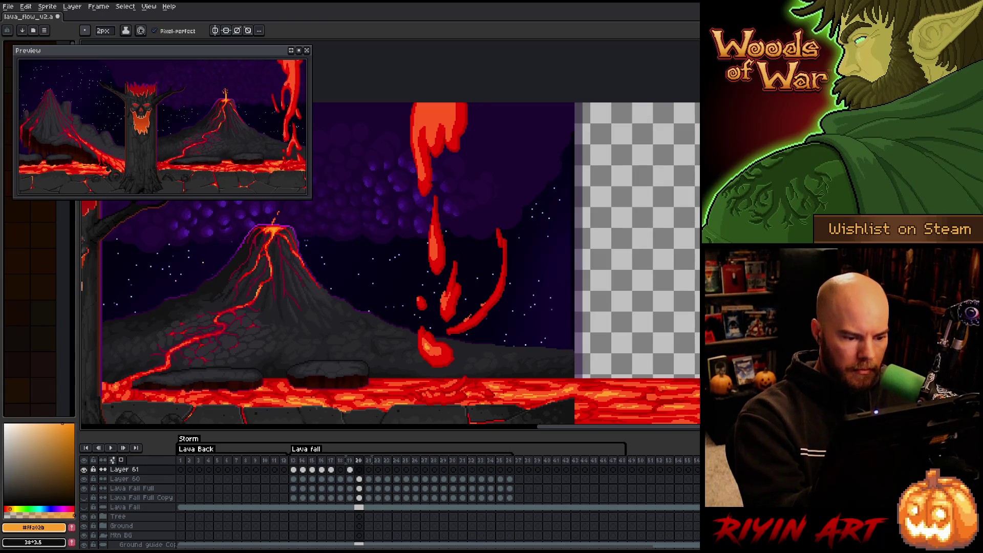
pyautogui.press('Left')
pyautogui.press('Right')
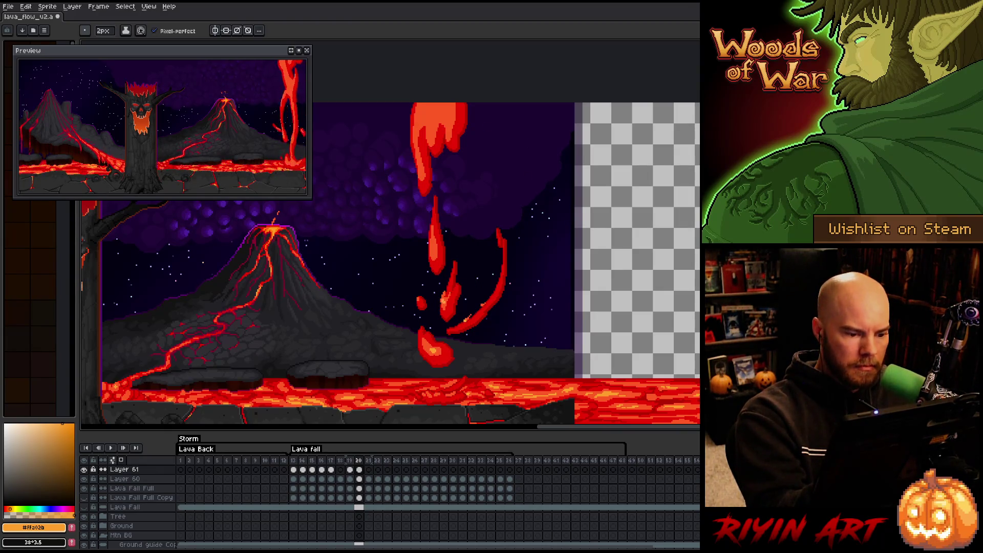
# Adjust the frame-20 lava drip on Layers 60 and 61, comparing it with the neighbouring frame
pyautogui.click(359, 478)
pyautogui.press('q')
pyautogui.moveTo(469, 304)
pyautogui.mouseDown()
pyautogui.moveTo(521, 331)
pyautogui.moveTo(447, 359)
pyautogui.mouseUp()
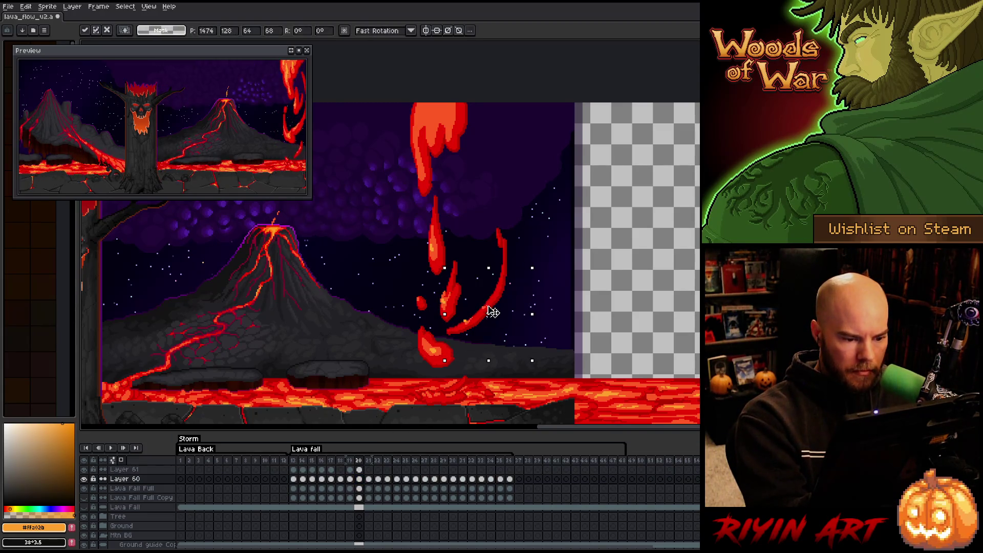
pyautogui.click(359, 469)
pyautogui.moveTo(489, 316)
pyautogui.mouseDown()
pyautogui.moveTo(460, 333)
pyautogui.moveTo(492, 315)
pyautogui.mouseUp()
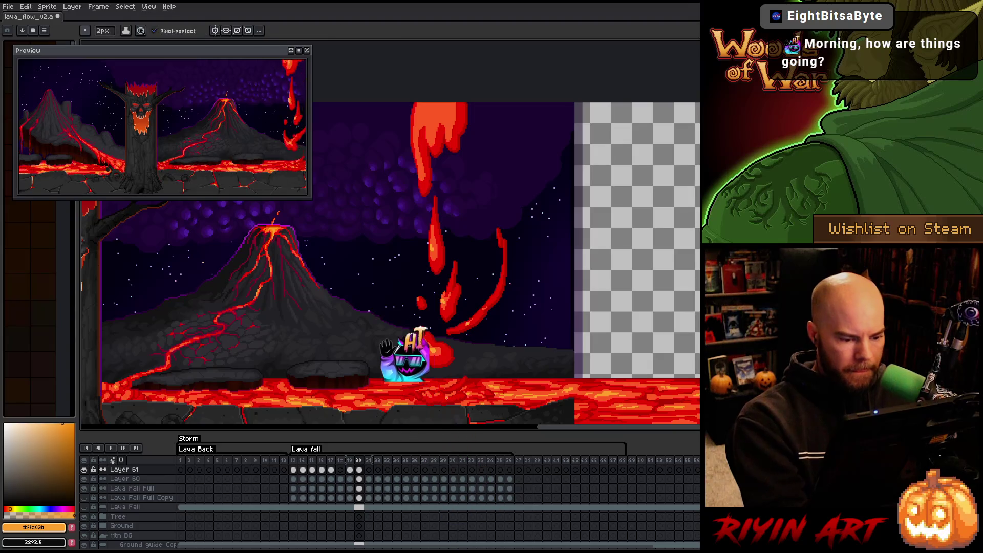
pyautogui.click(359, 469)
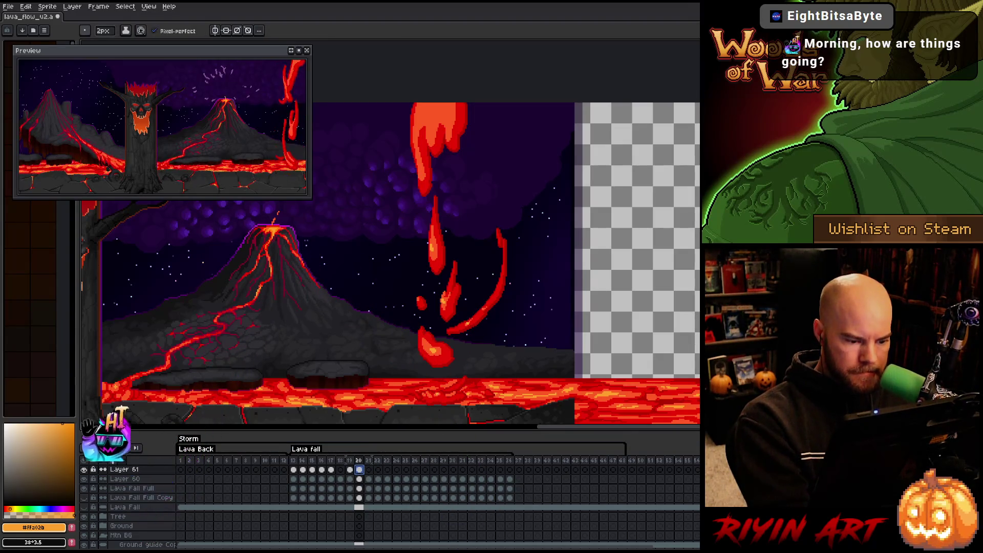
pyautogui.click(455, 264)
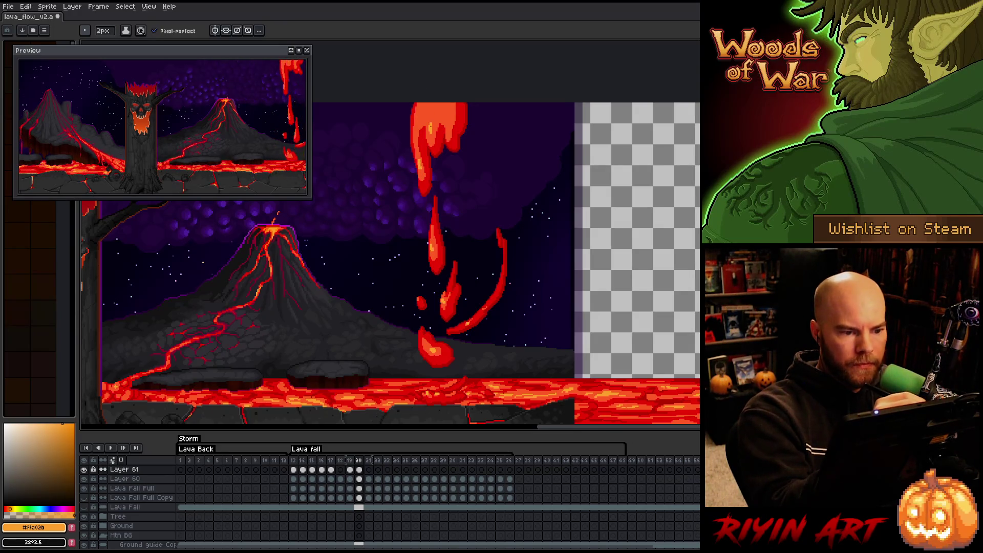
pyautogui.press('Left')
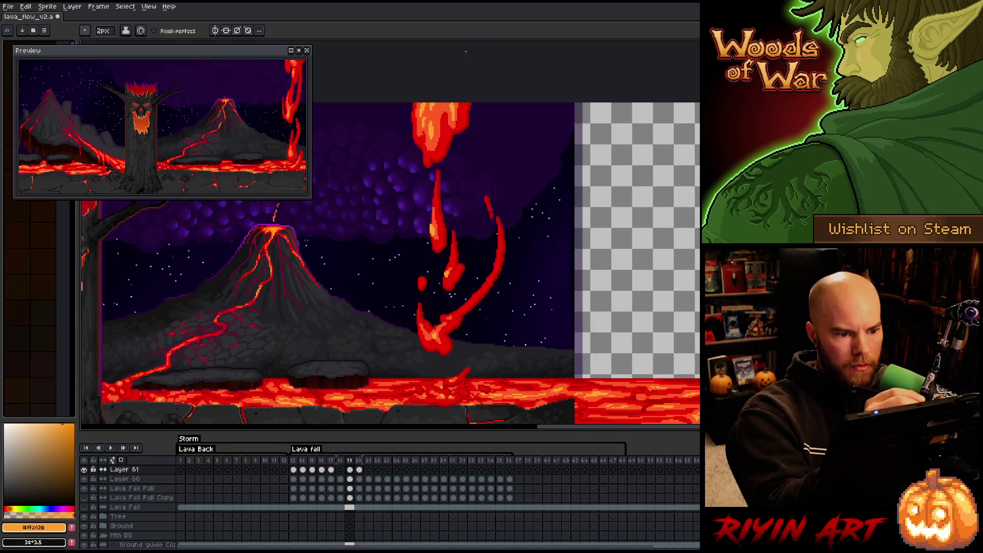
pyautogui.press('Right')
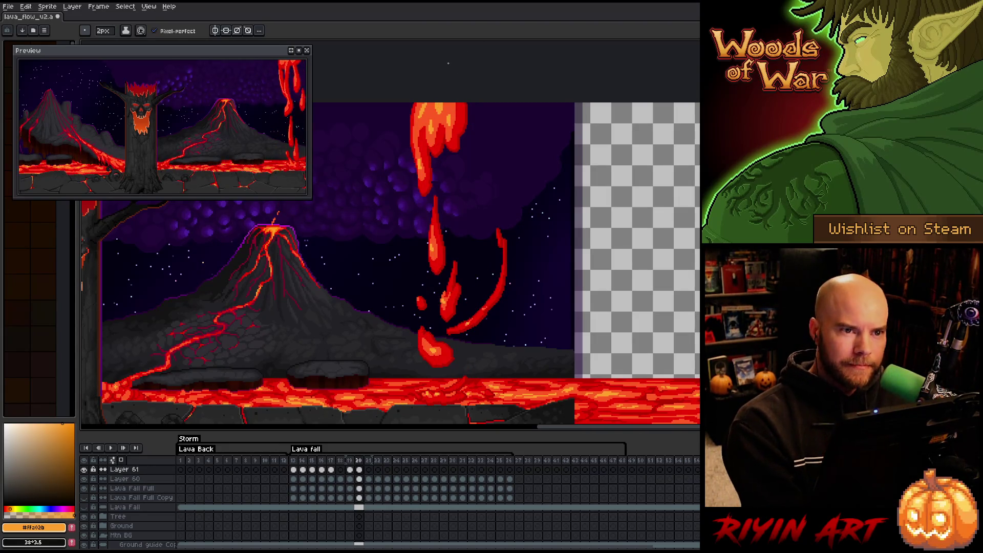
# Draw lava-fall frame 21 on Layer 61, checking it against neighbouring frames
pyautogui.press('Right')
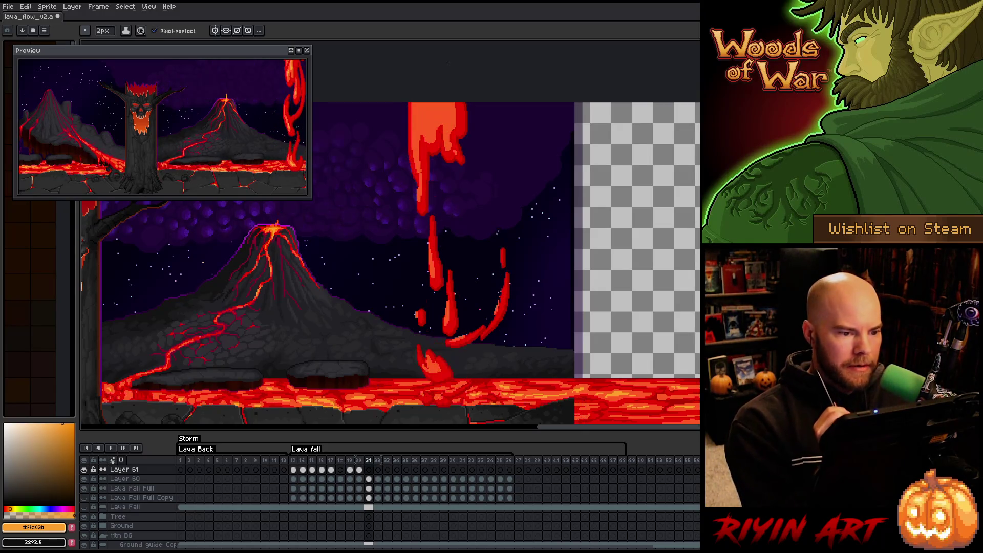
pyautogui.press('Left')
pyautogui.press('Left')
pyautogui.press('Right')
pyautogui.press('Right')
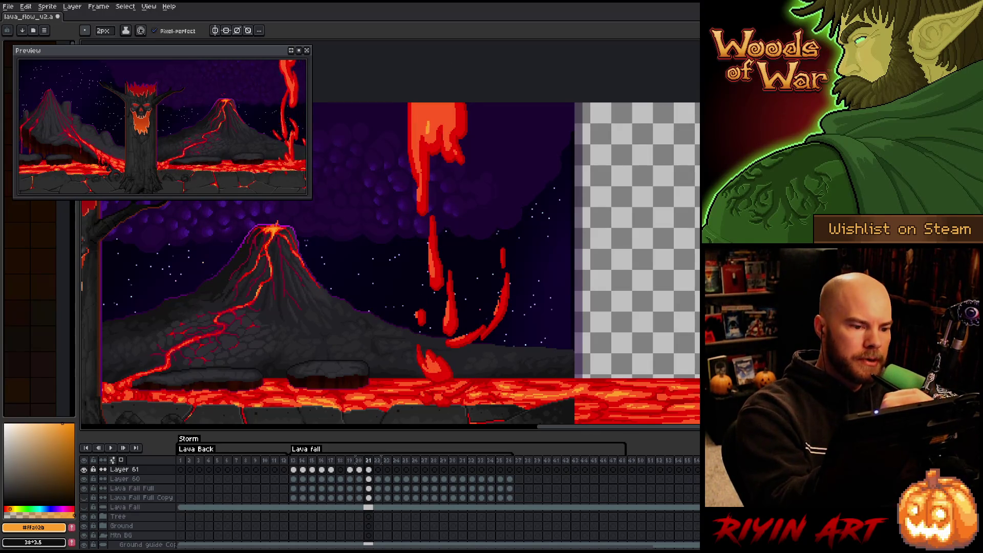
pyautogui.press('Left')
pyautogui.press('Left')
pyautogui.press('Right')
pyautogui.press('Right')
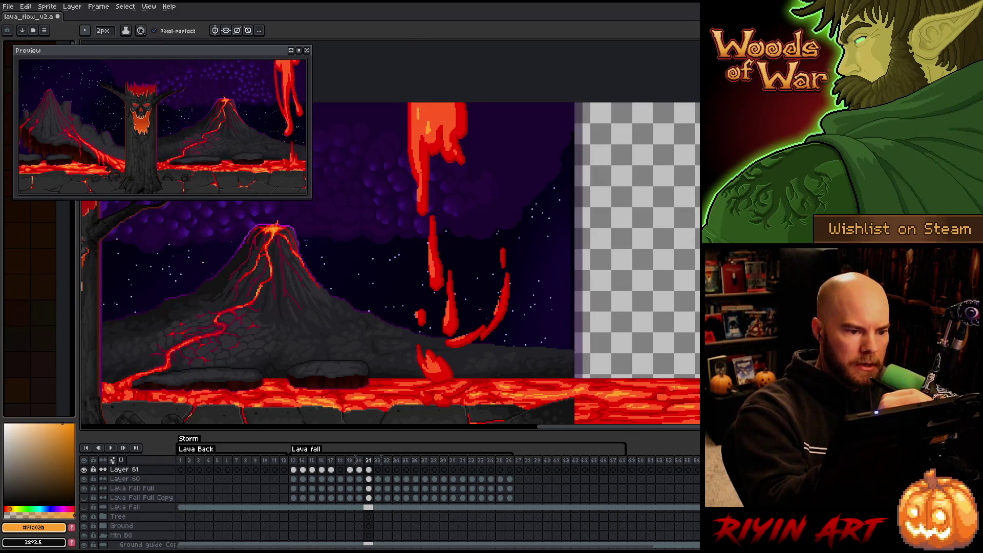
pyautogui.press('Left')
pyautogui.press('Left')
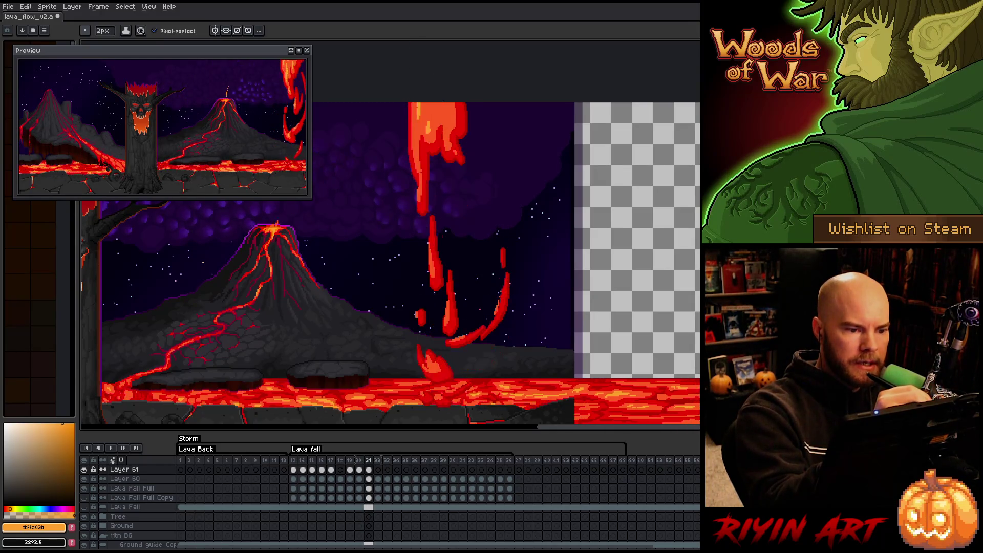
pyautogui.press('Right')
pyautogui.press('Right')
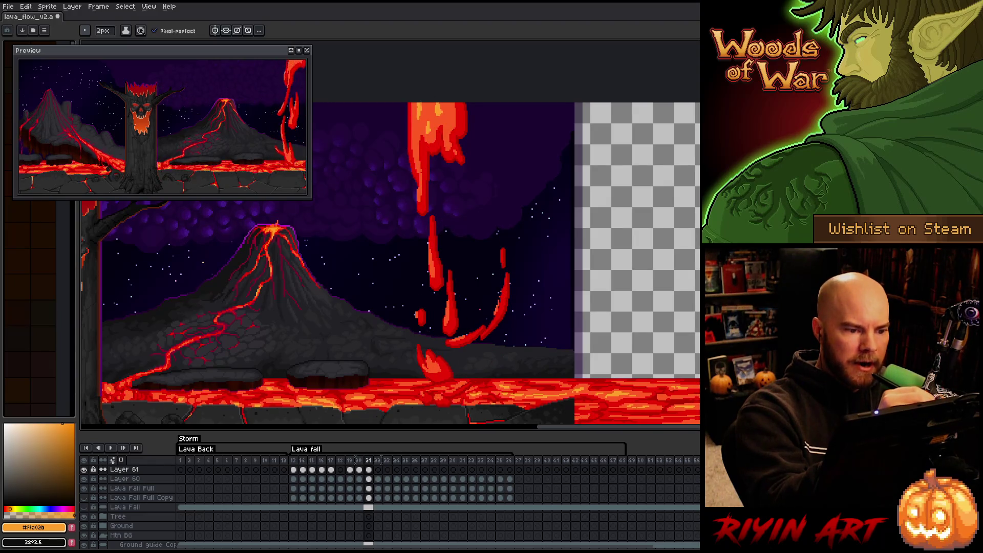
pyautogui.press('Left')
pyautogui.press('Right')
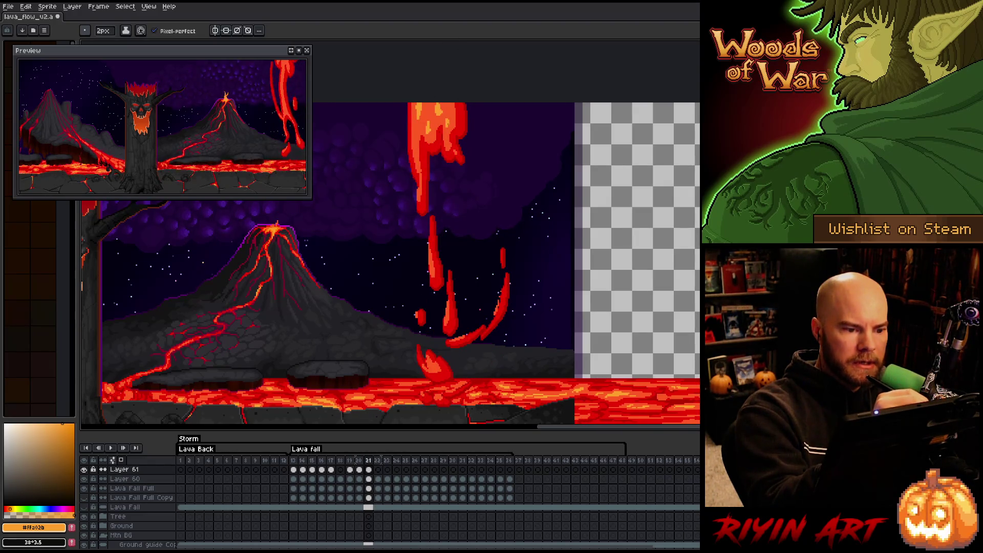
pyautogui.press('Left')
pyautogui.press('Right')
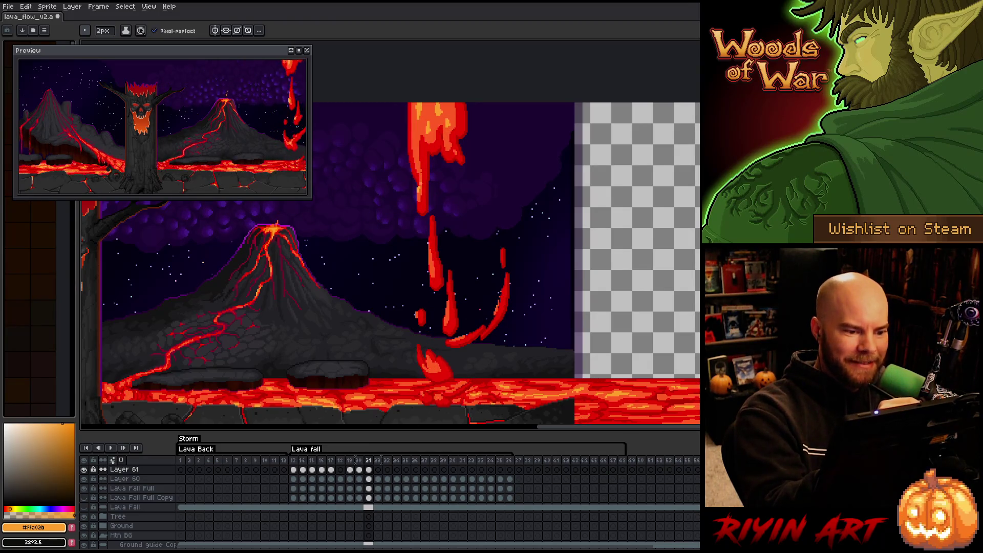
pyautogui.press('Left')
pyautogui.press('Right')
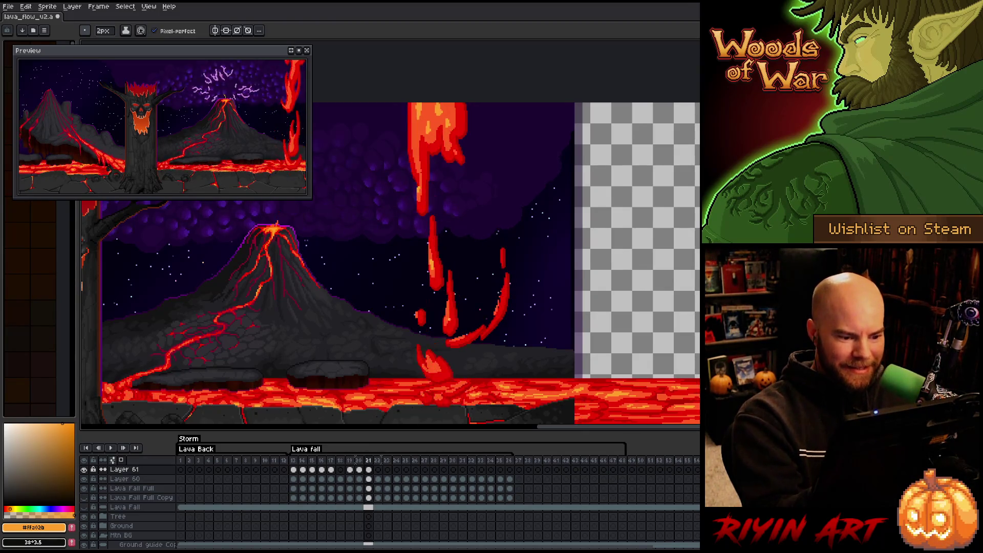
pyautogui.press('Left')
pyautogui.press('Right')
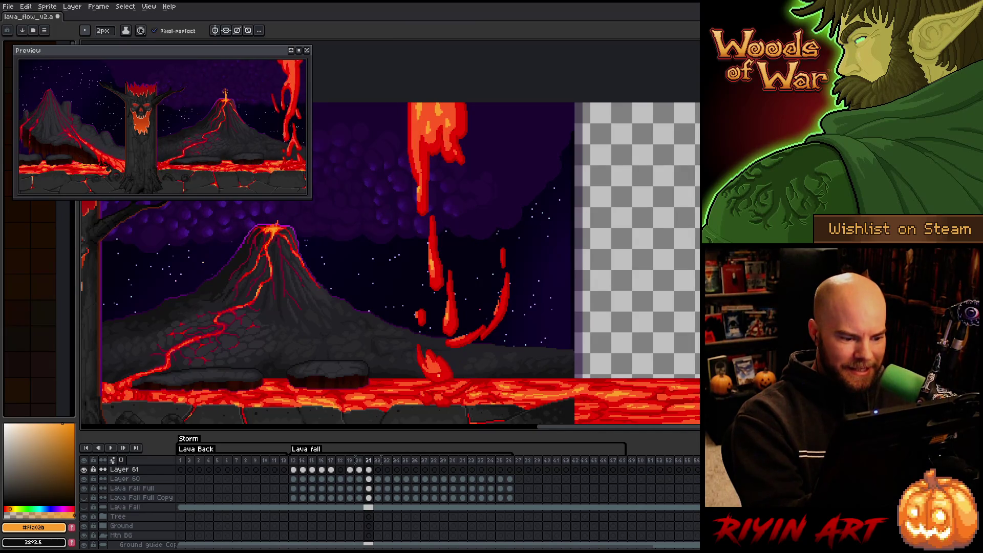
pyautogui.press('Left')
pyautogui.press('Right')
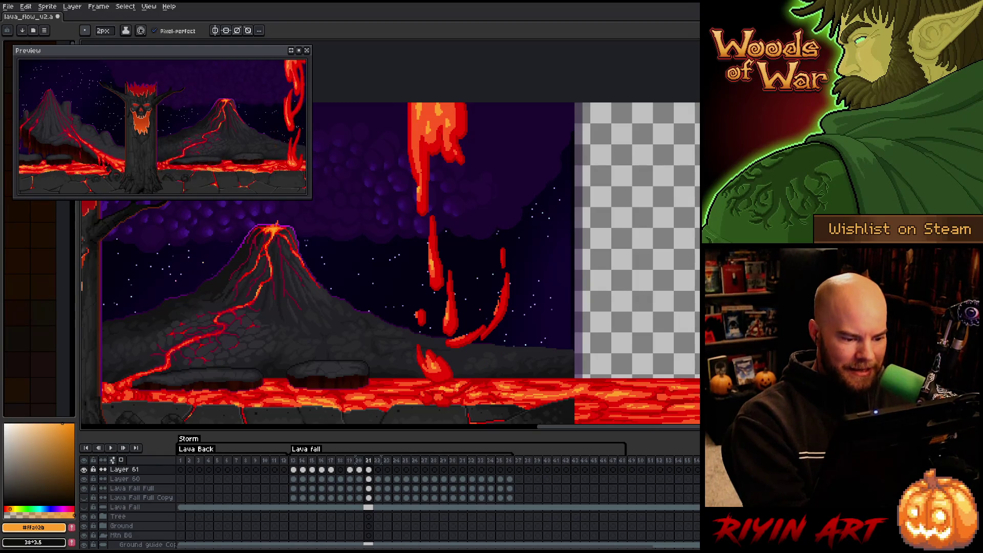
pyautogui.press('Left')
pyautogui.press('Right')
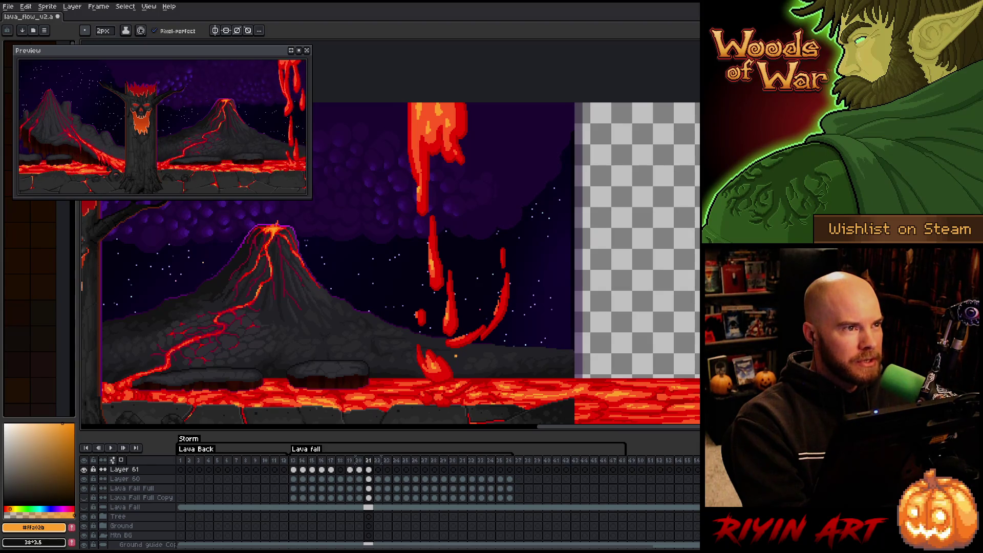
pyautogui.press('Left')
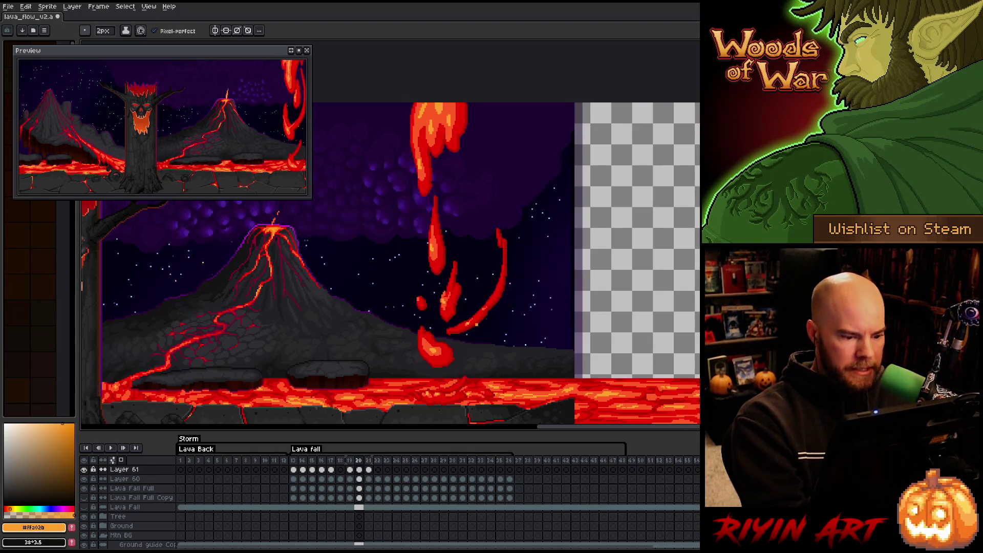
pyautogui.press('Right')
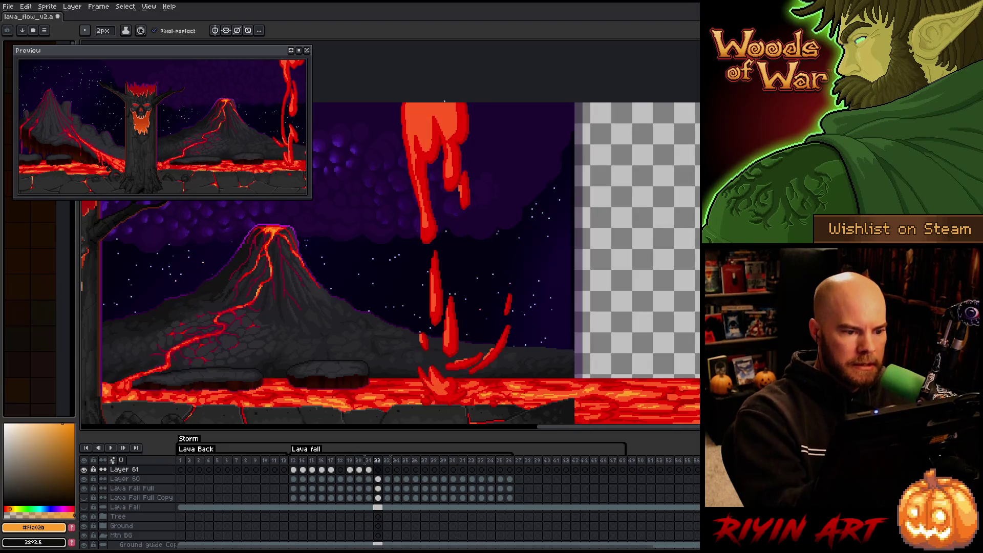
# Draw lava-fall frame 22, comparing it with the adjacent frames
pyautogui.press('Right')
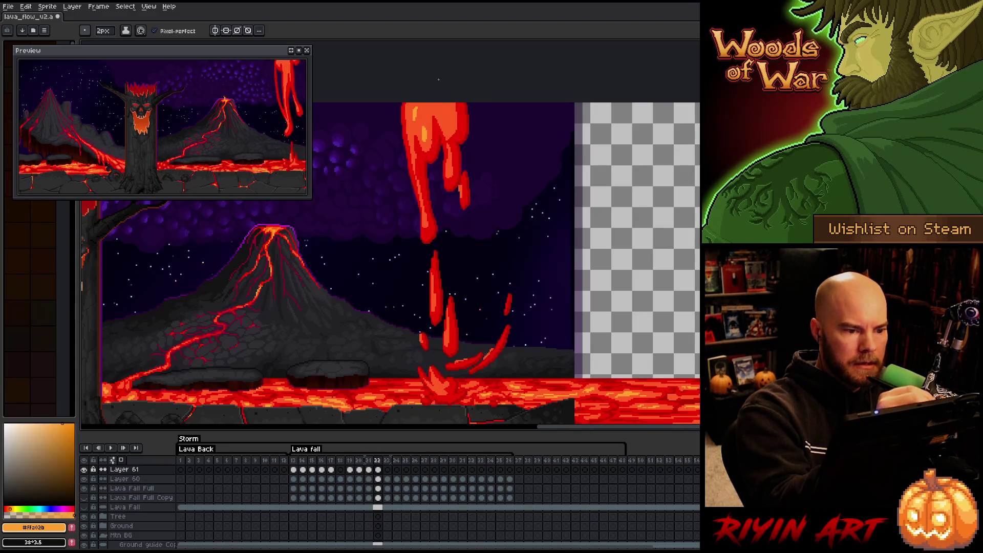
pyautogui.press('Left')
pyautogui.press('Right')
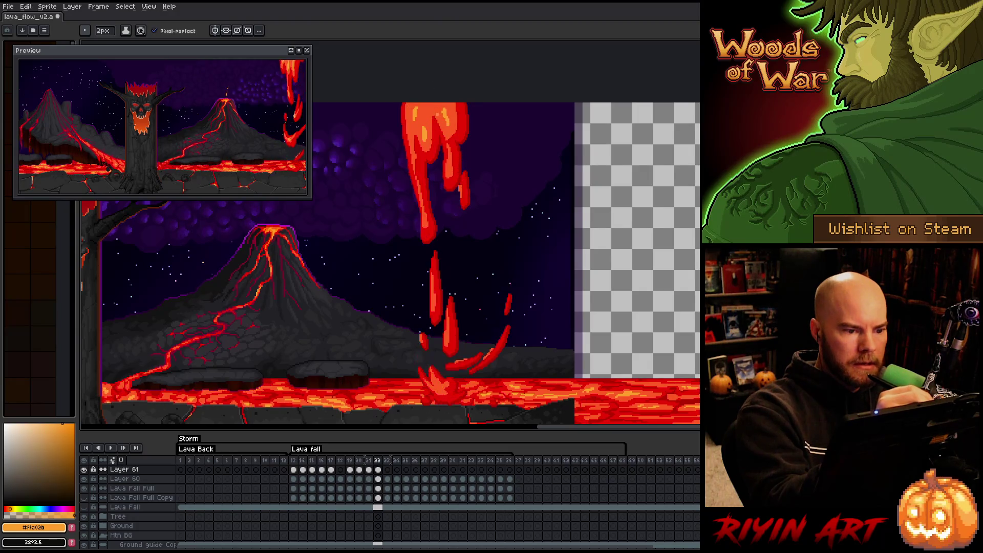
pyautogui.press('Right')
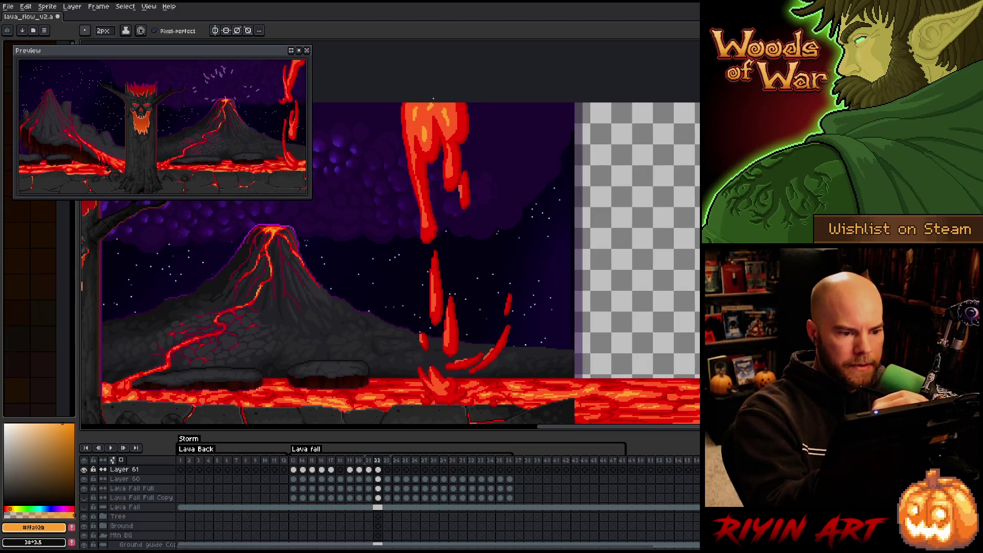
pyautogui.press('Right')
pyautogui.press('Right')
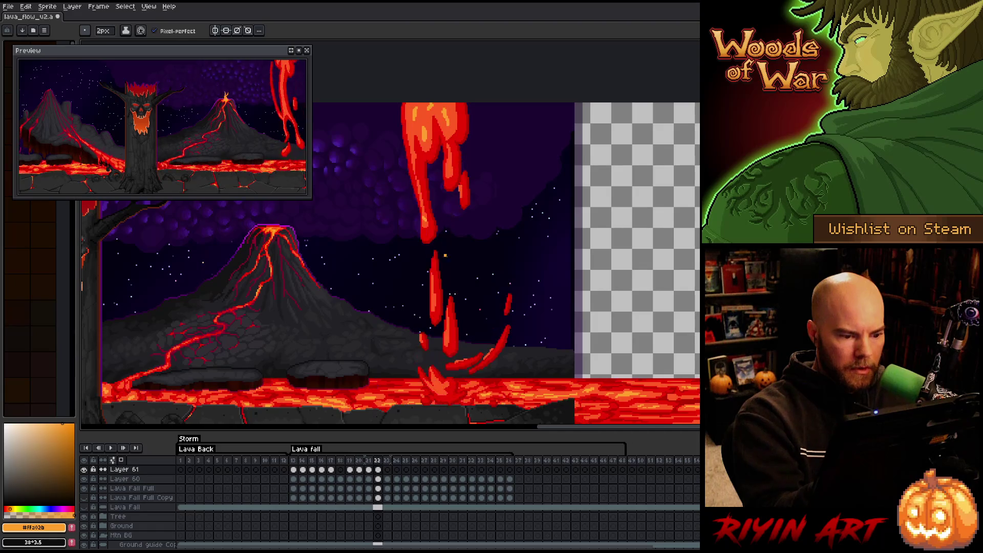
pyautogui.press('Left')
pyautogui.press('Left')
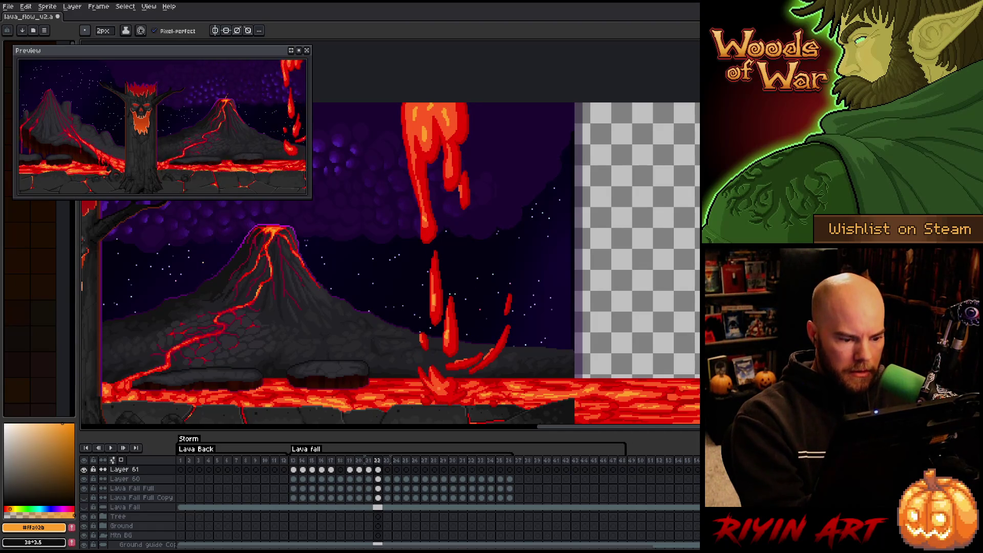
pyautogui.press('Right')
pyautogui.press('Left')
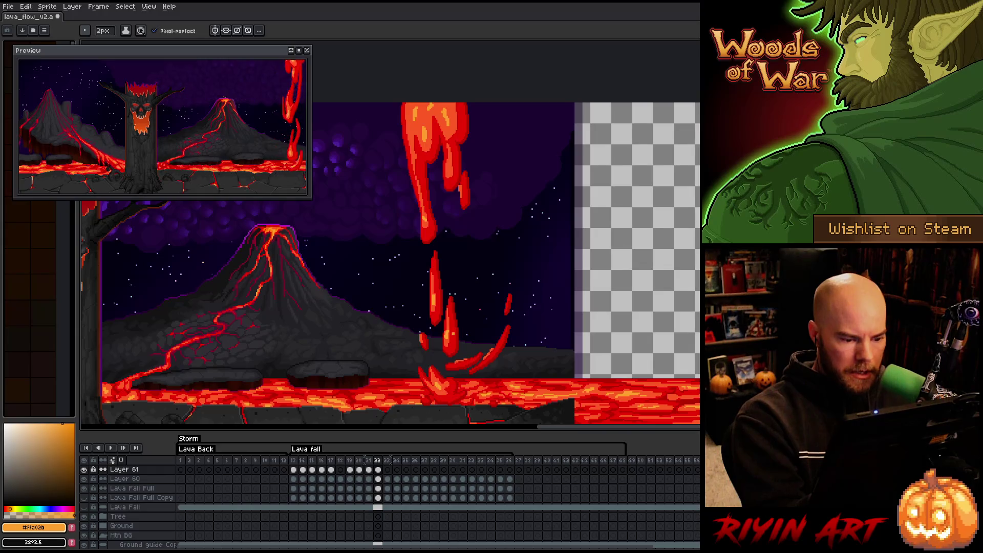
# Paint bright orange streaks at the top of the frame-23 lava fall and save the file
pyautogui.press('Right')
pyautogui.press('Left')
pyautogui.press('Right')
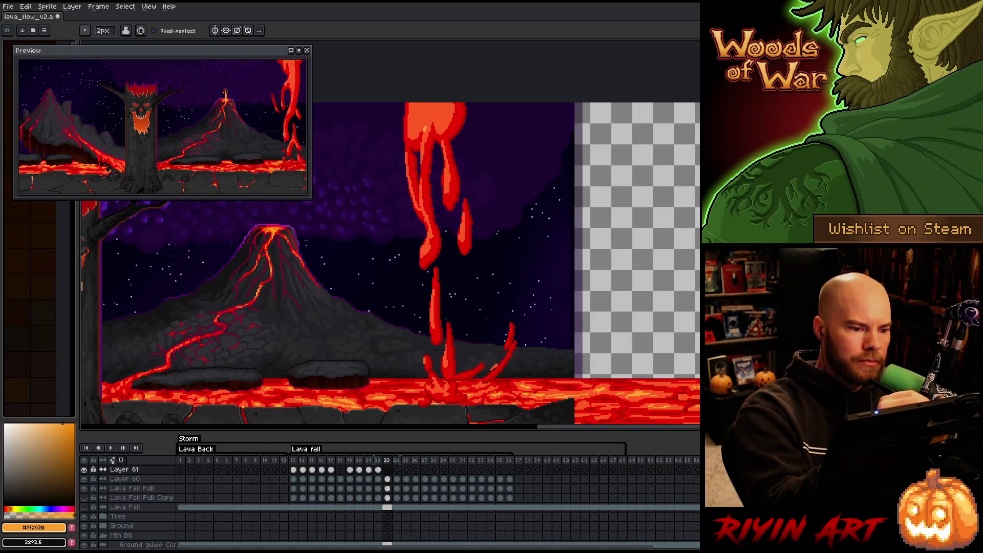
pyautogui.press('Right')
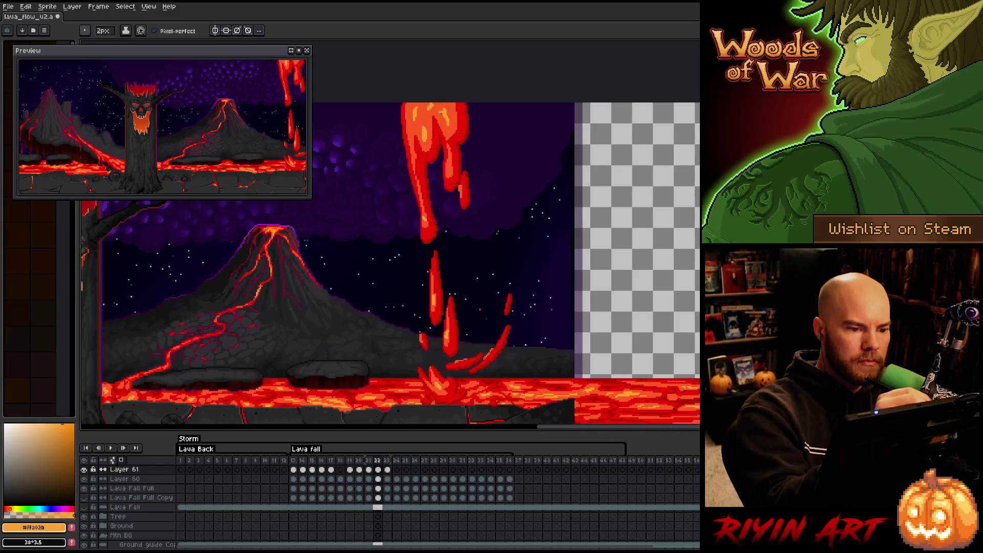
pyautogui.press('Left')
pyautogui.moveTo(443, 108); pyautogui.dragTo(437, 118)
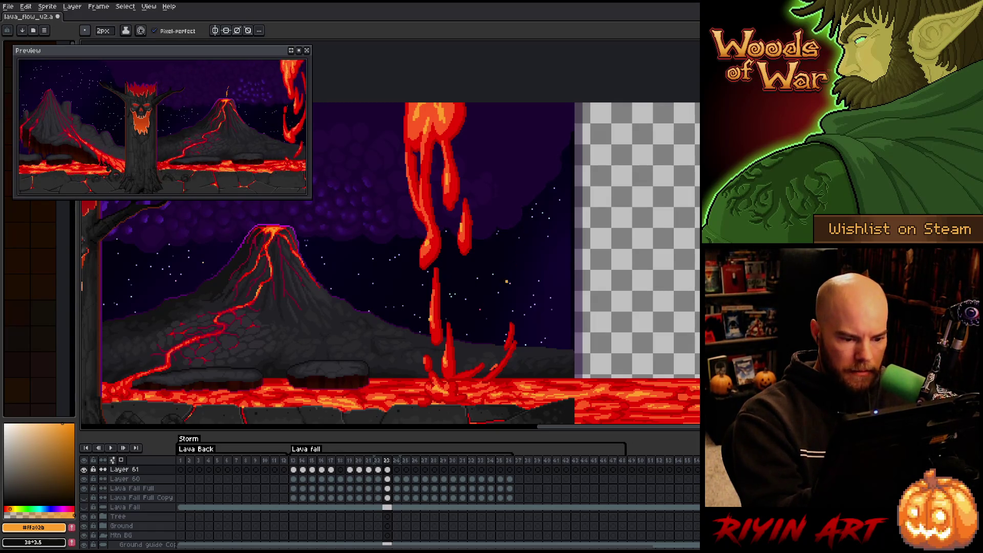
pyautogui.hotkey('ctrl', 's')
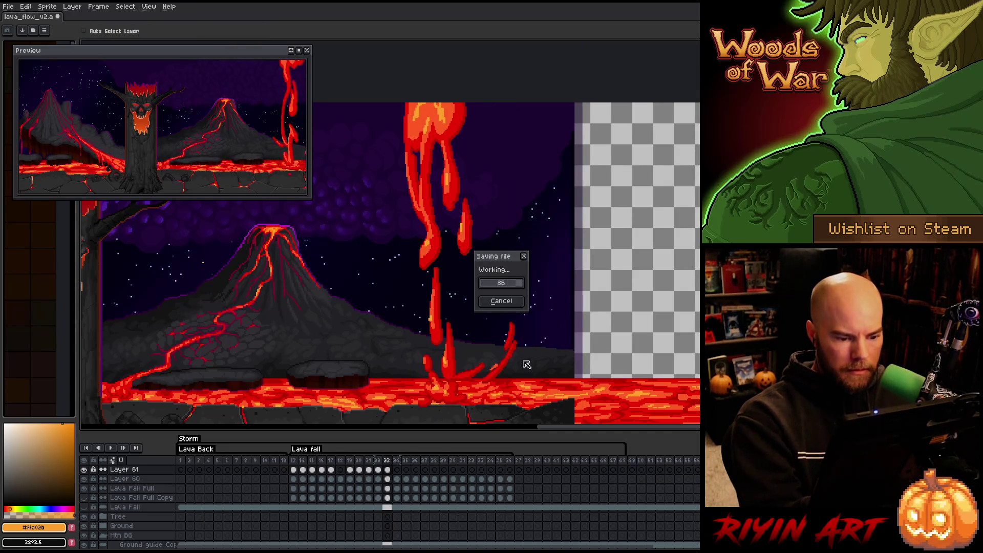
pyautogui.click(387, 478)
pyautogui.press('q')
pyautogui.moveTo(518, 331)
pyautogui.mouseDown()
pyautogui.moveTo(528, 389)
pyautogui.moveTo(476, 394)
pyautogui.mouseUp()
pyautogui.press('Return')
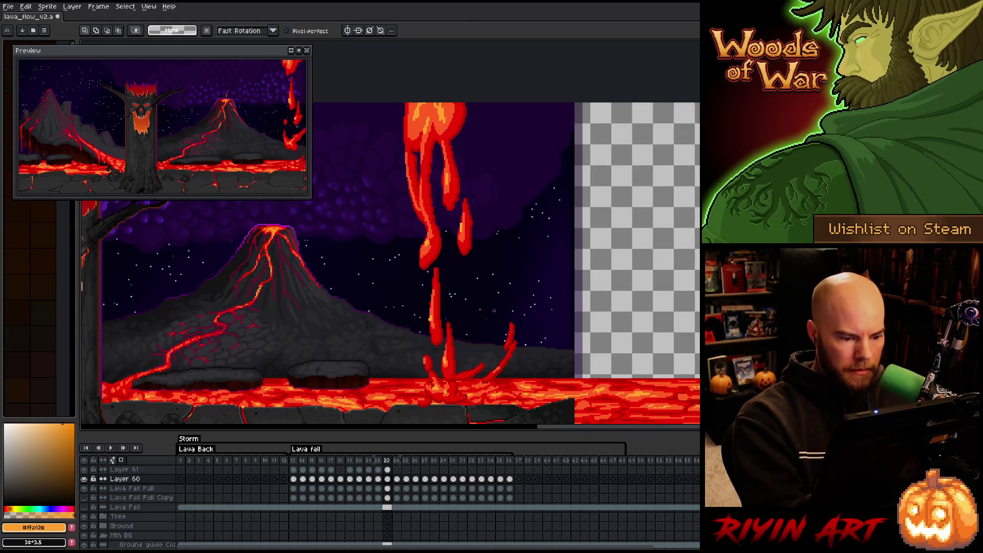
pyautogui.click(396, 470)
pyautogui.press('b')
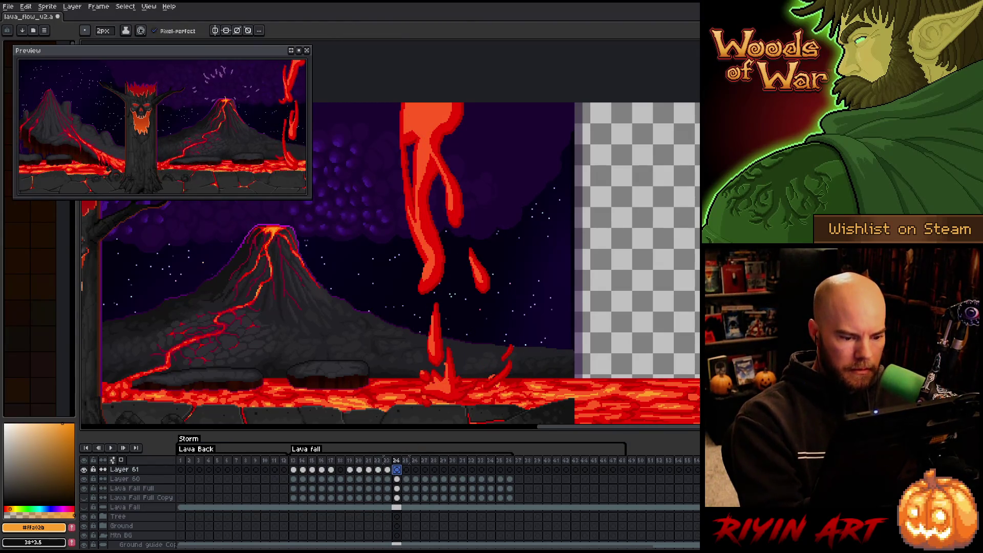
pyautogui.click(397, 478)
pyautogui.press('q')
pyautogui.moveTo(510, 351)
pyautogui.mouseDown()
pyautogui.moveTo(532, 377)
pyautogui.moveTo(500, 384)
pyautogui.mouseUp()
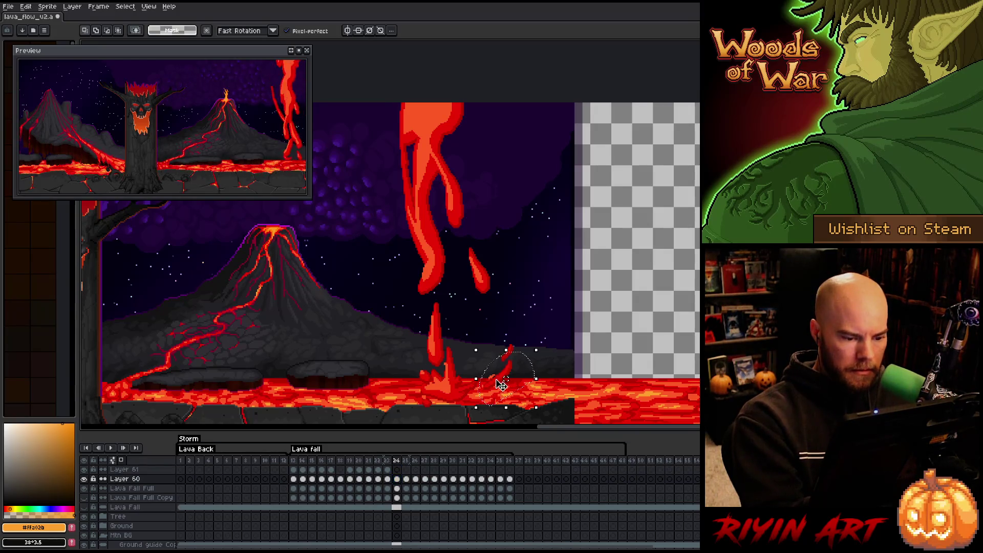
pyautogui.press('Return')
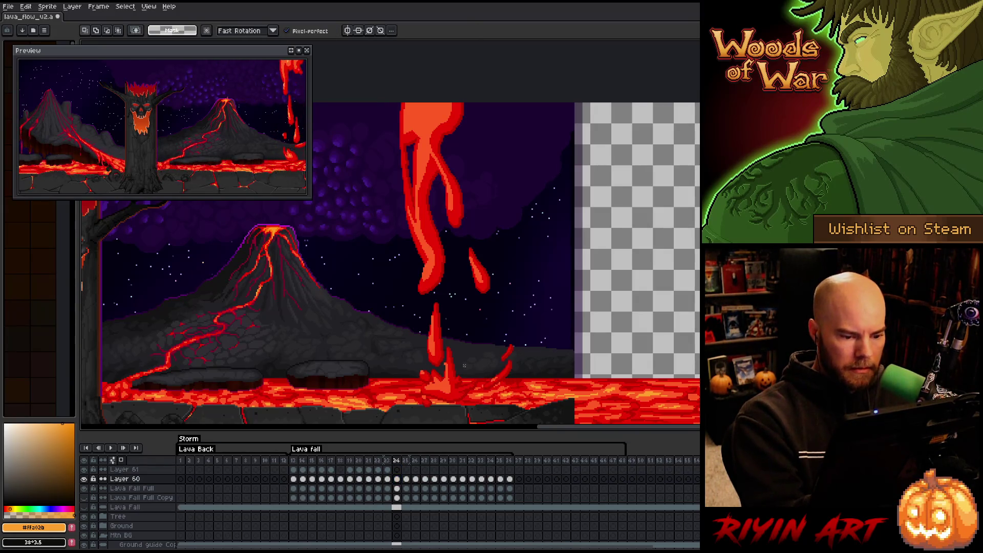
pyautogui.click(396, 469)
pyautogui.press('b')
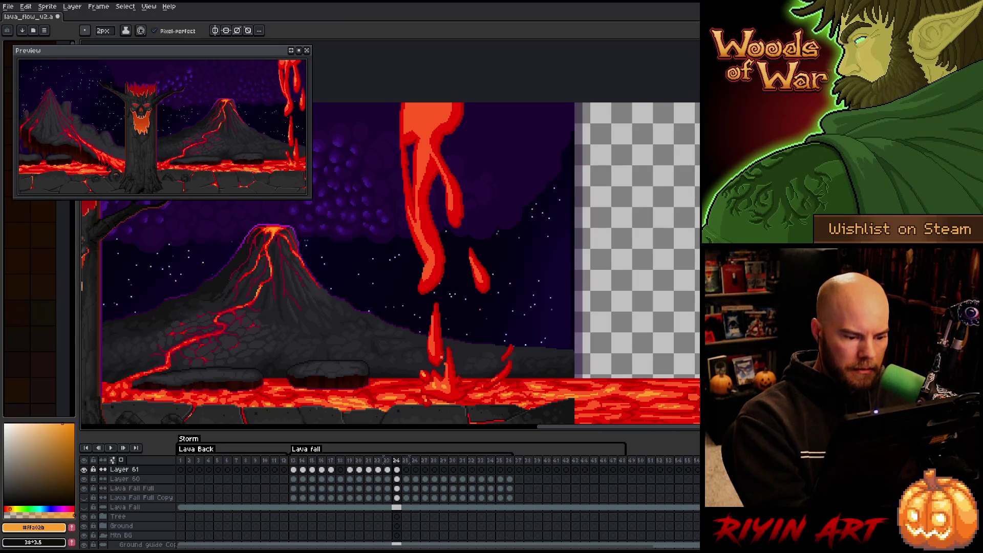
pyautogui.press(',')
pyautogui.press('q')
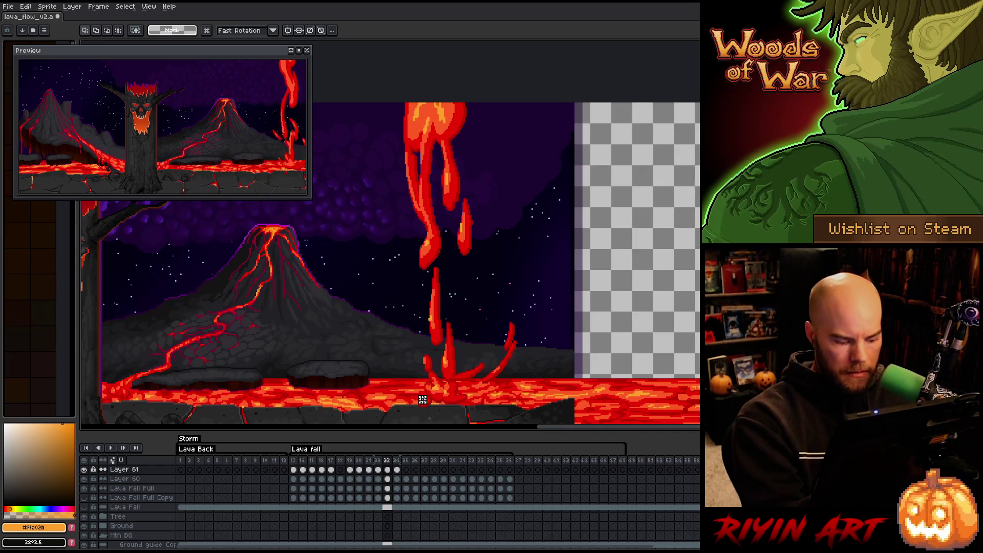
pyautogui.press('b')
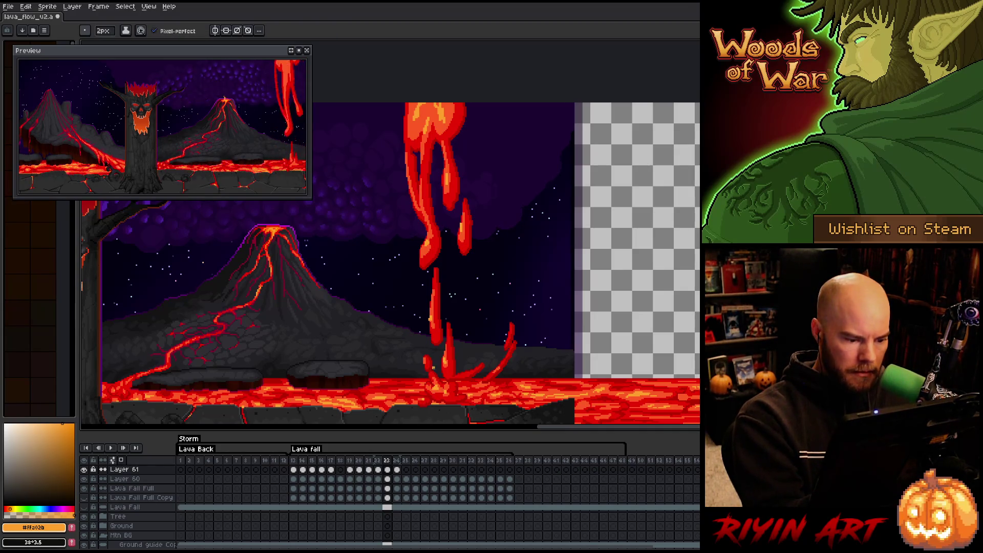
pyautogui.press('.')
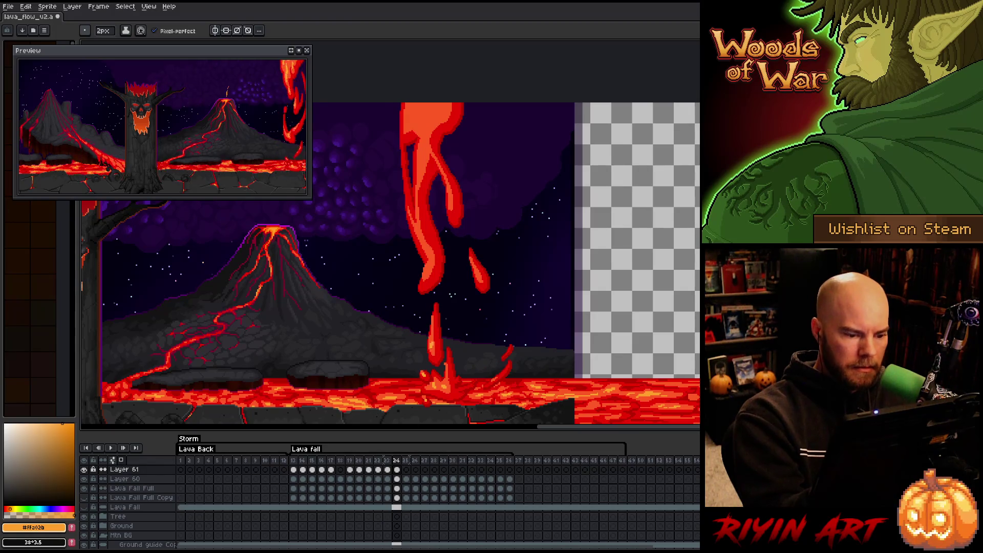
pyautogui.press(',')
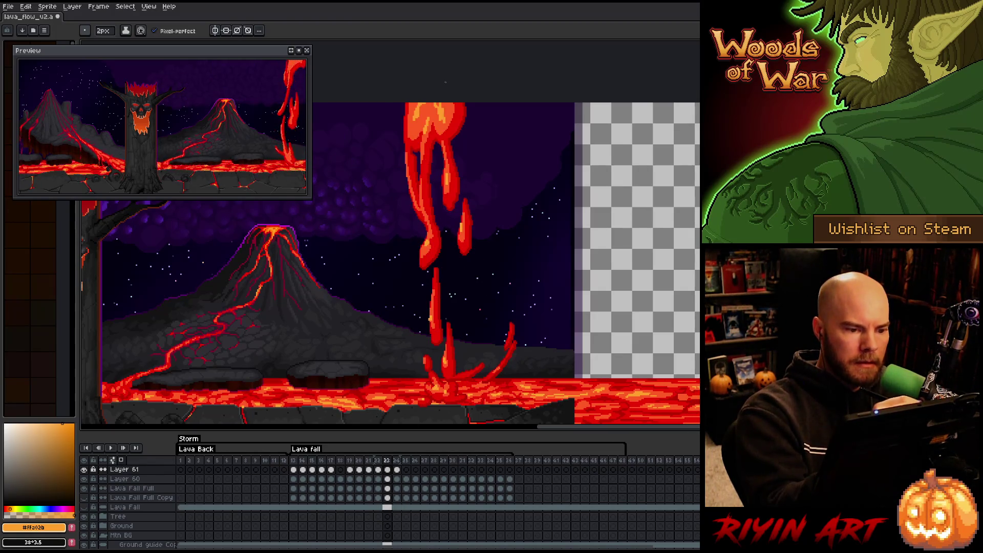
pyautogui.press('.')
pyautogui.press(',')
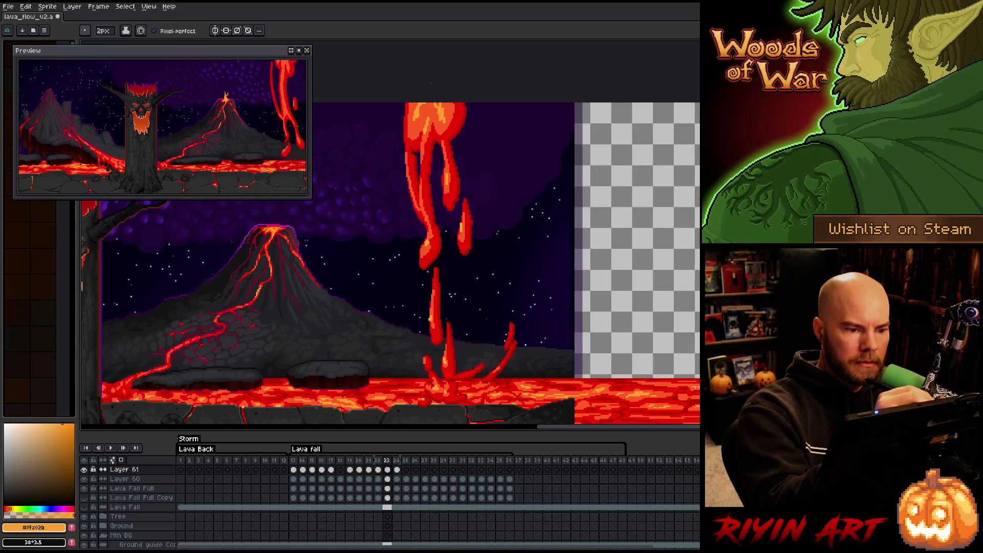
pyautogui.press('.')
pyautogui.press(',')
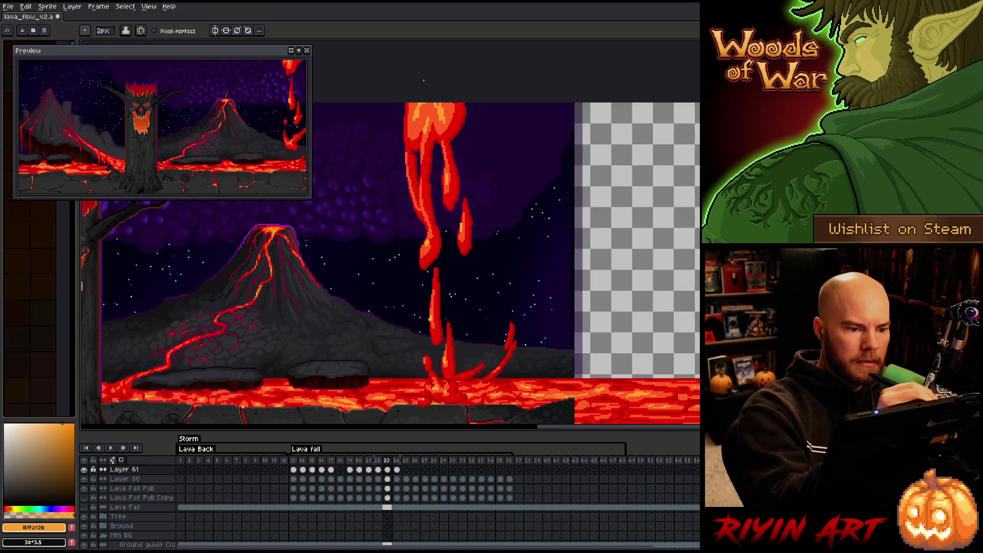
pyautogui.press('.')
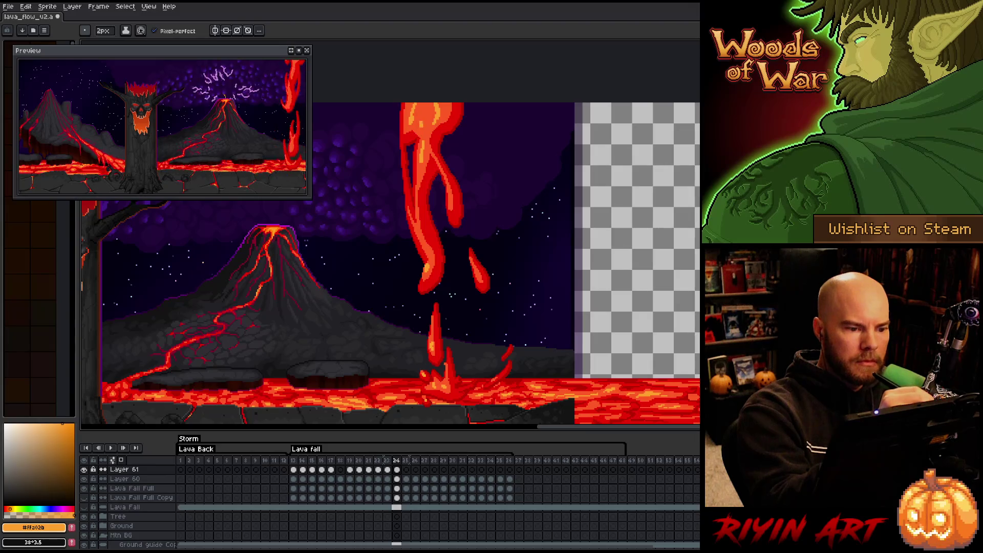
pyautogui.click(397, 479)
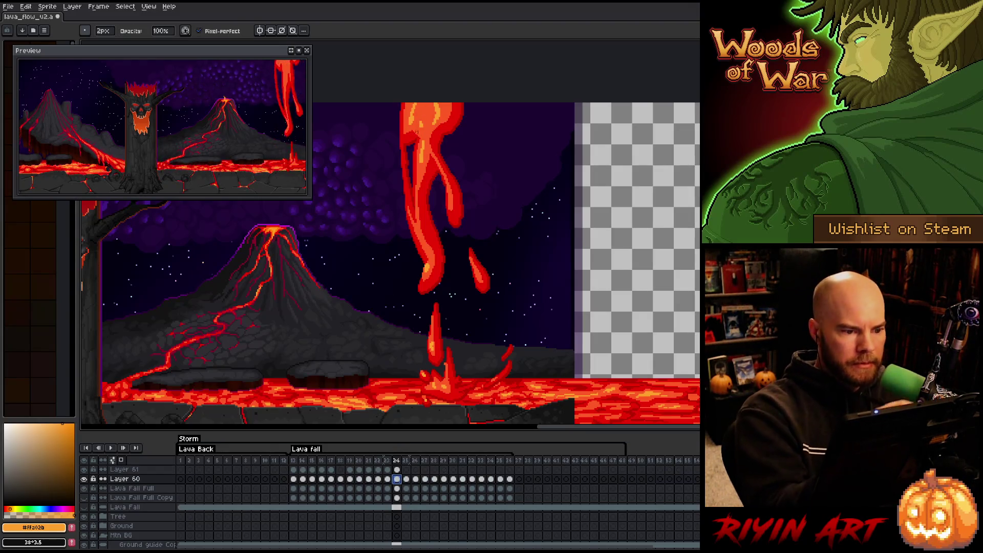
pyautogui.click(419, 136)
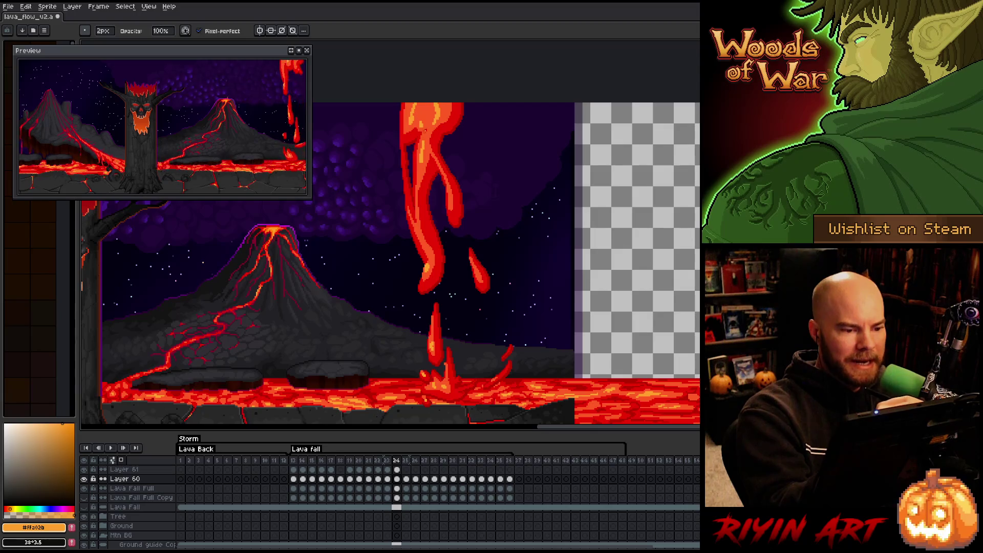
pyautogui.press('e')
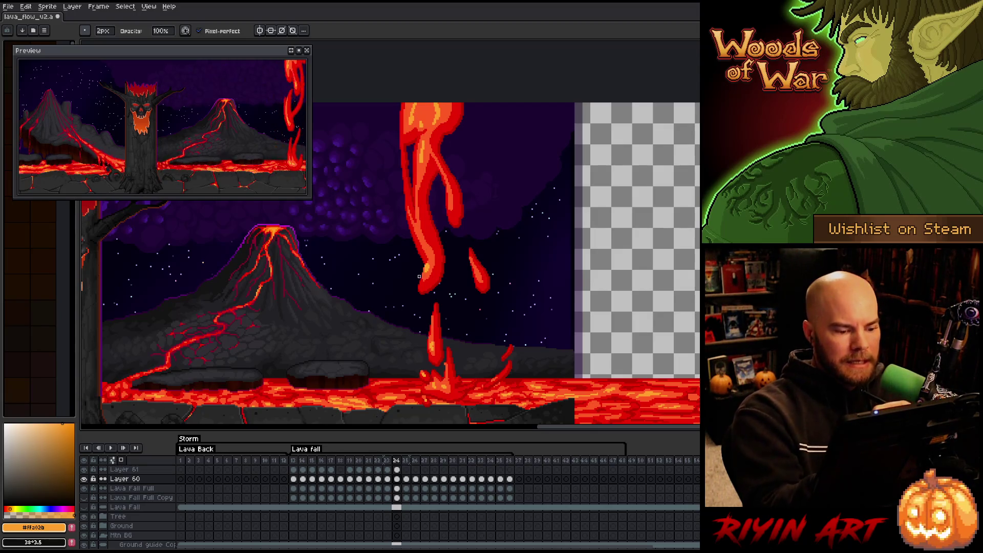
pyautogui.click(396, 469)
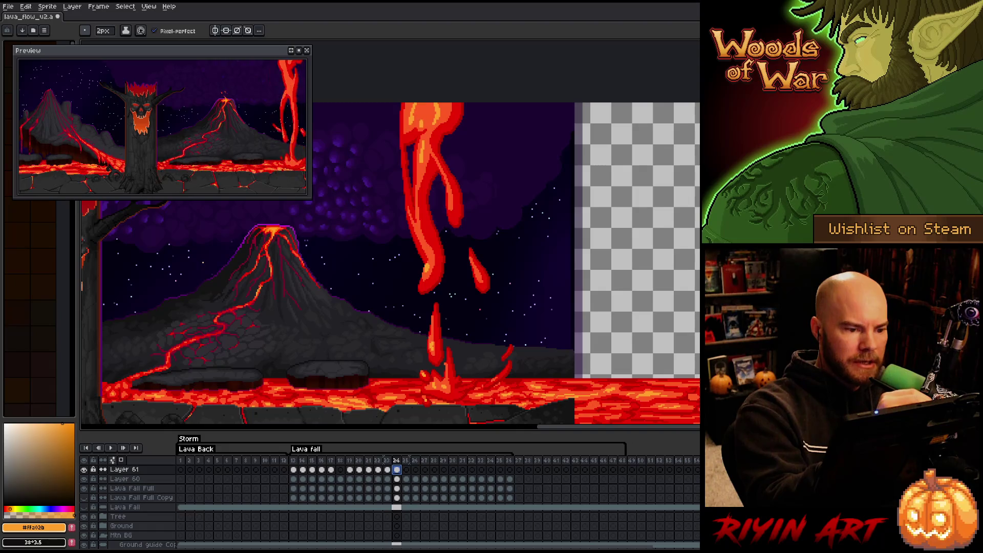
pyautogui.press('Left')
pyautogui.press('Right')
pyautogui.press('Left')
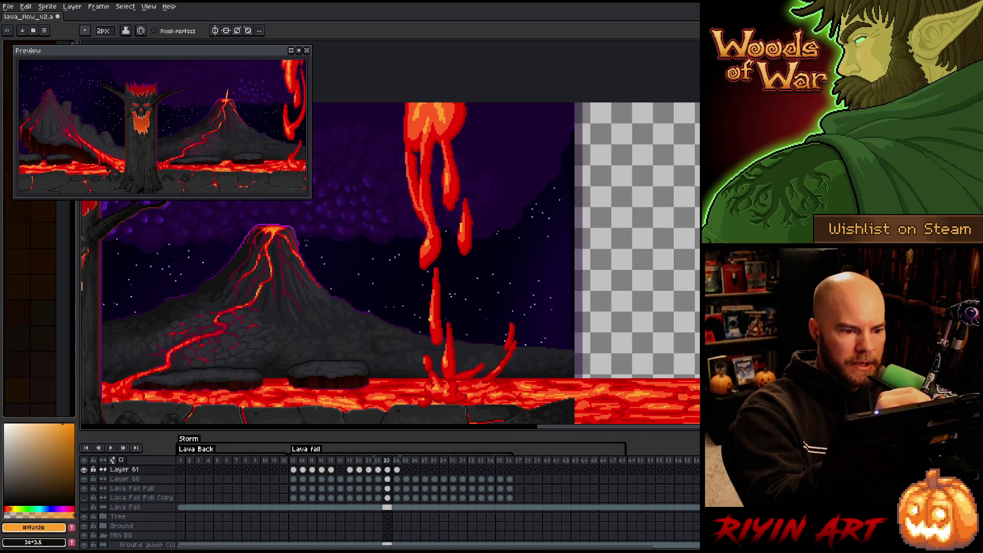
pyautogui.press('Right')
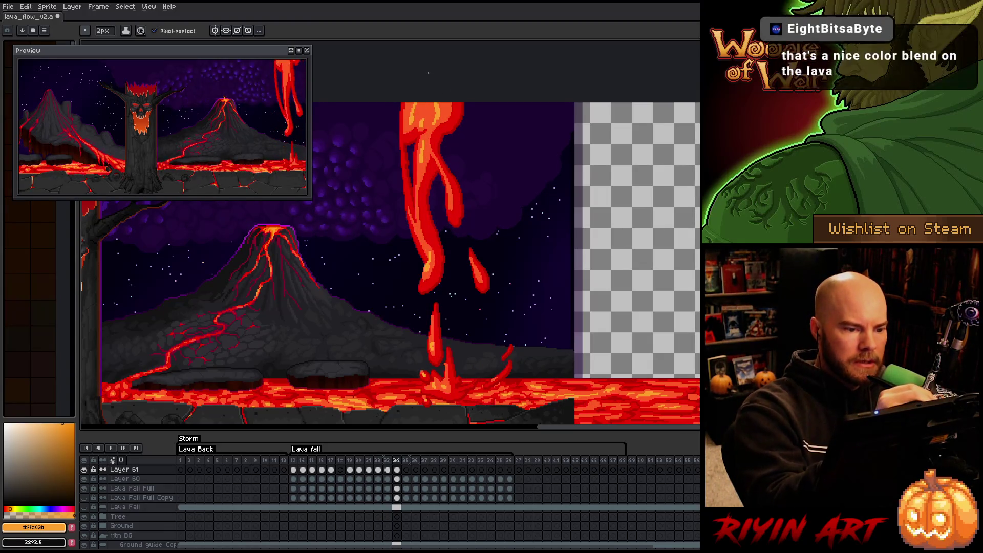
pyautogui.press('Right')
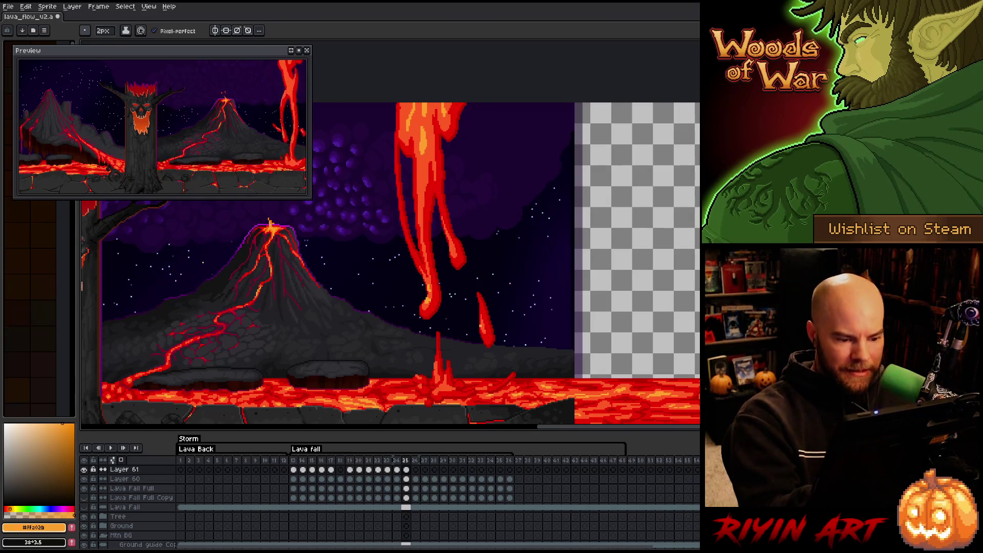
# Paint orange highlights on the falling lava drip through frame 26
pyautogui.moveTo(481, 315); pyautogui.dragTo(484, 329)
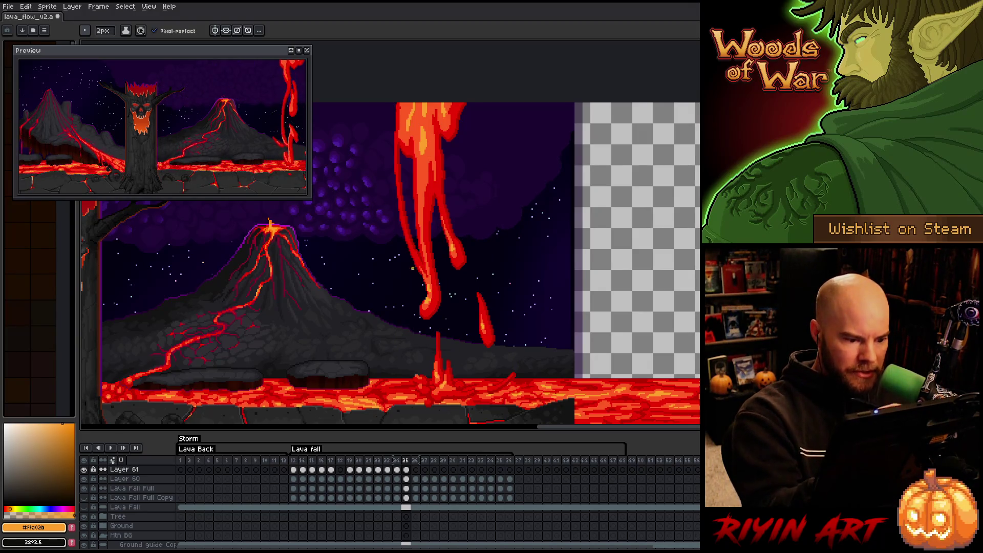
pyautogui.press('Right')
pyautogui.press('Left')
pyautogui.press('Left')
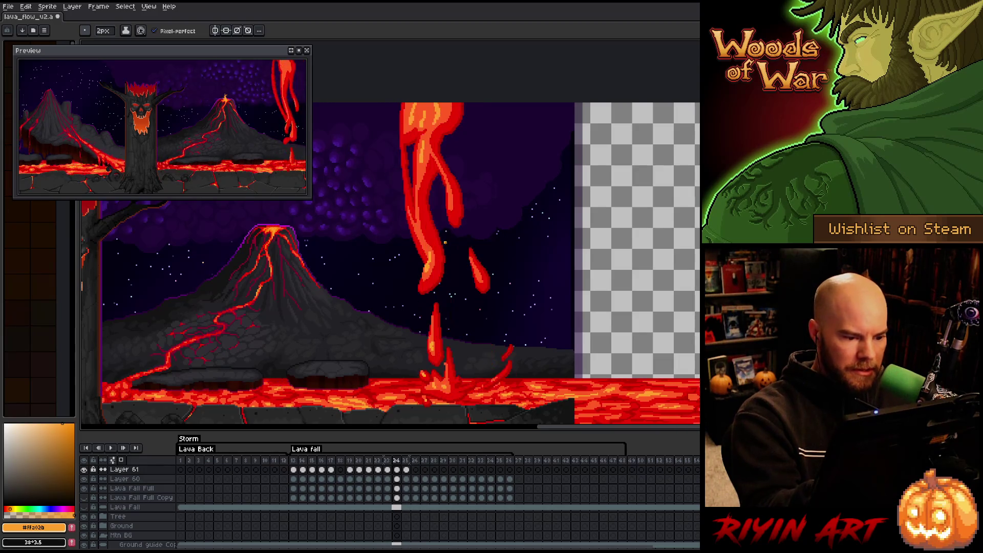
pyautogui.press('Right')
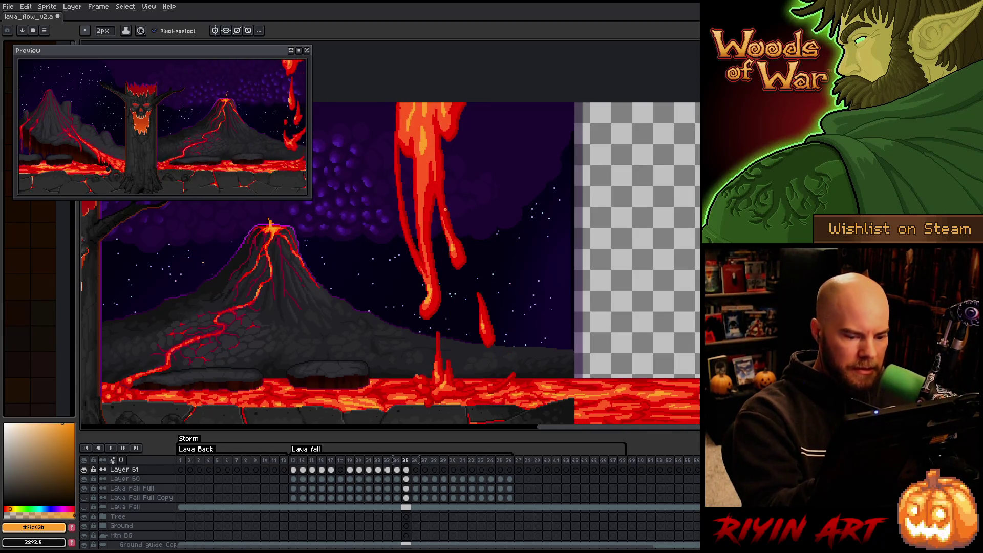
pyautogui.press('Right')
pyautogui.moveTo(439, 296); pyautogui.dragTo(441, 312)
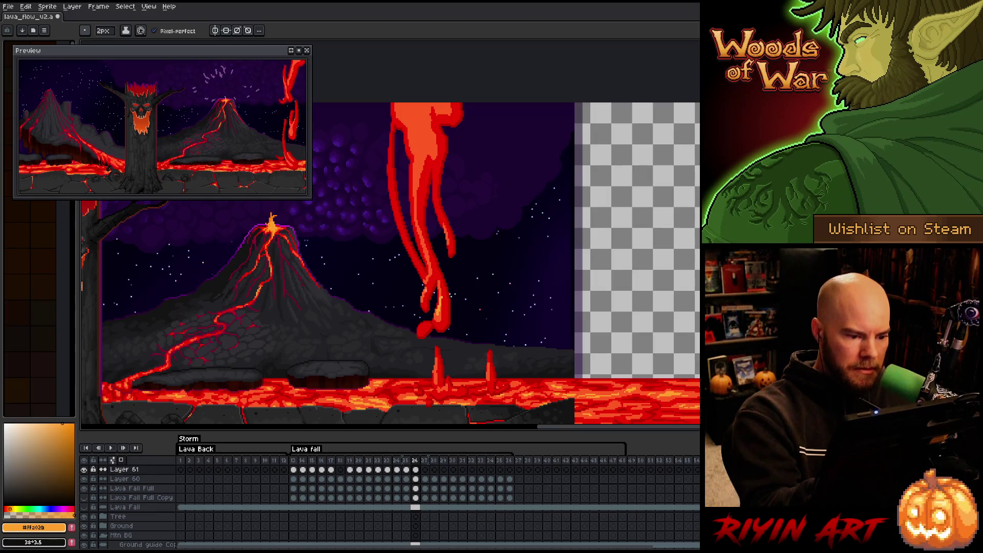
pyautogui.click(424, 293)
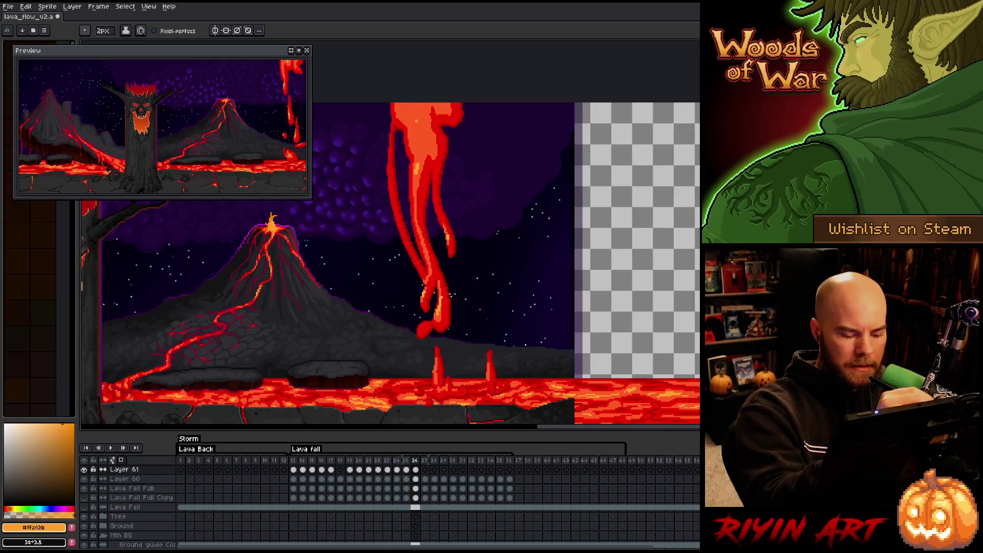
pyautogui.press('Right')
pyautogui.press('Left')
# Add orange highlights along the lava fall and at its top, comparing neighbouring frames
pyautogui.moveTo(418, 134); pyautogui.dragTo(429, 149)
pyautogui.moveTo(426, 125)
pyautogui.mouseDown()
pyautogui.moveTo(426, 142)
pyautogui.moveTo(405, 105)
pyautogui.mouseUp()
pyautogui.moveTo(410, 110); pyautogui.dragTo(410, 102)
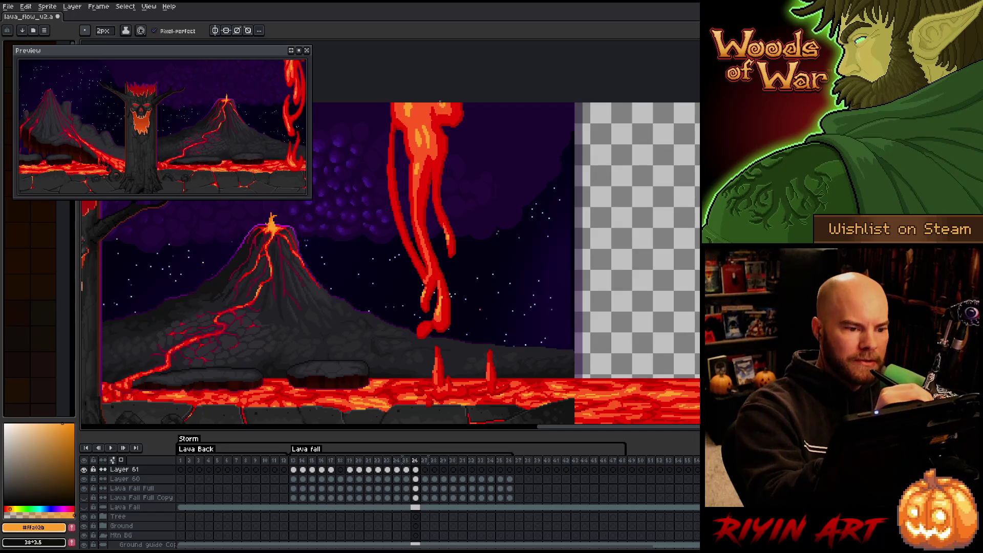
pyautogui.press('Right')
pyautogui.press('Left')
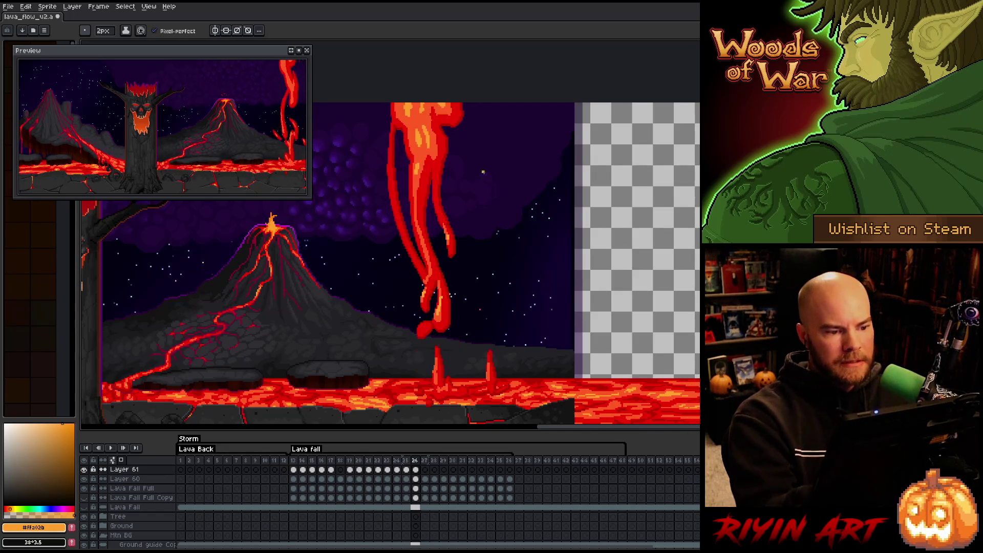
pyautogui.press('Right')
pyautogui.press('Left')
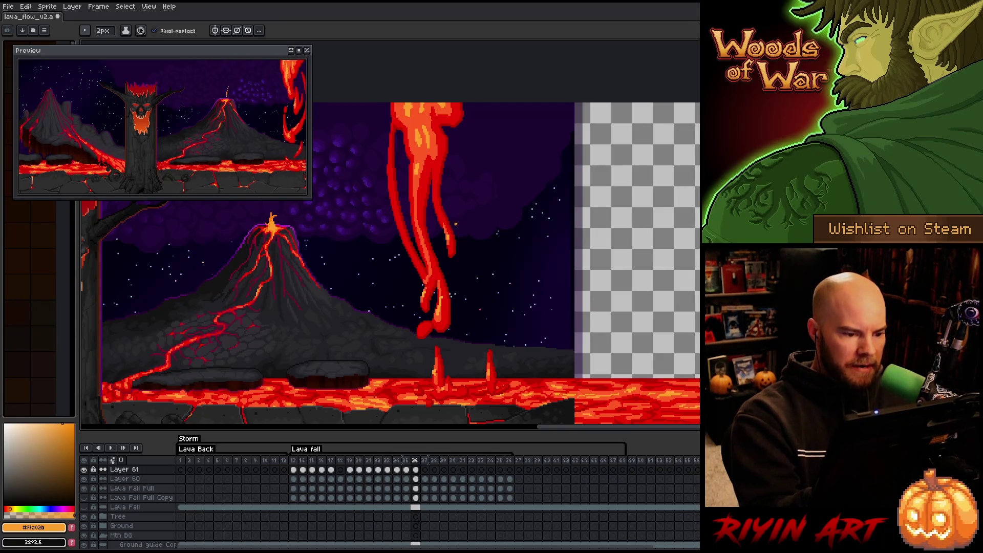
pyautogui.press('Right')
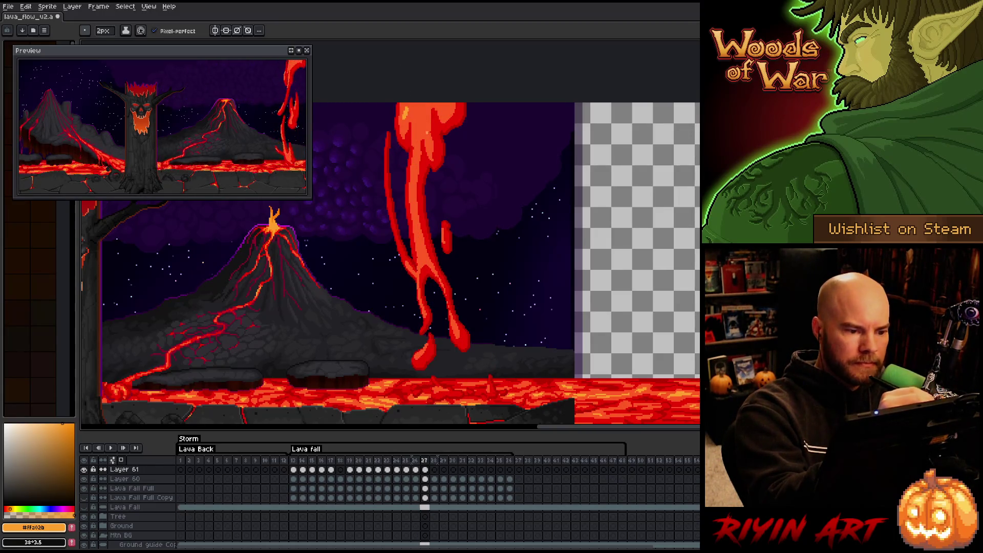
pyautogui.press('Right')
pyautogui.press('Left')
# Paint bright highlights at the top of the lava fall on frame 27
pyautogui.moveTo(419, 126); pyautogui.dragTo(429, 153)
pyautogui.press('Right')
pyautogui.press('Left')
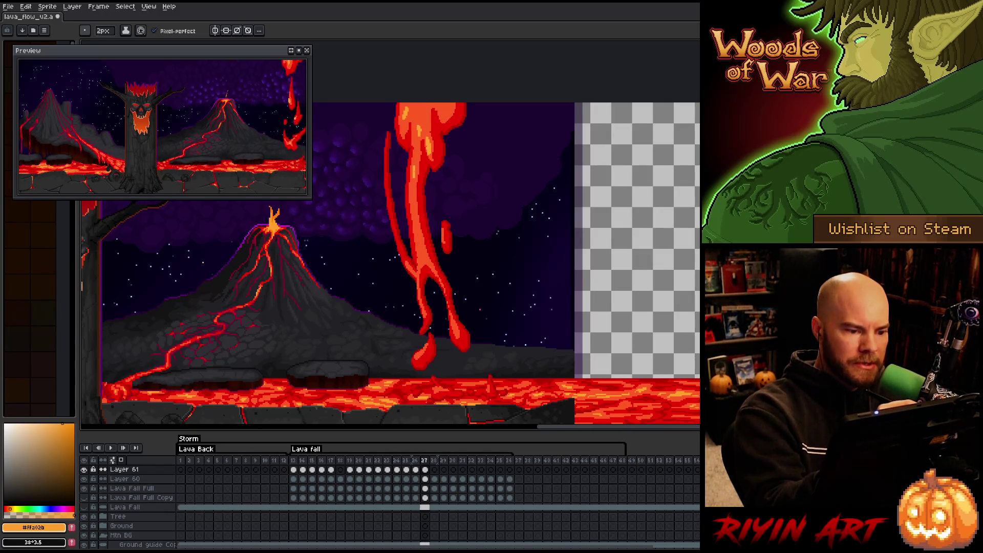
pyautogui.press('Right')
pyautogui.press('Left')
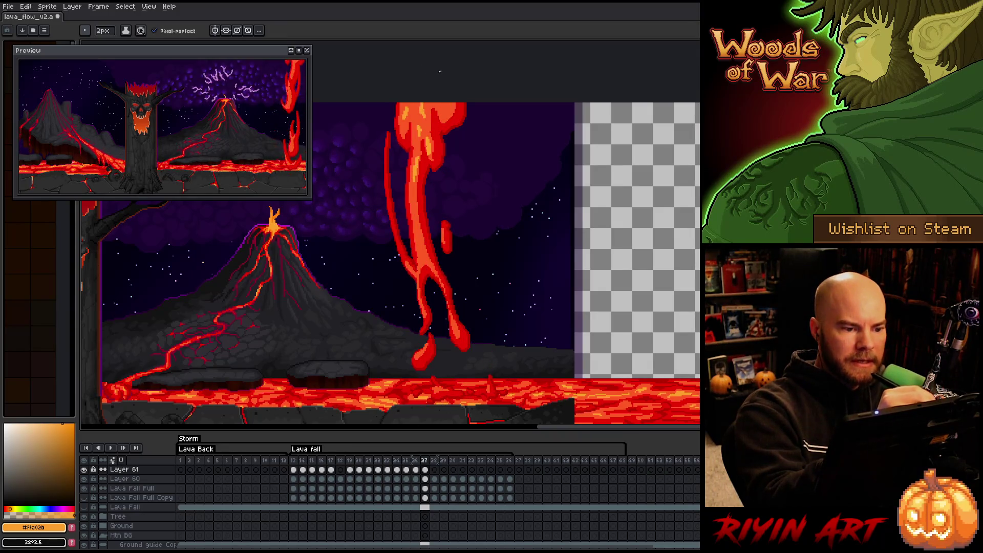
pyautogui.press('Right')
pyautogui.press('Left')
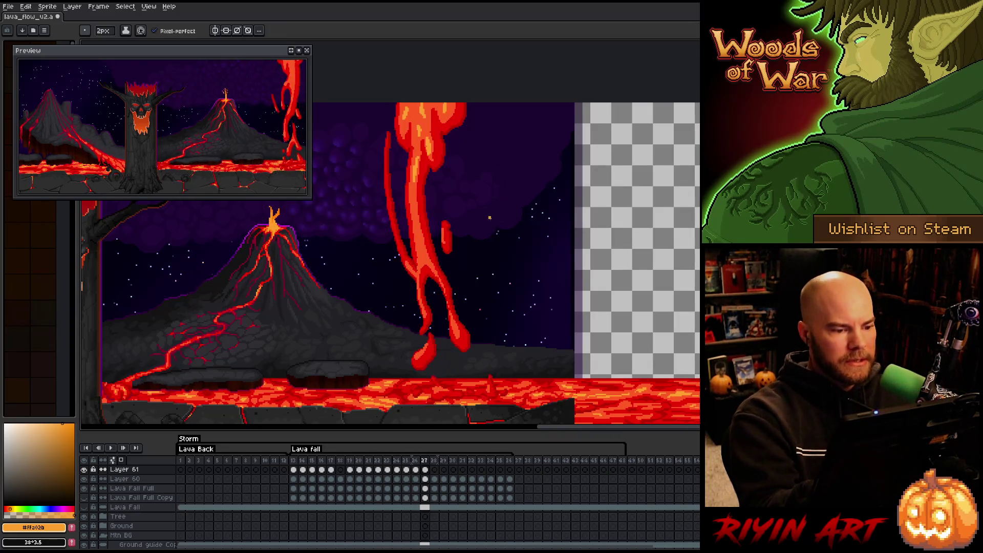
pyautogui.press('Left')
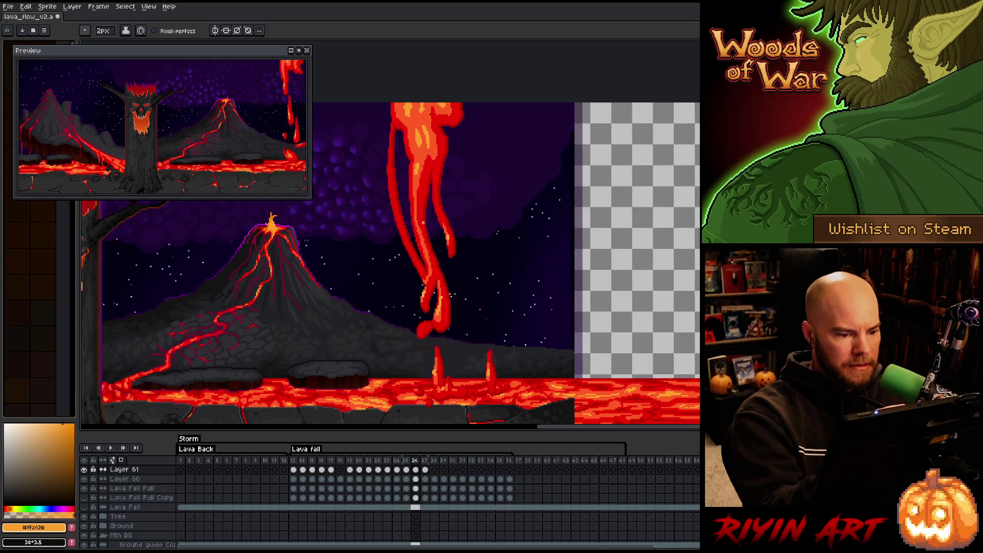
pyautogui.press('Right')
pyautogui.press('Right')
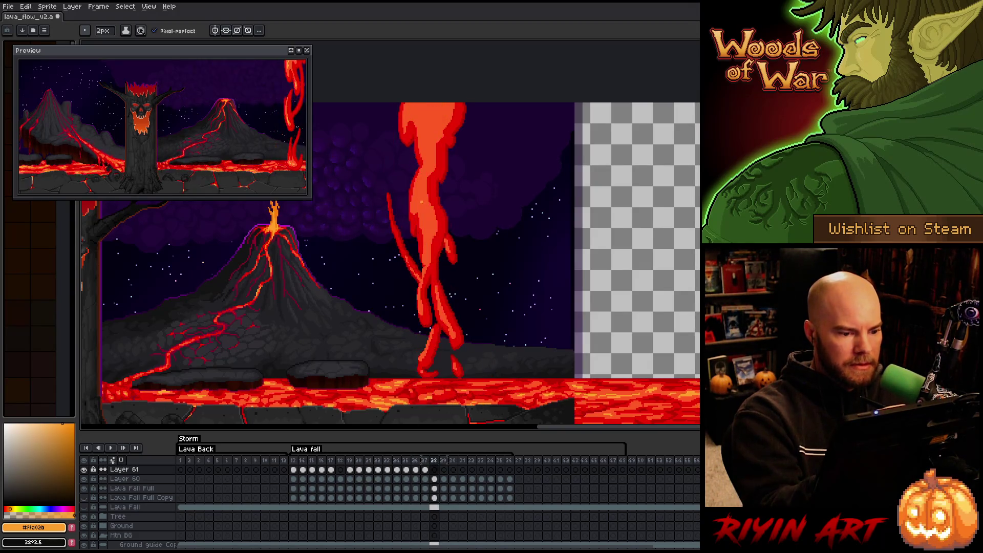
# Add orange, yellow and light highlight strokes to the lava fall on frame 28
pyautogui.moveTo(429, 232); pyautogui.dragTo(418, 190)
pyautogui.press('Right')
pyautogui.press('Left')
pyautogui.press('Right')
pyautogui.press('Left')
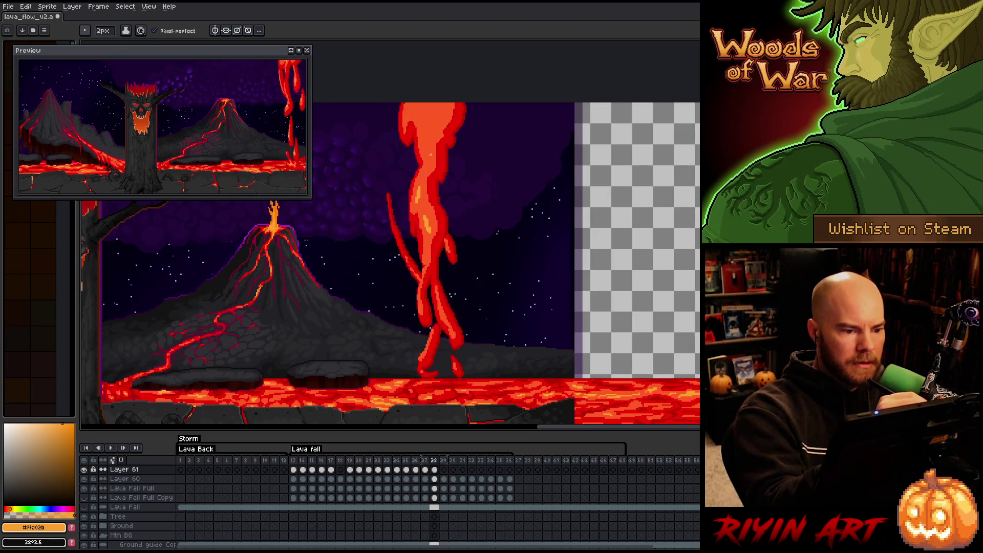
pyautogui.moveTo(430, 157); pyautogui.dragTo(434, 108)
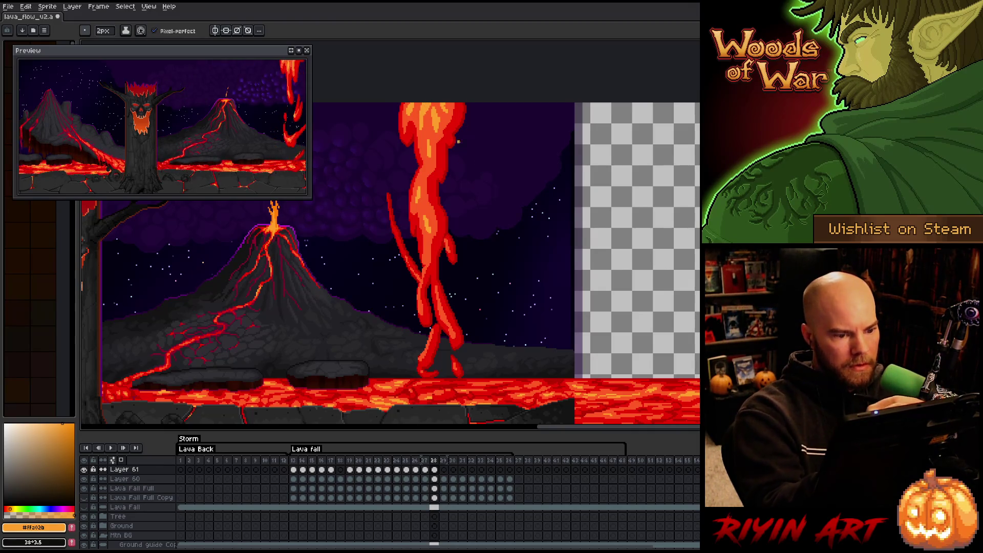
pyautogui.press(',')
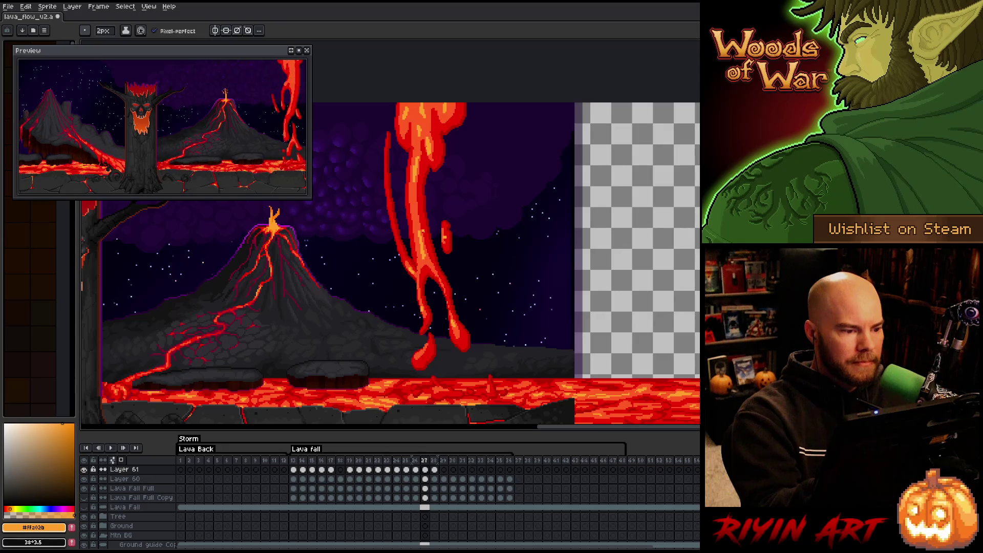
pyautogui.press('.')
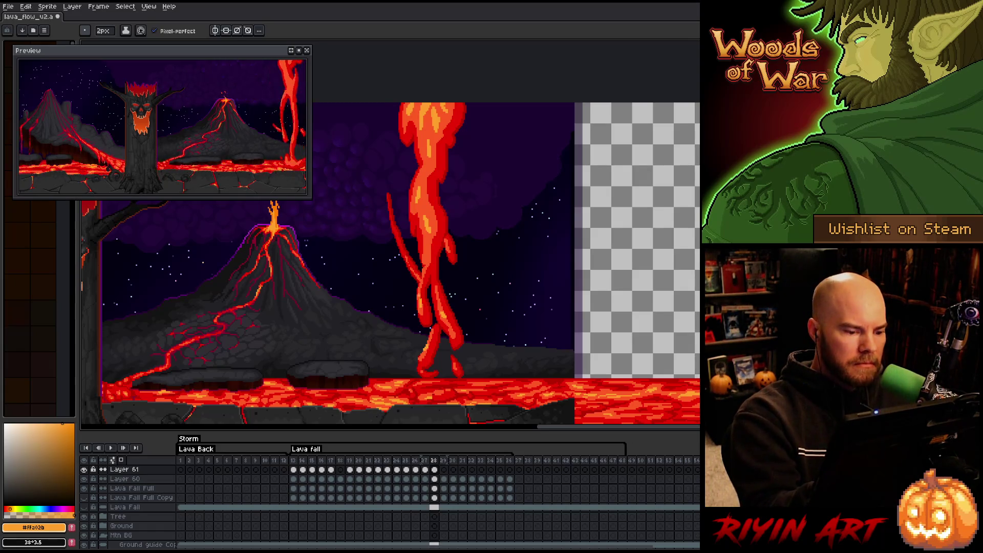
# Add orange touches near the top of the frame 29 lava fall and save
pyautogui.press('.')
pyautogui.press(',')
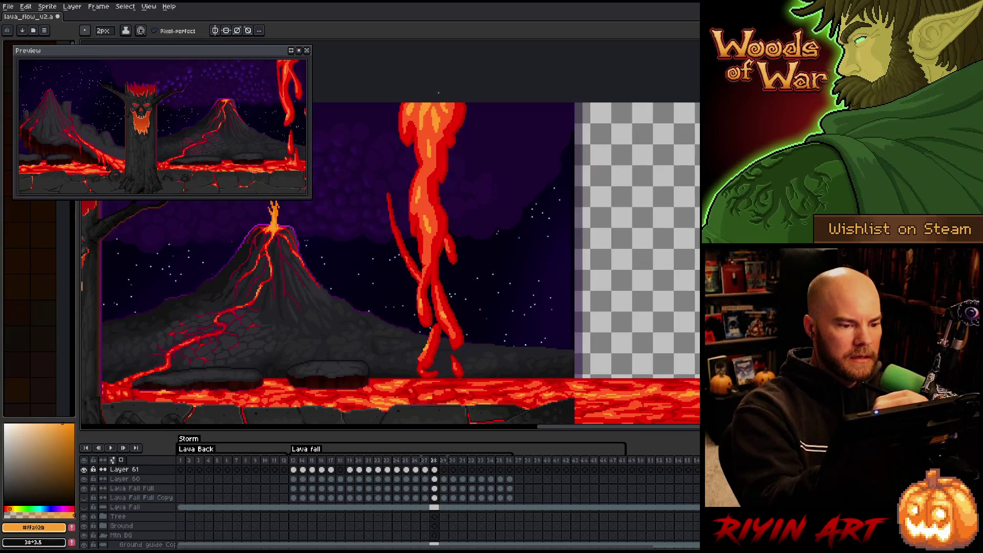
pyautogui.press('.')
pyautogui.press(',')
pyautogui.press('.')
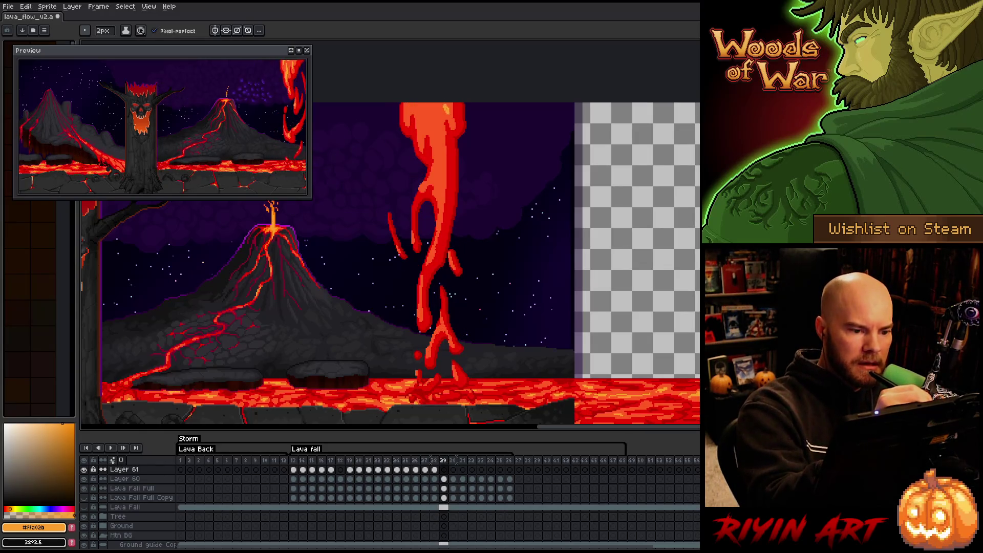
pyautogui.moveTo(438, 123)
pyautogui.mouseDown()
pyautogui.moveTo(436, 107)
pyautogui.moveTo(423, 120)
pyautogui.mouseUp()
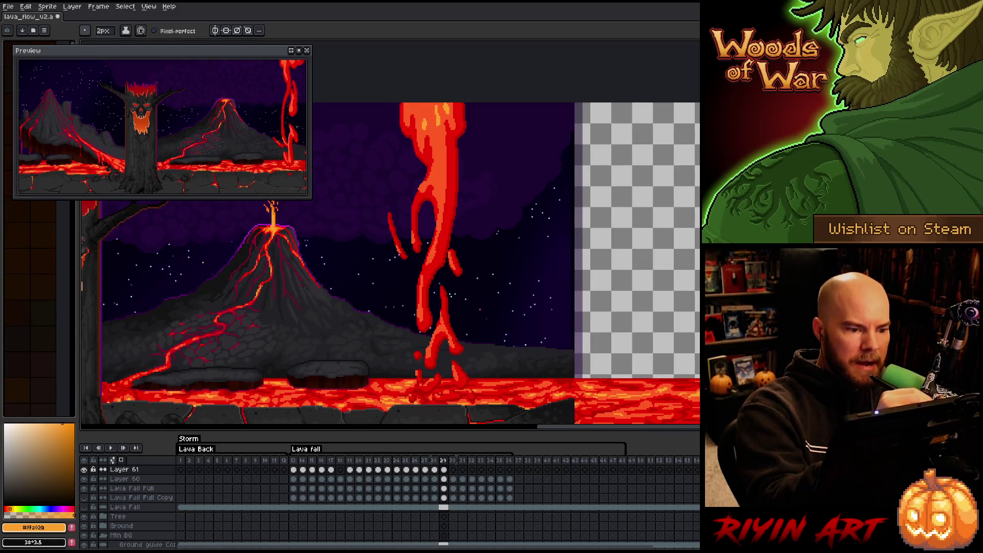
pyautogui.press(',')
pyautogui.press('.')
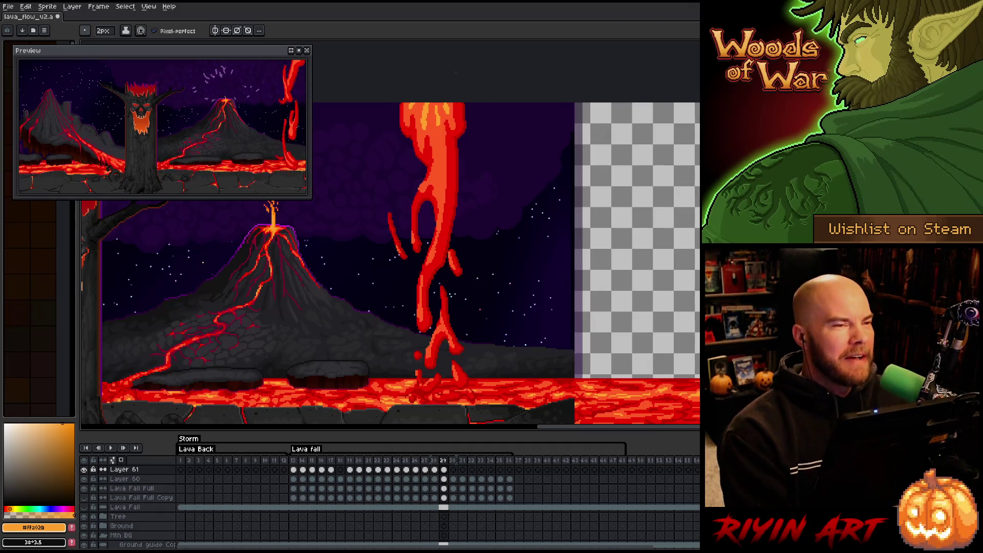
pyautogui.hotkey('ctrl', 's')
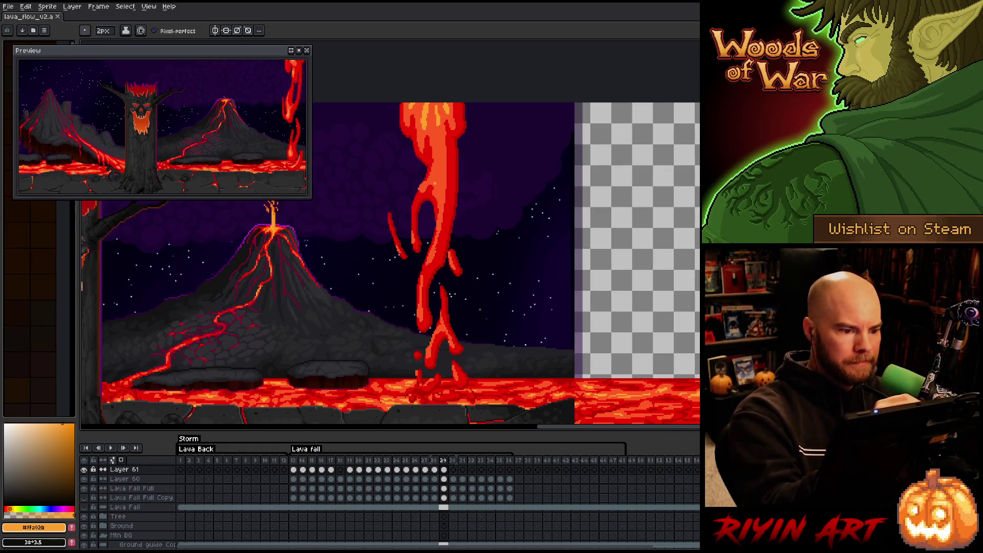
# Add brighter vertical strokes to the frame 29 lava fall, checking against frame 28
pyautogui.moveTo(439, 178); pyautogui.dragTo(440, 187)
pyautogui.press(',')
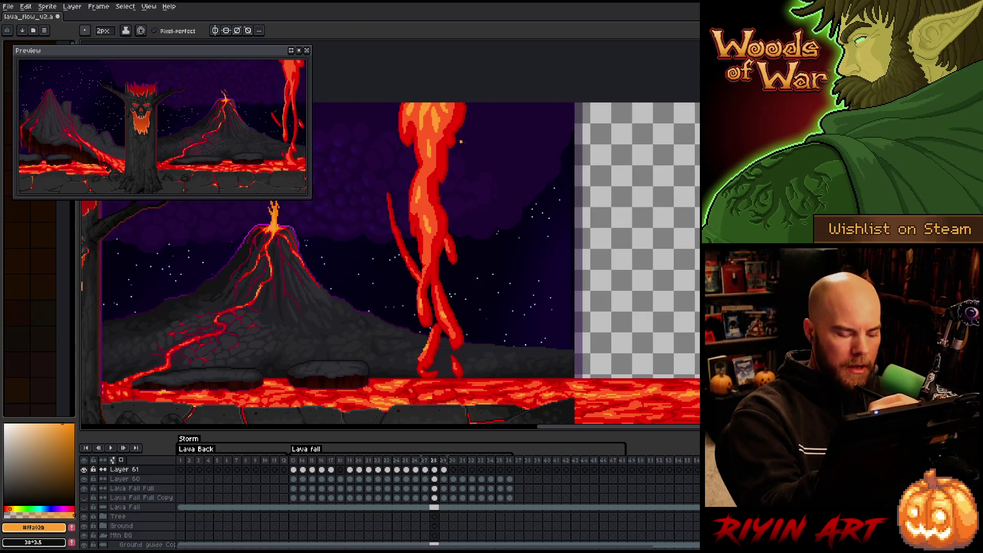
pyautogui.press('.')
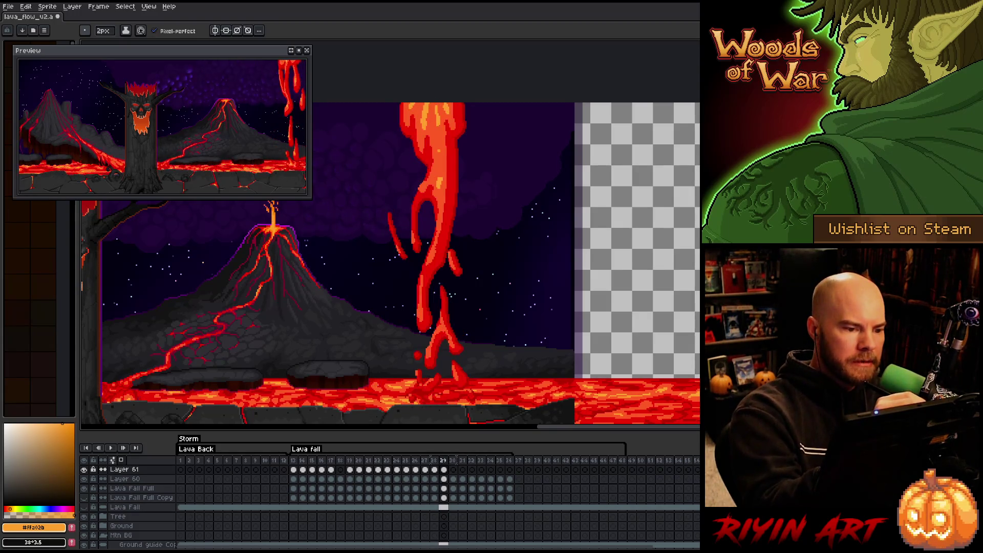
pyautogui.moveTo(438, 137); pyautogui.dragTo(438, 151)
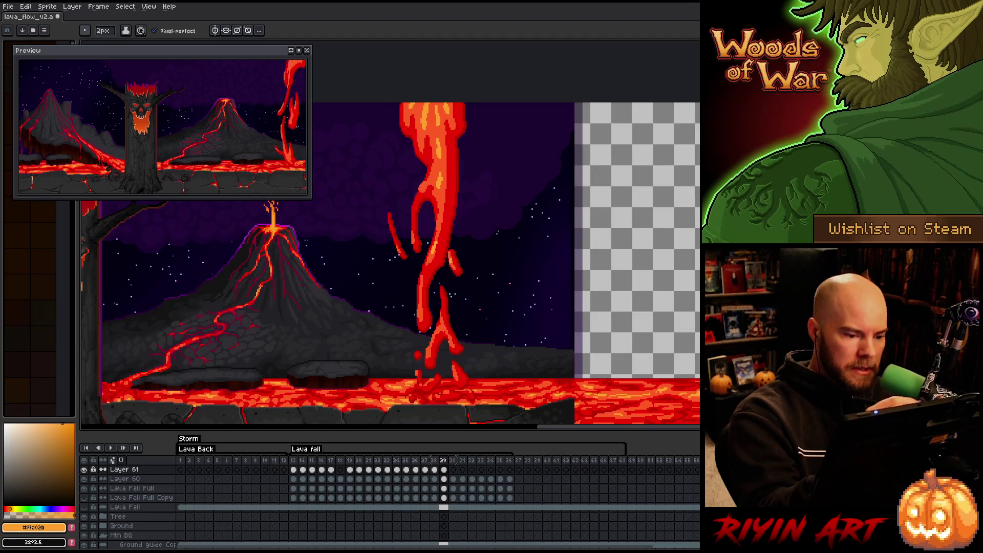
pyautogui.press('Left')
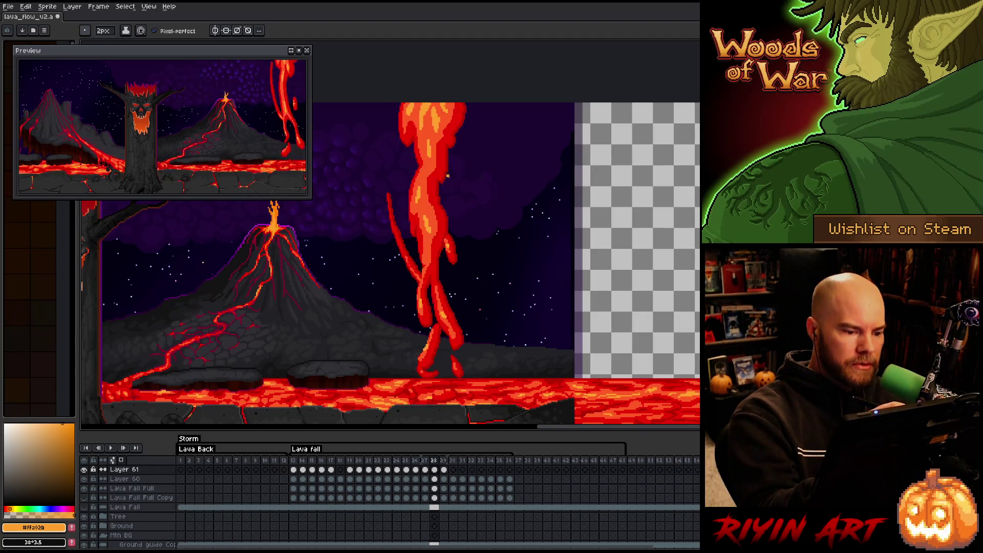
pyautogui.press('Right')
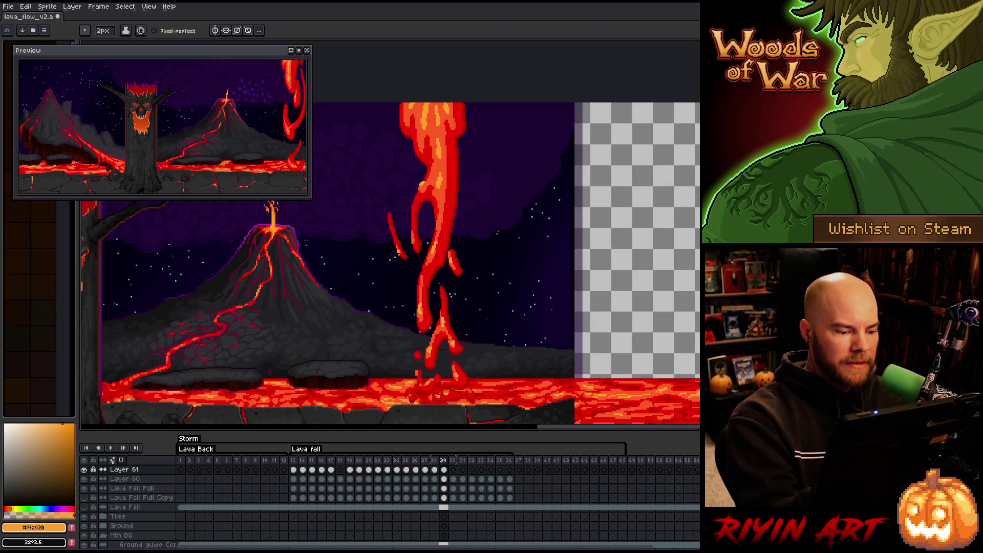
pyautogui.click(453, 460)
# Paint bright orange highlights on the frame 30 lava fall and flip against frame 29 to check motion
pyautogui.click(442, 248)
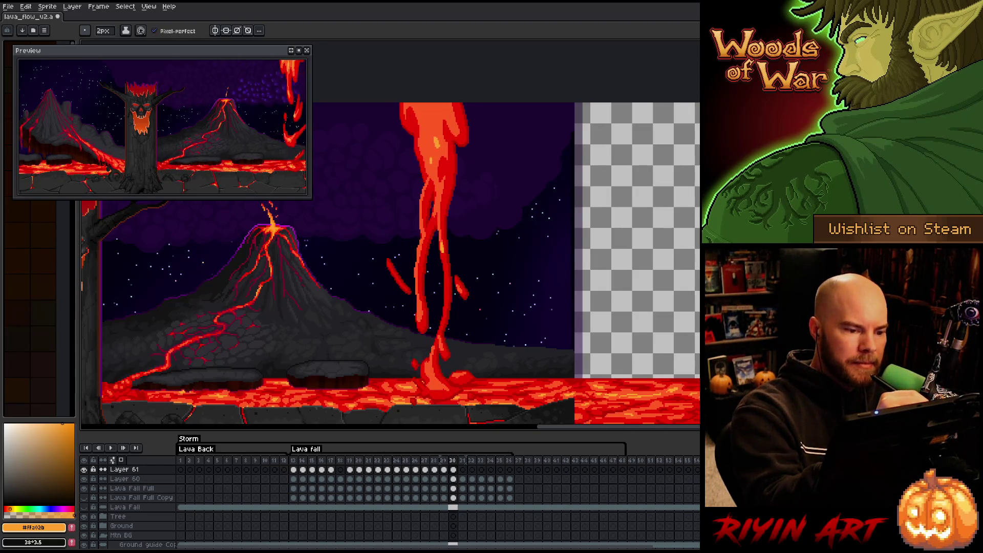
pyautogui.press('Left')
pyautogui.press('Right')
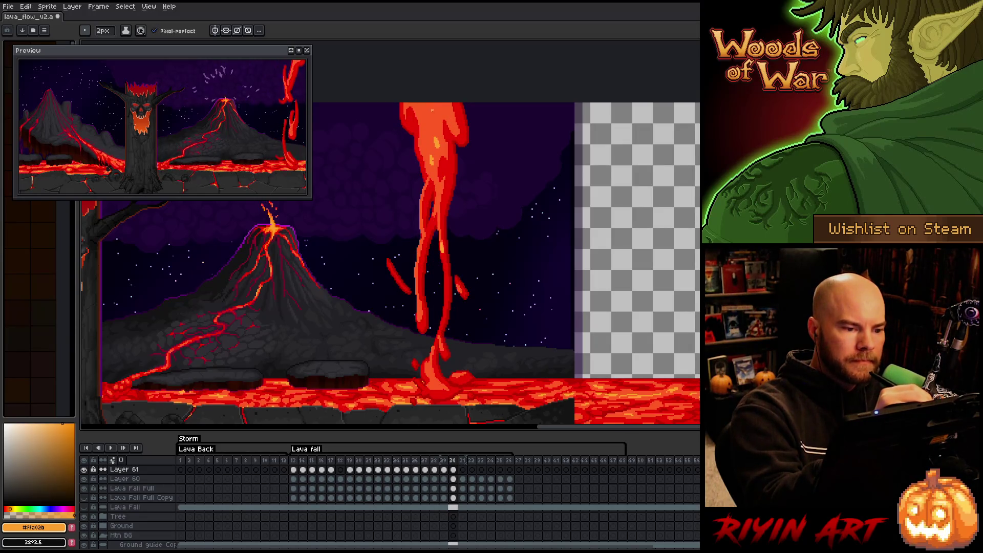
pyautogui.press('Left')
pyautogui.press('Right')
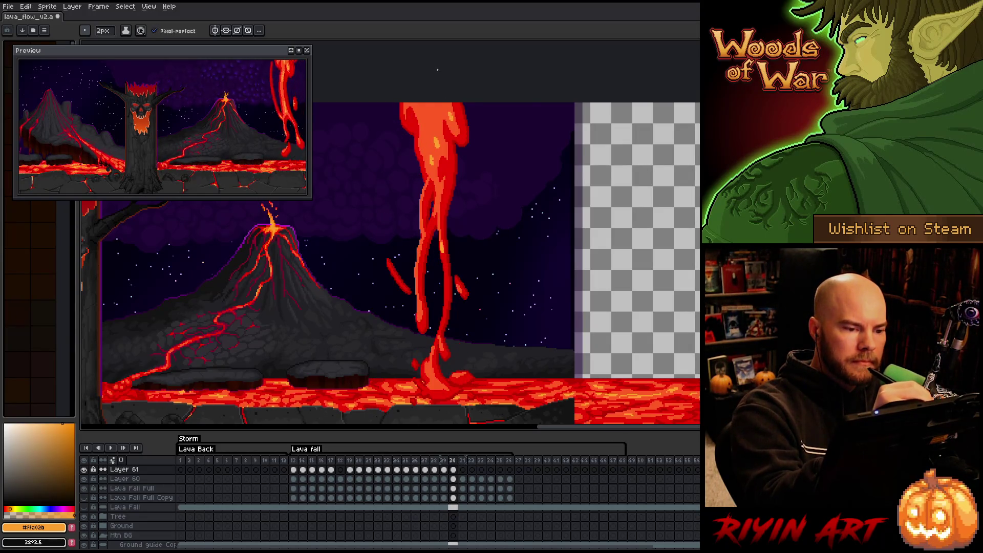
pyautogui.press('Left')
pyautogui.press('Right')
pyautogui.press('Left')
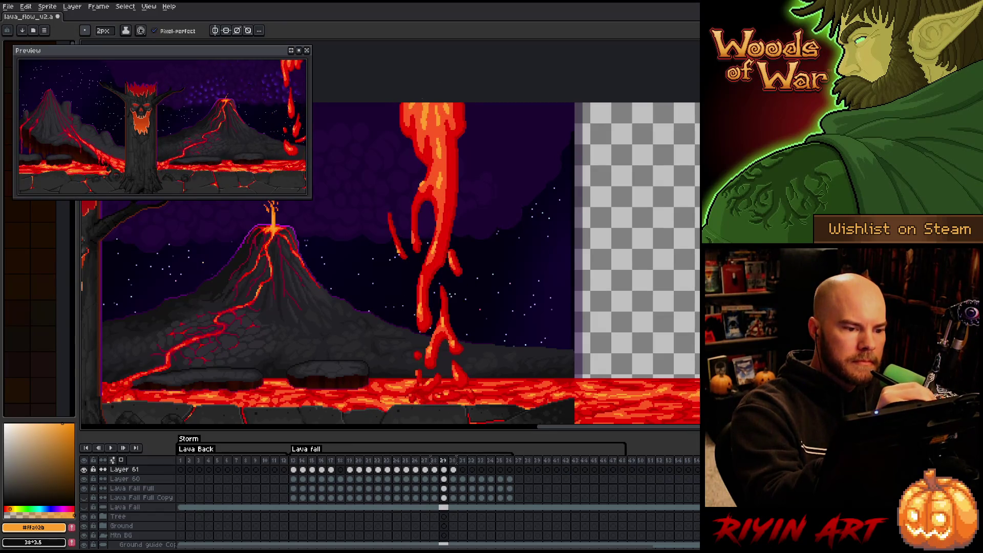
pyautogui.press('Right')
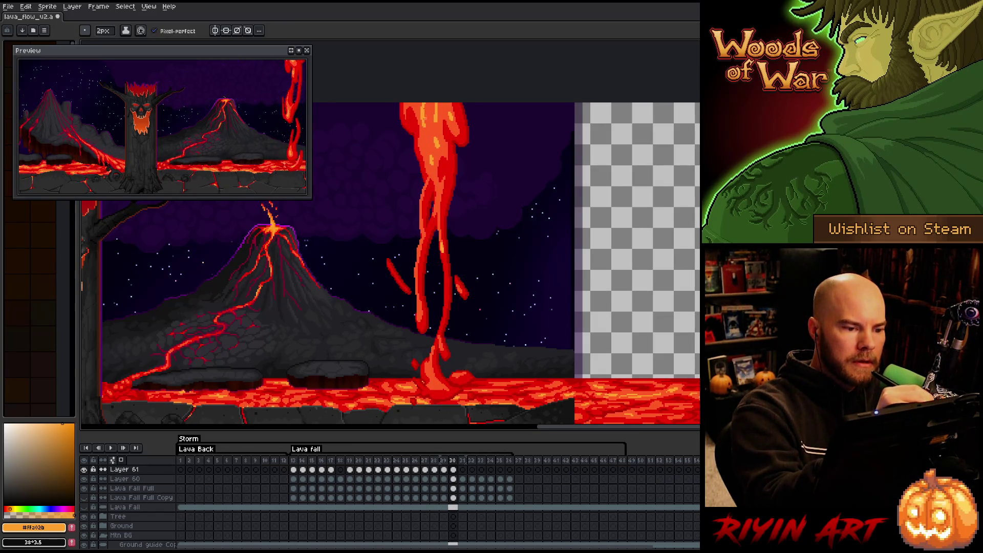
pyautogui.press('Left')
pyautogui.press('Right')
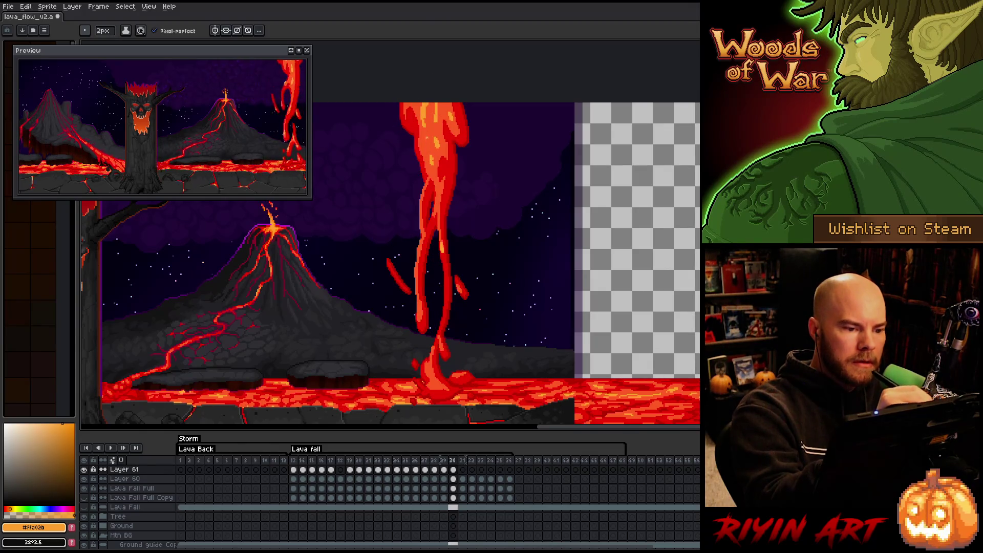
pyautogui.press('Left')
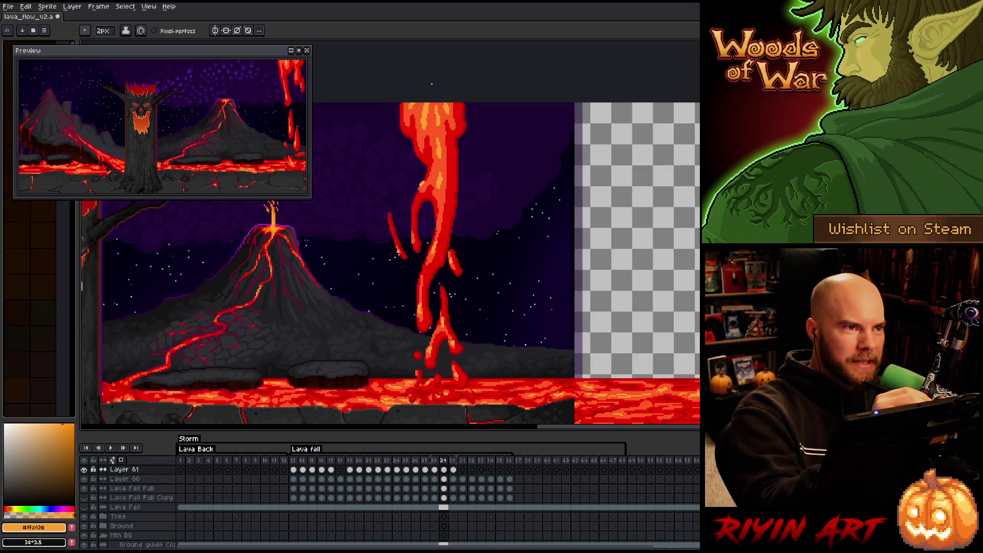
pyautogui.press('Right')
pyautogui.press('Left')
pyautogui.press('Right')
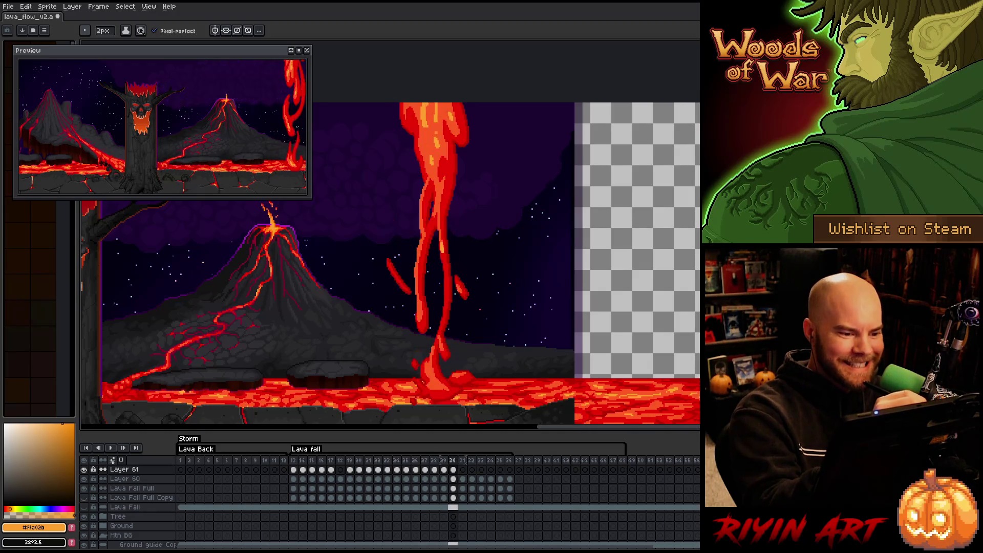
pyautogui.press('Left')
pyautogui.press('Right')
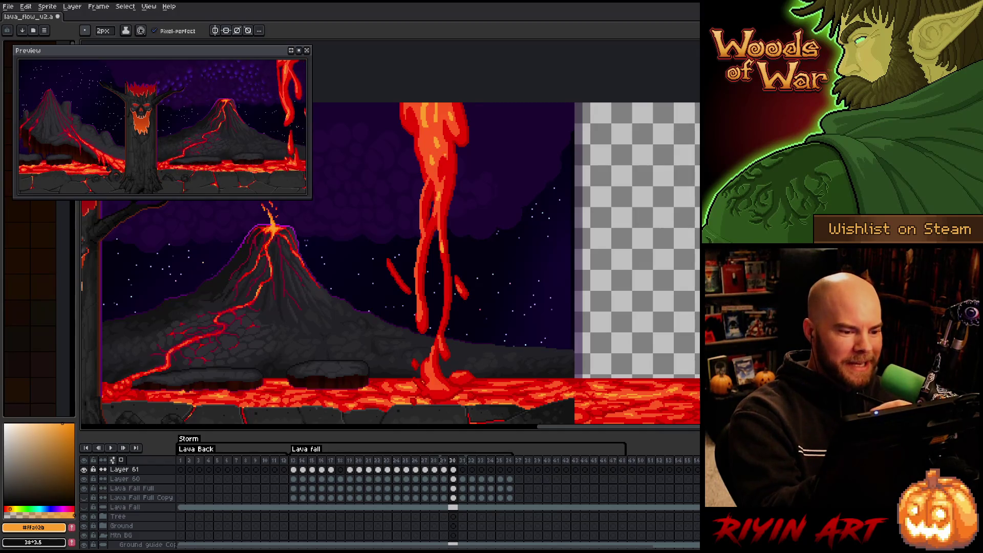
pyautogui.press('Left')
pyautogui.press('Right')
pyautogui.press('Left')
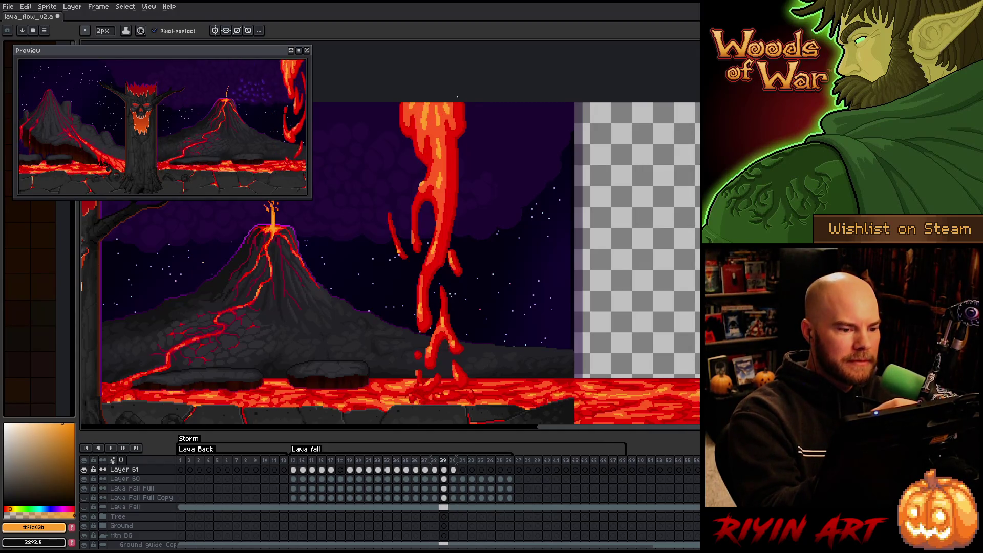
pyautogui.press('Right')
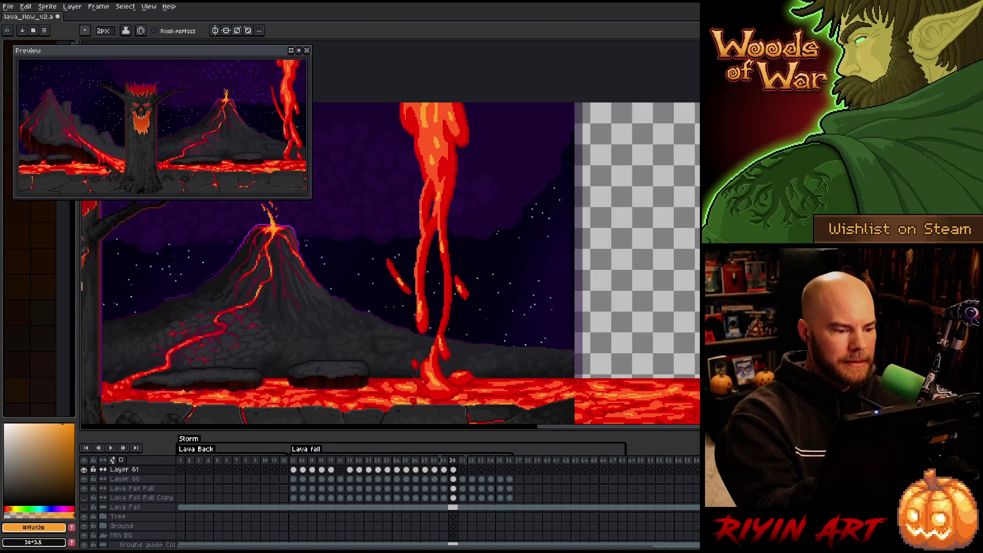
# Review frame 31 of the lava fall by flipping back and forth against earlier frames
pyautogui.press('Right')
pyautogui.press('Left')
pyautogui.press('Right')
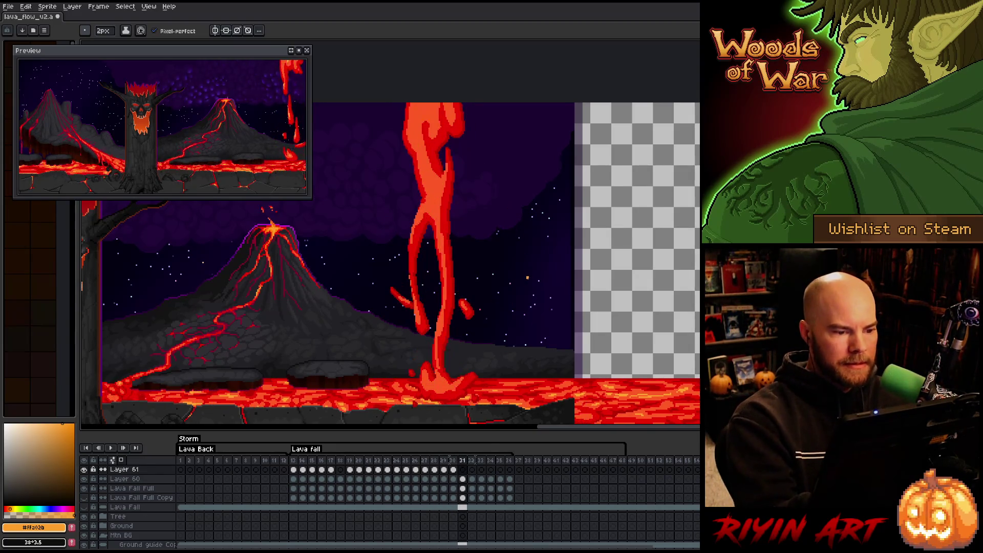
pyautogui.press('Left')
pyautogui.press('Right')
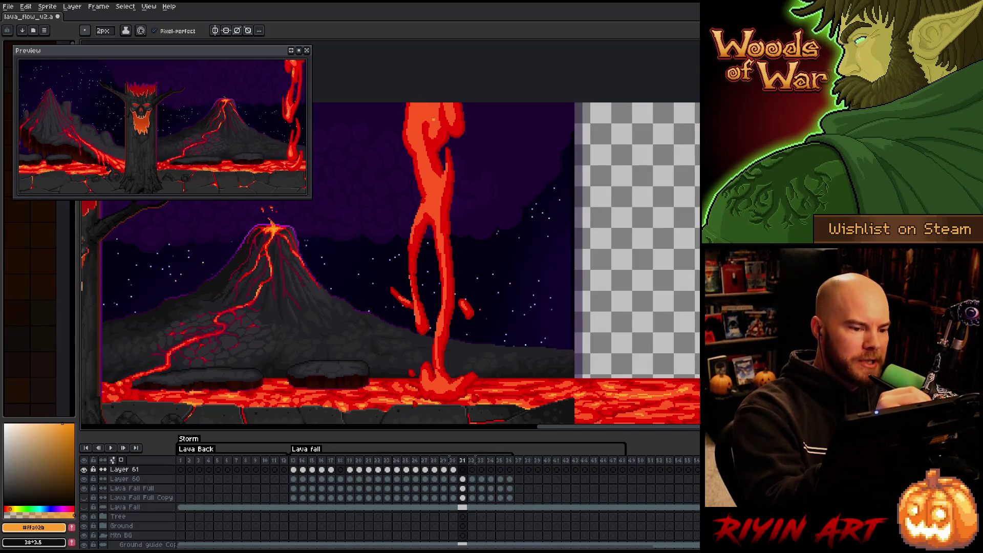
pyautogui.press('Left')
pyautogui.press('Right')
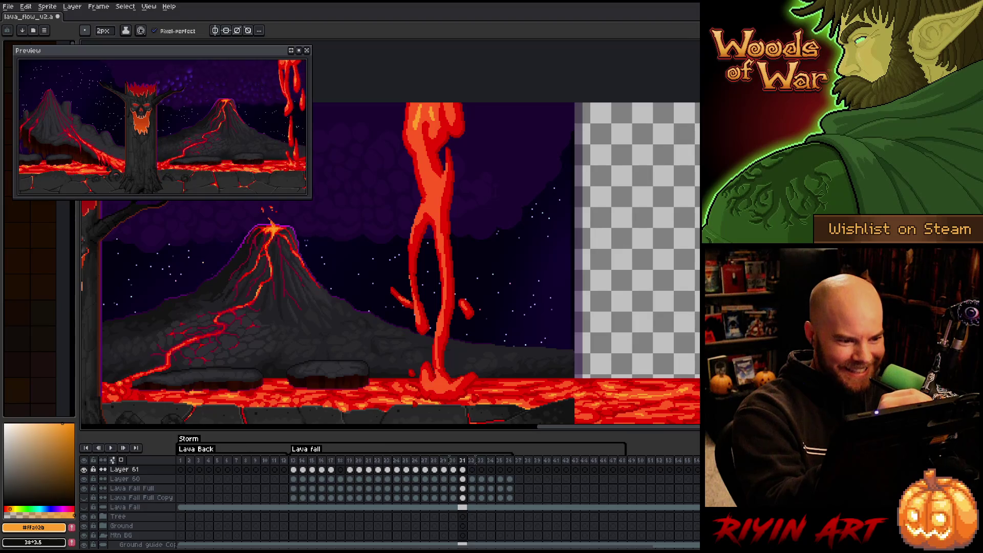
pyautogui.press('Left')
pyautogui.press('Right')
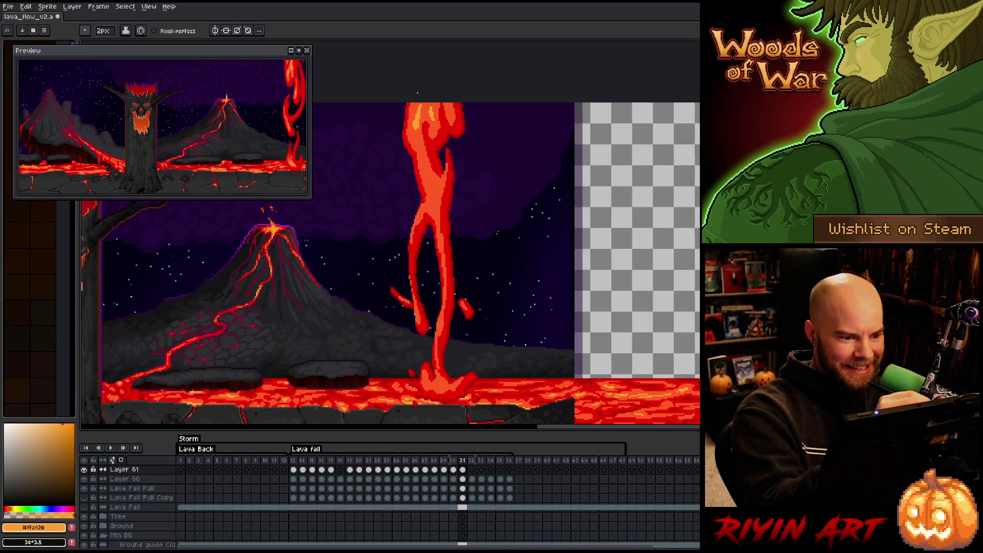
pyautogui.press('Left')
pyautogui.press('Right')
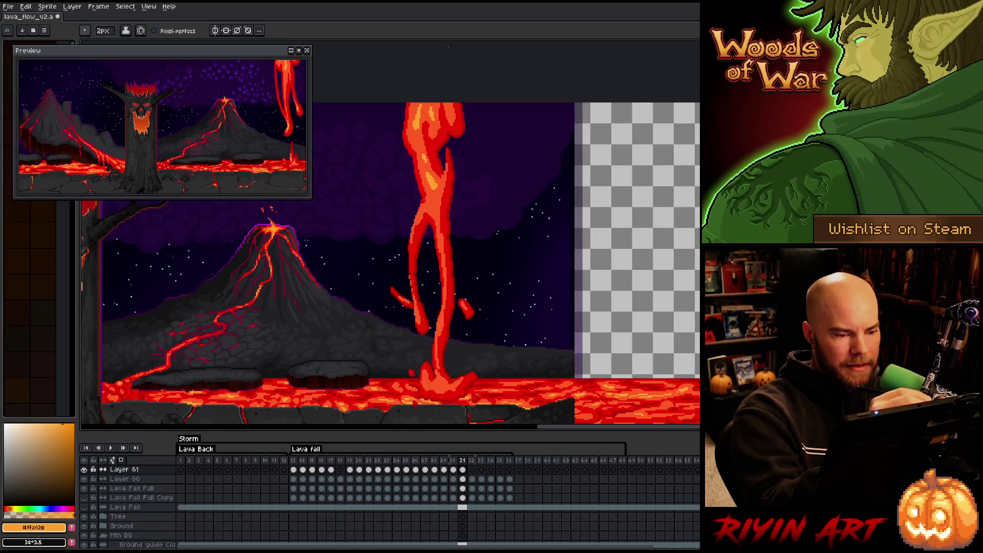
pyautogui.press('Left')
pyautogui.press('Right')
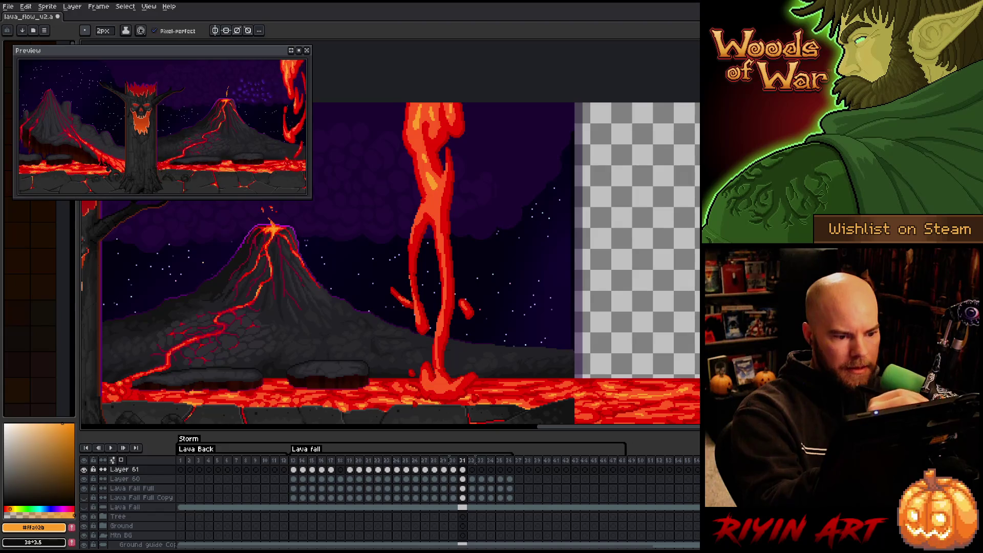
pyautogui.press('Left')
pyautogui.press('Right')
pyautogui.press('Left')
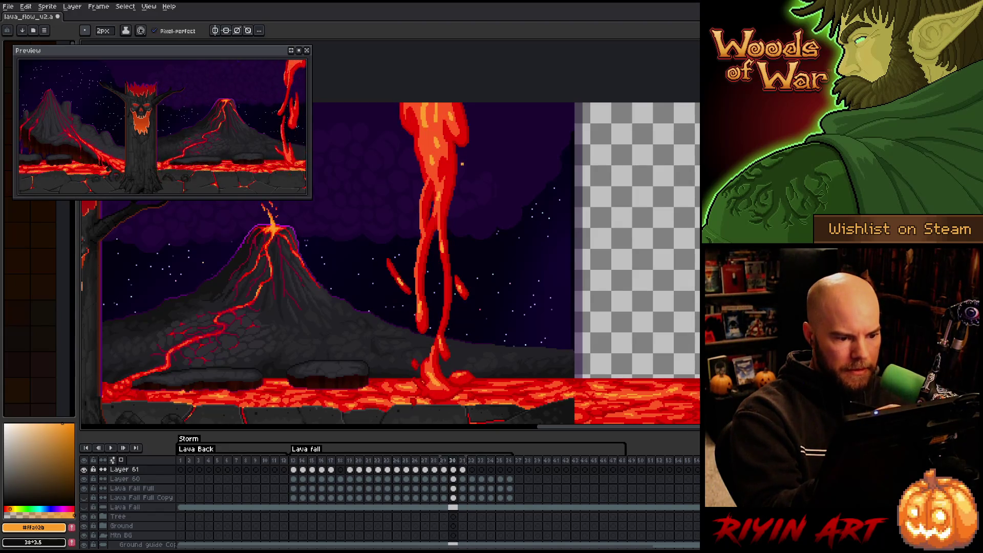
pyautogui.press('Left')
pyautogui.press('Right')
pyautogui.press('Right')
pyautogui.press('Left')
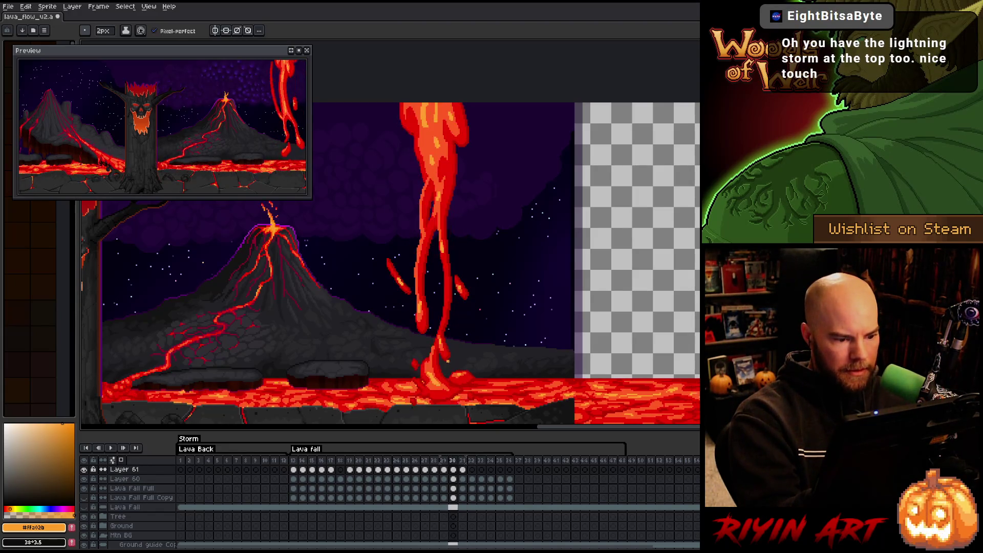
pyautogui.press('Right')
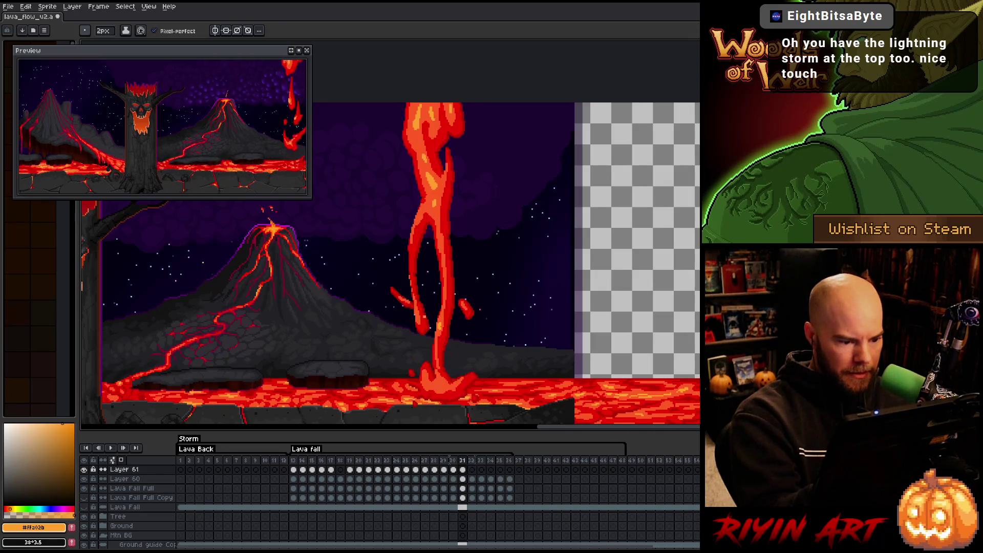
pyautogui.press('Left')
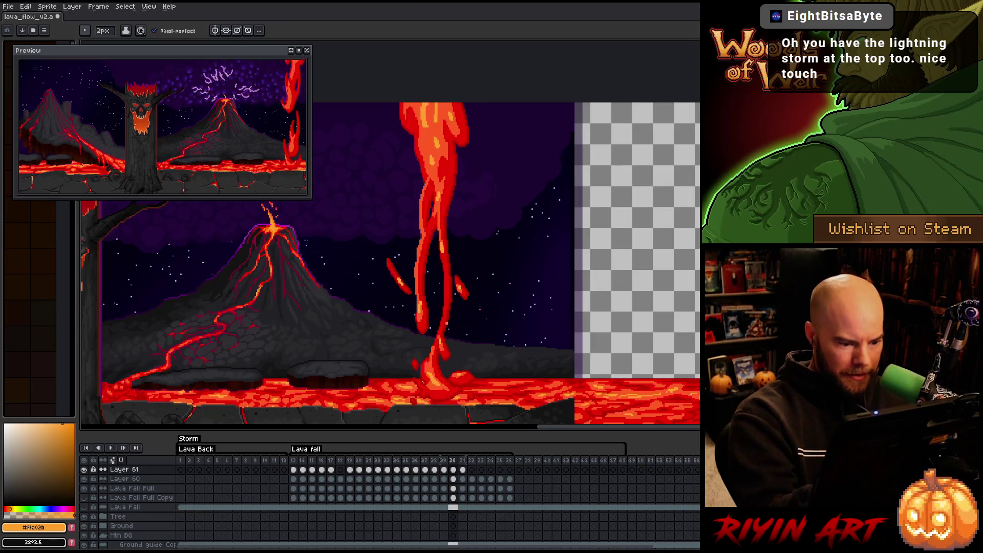
pyautogui.press('Right')
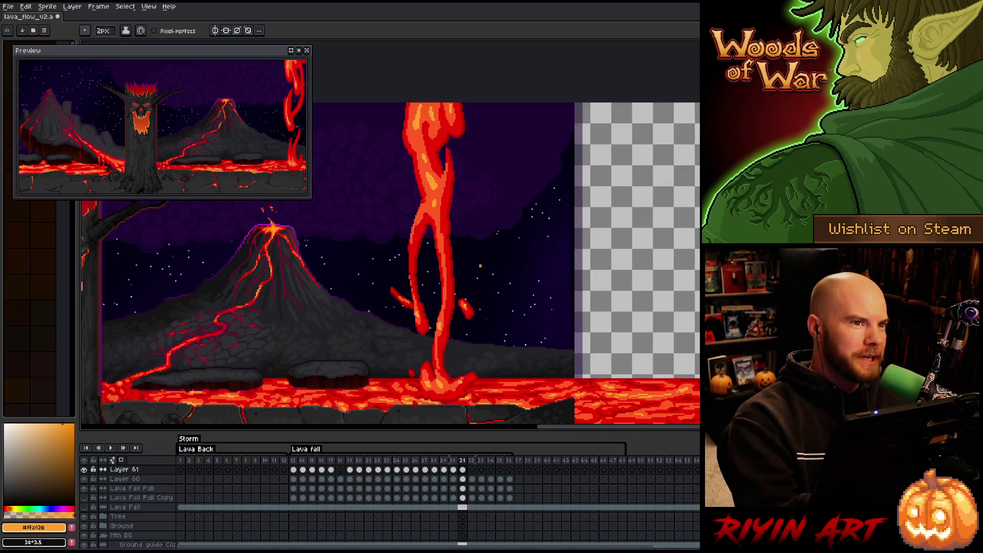
# Advance to frame 32 and compare it with the following lava-fall frame
pyautogui.press('Right')
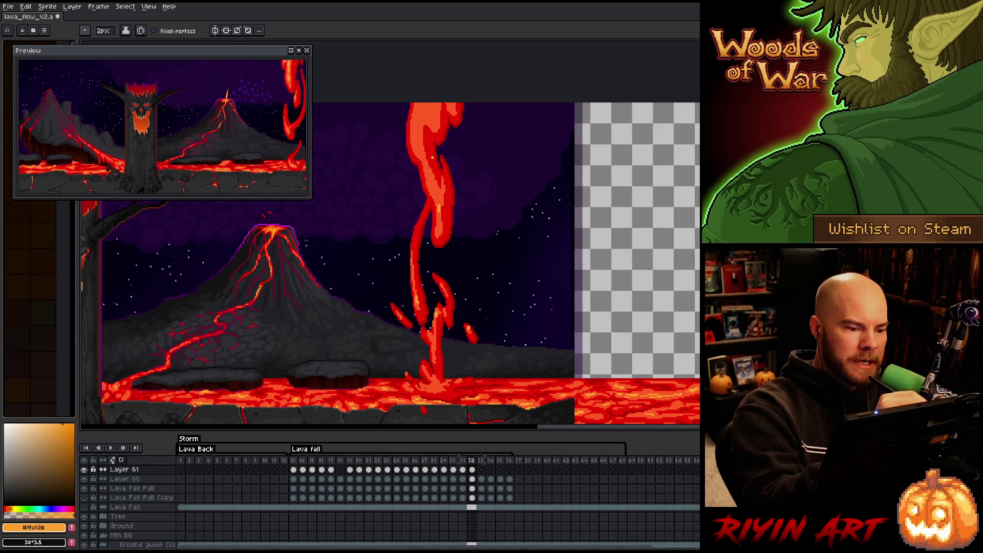
pyautogui.press('Right')
pyautogui.press('Left')
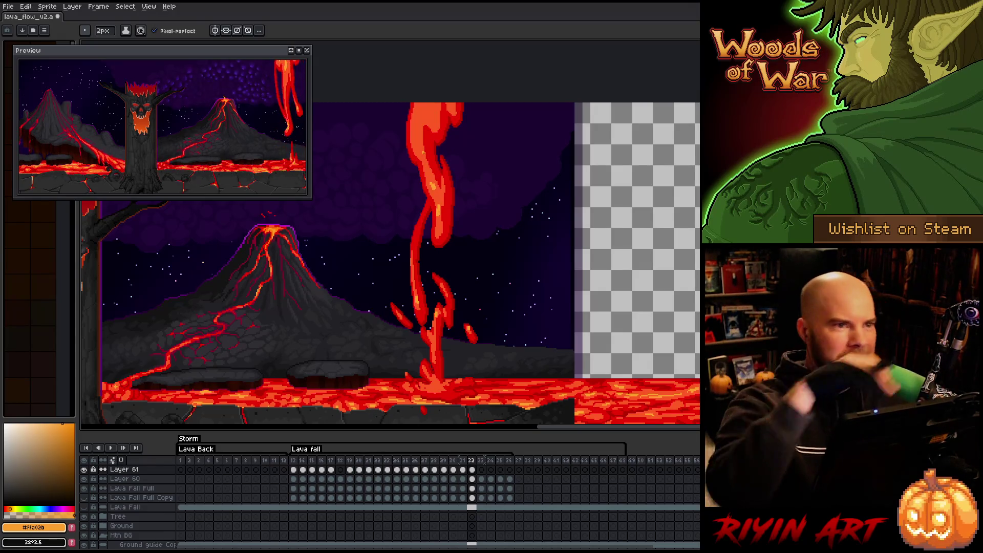
pyautogui.press('Right')
pyautogui.press('Left')
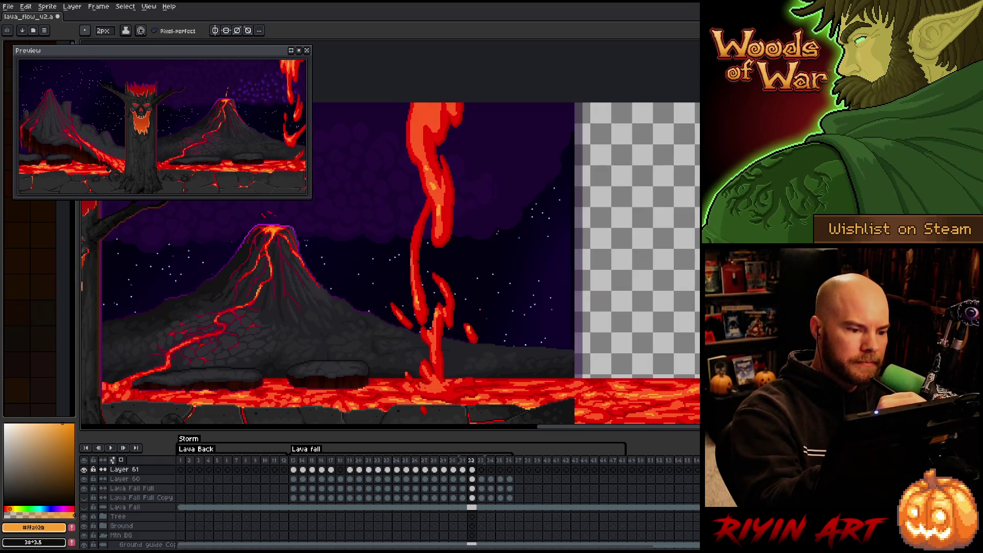
pyautogui.press('Right')
pyautogui.press('Left')
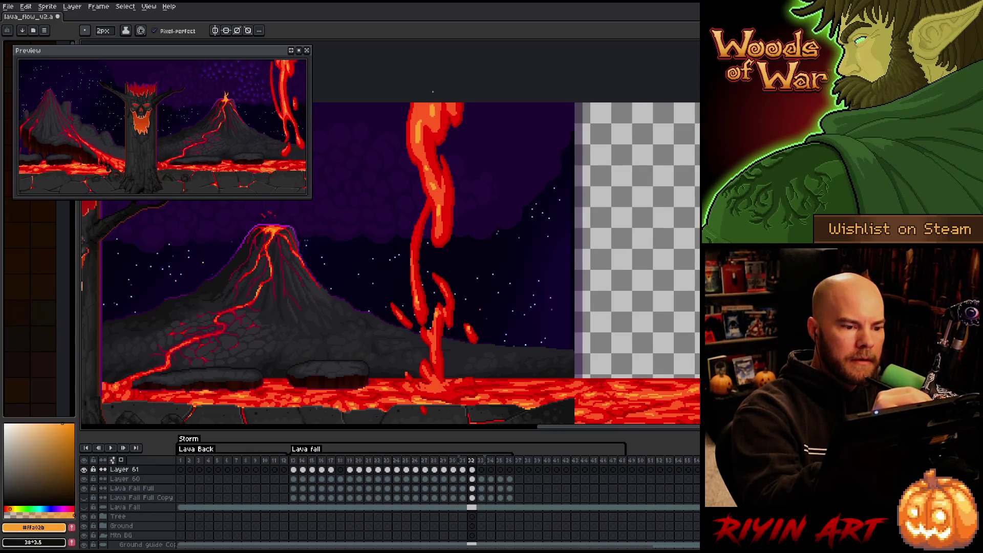
pyautogui.press('Right')
pyautogui.press('Left')
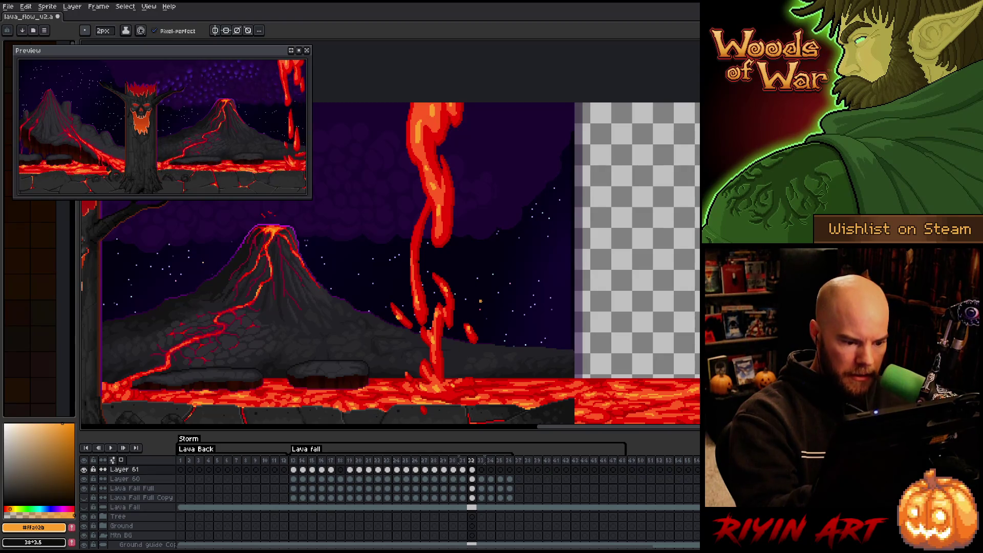
# Step through frames 33–35 and paint light orange highlights inside the falling lava
pyautogui.press('Right')
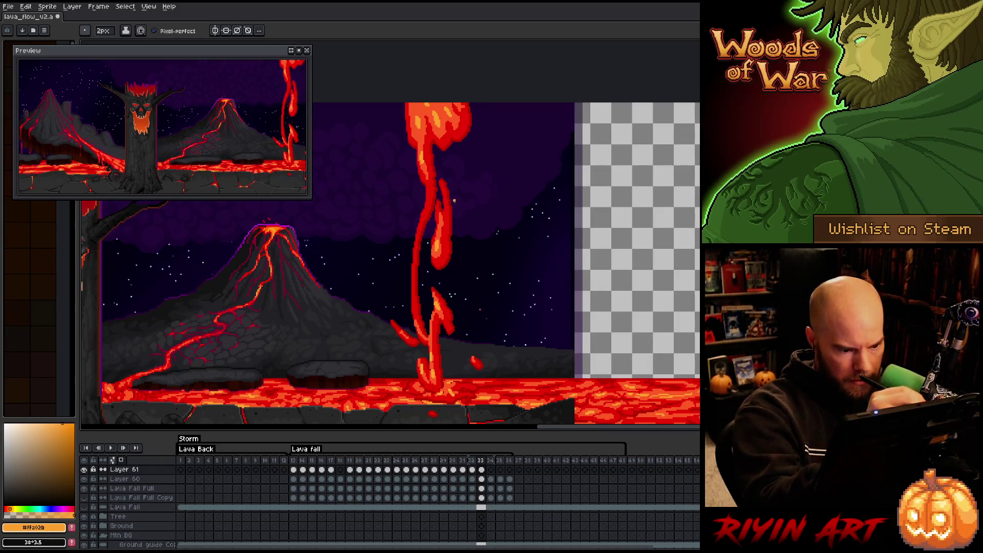
pyautogui.press('Right')
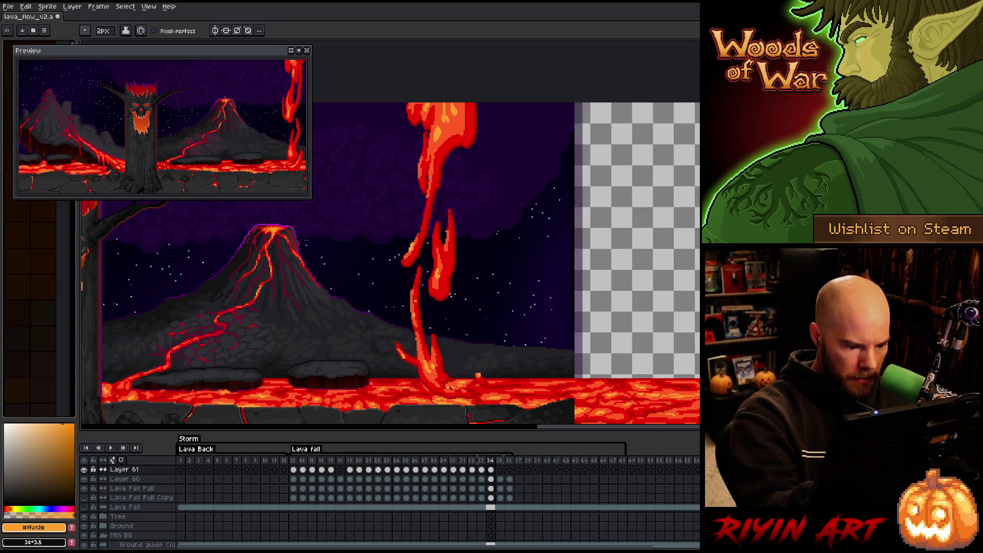
pyautogui.press('Right')
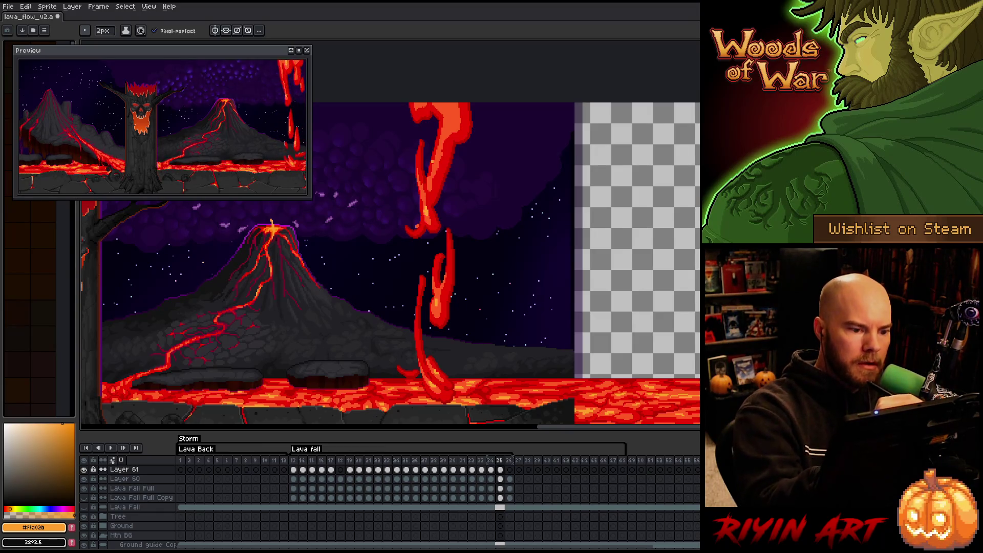
pyautogui.press('Left')
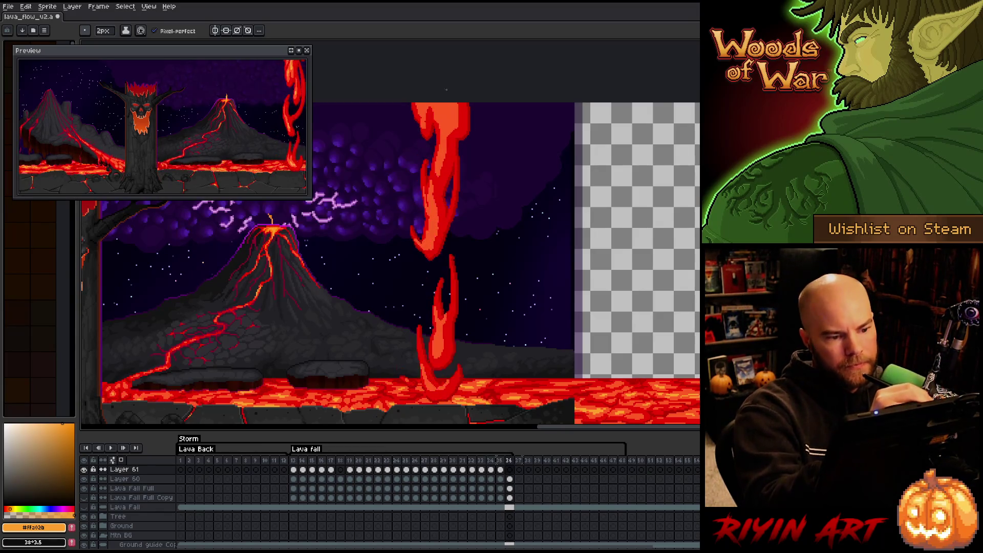
pyautogui.press('Right')
pyautogui.press('Right')
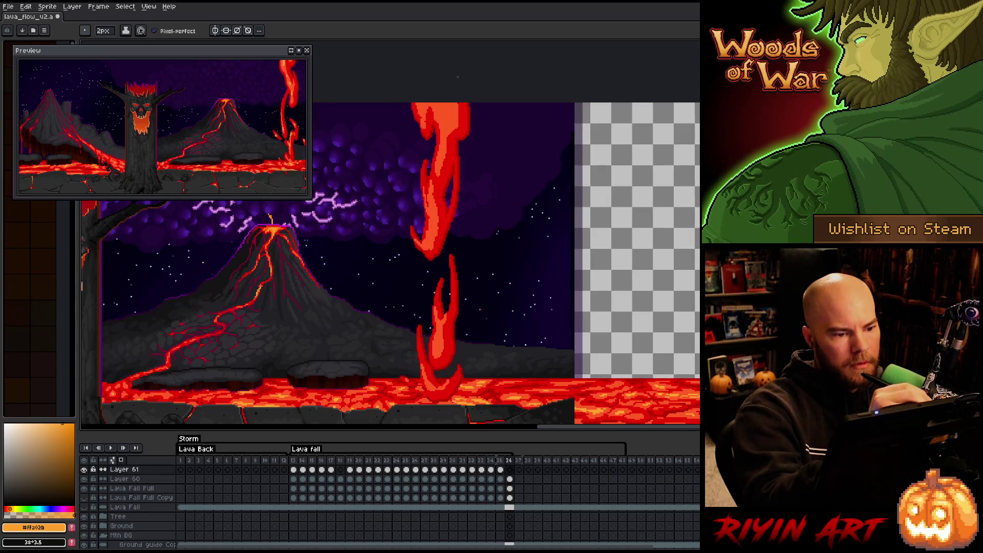
pyautogui.moveTo(438, 146); pyautogui.dragTo(446, 158)
pyautogui.moveTo(447, 123); pyautogui.dragTo(448, 130)
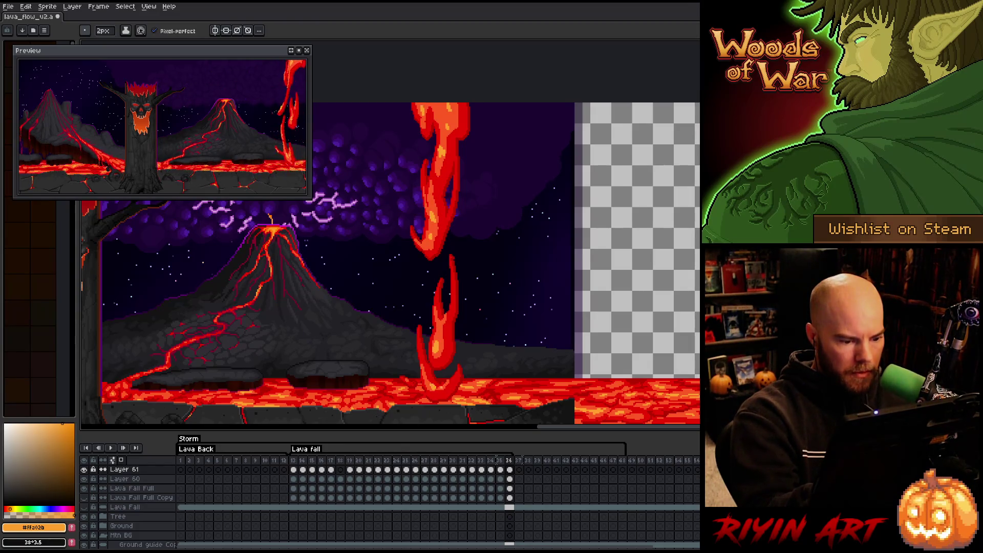
pyautogui.press('Right')
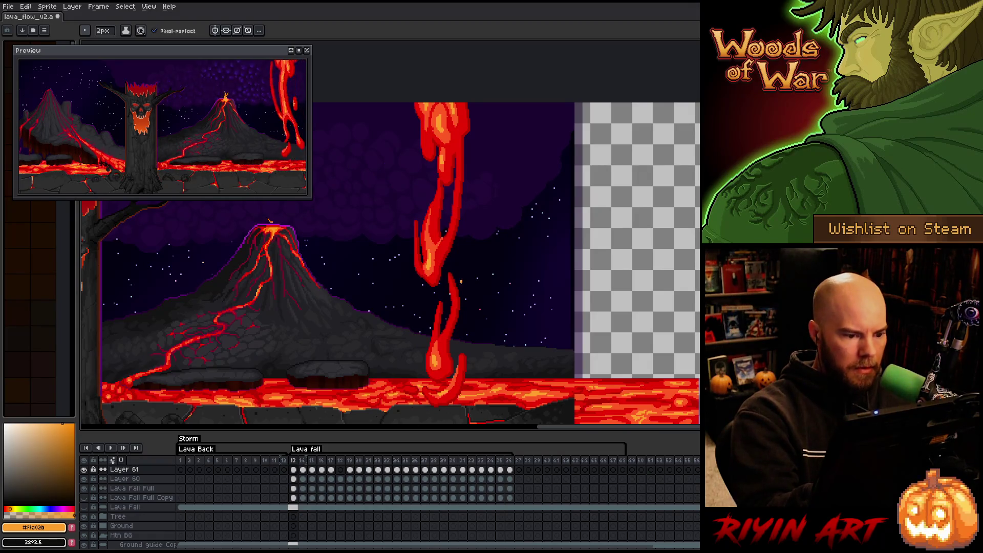
# Save the file, play back the lava-fall animation to review it, and close the Preview window
pyautogui.hotkey('ctrl', 's')
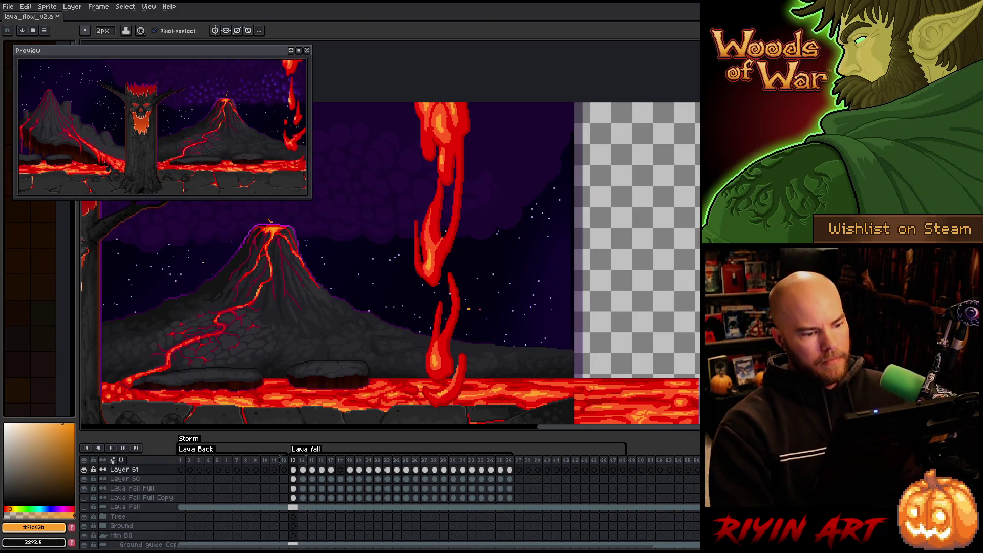
pyautogui.press('Return')
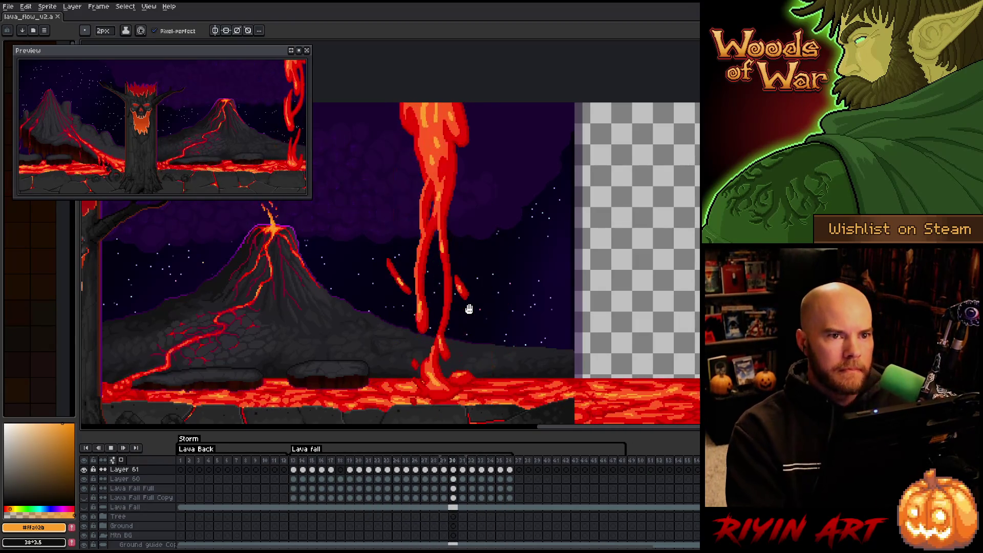
pyautogui.press('Return')
pyautogui.moveTo(469, 308); pyautogui.dragTo(743, 300)
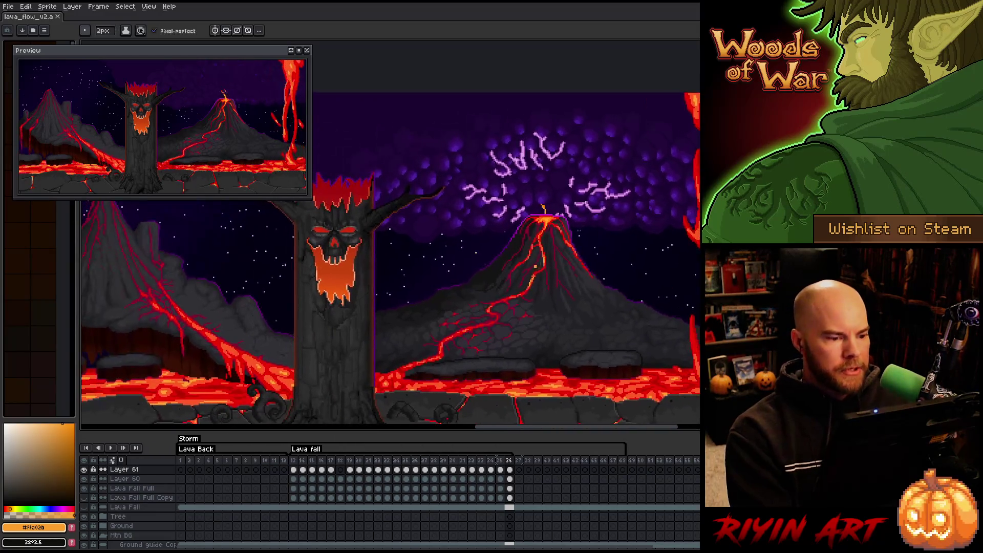
pyautogui.press('Return')
pyautogui.click(306, 51)
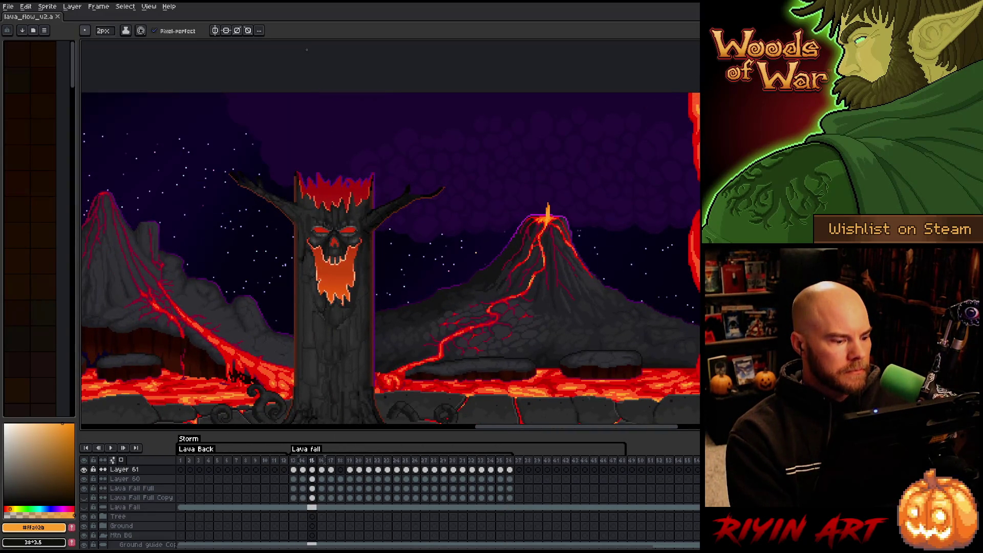
pyautogui.click(293, 459)
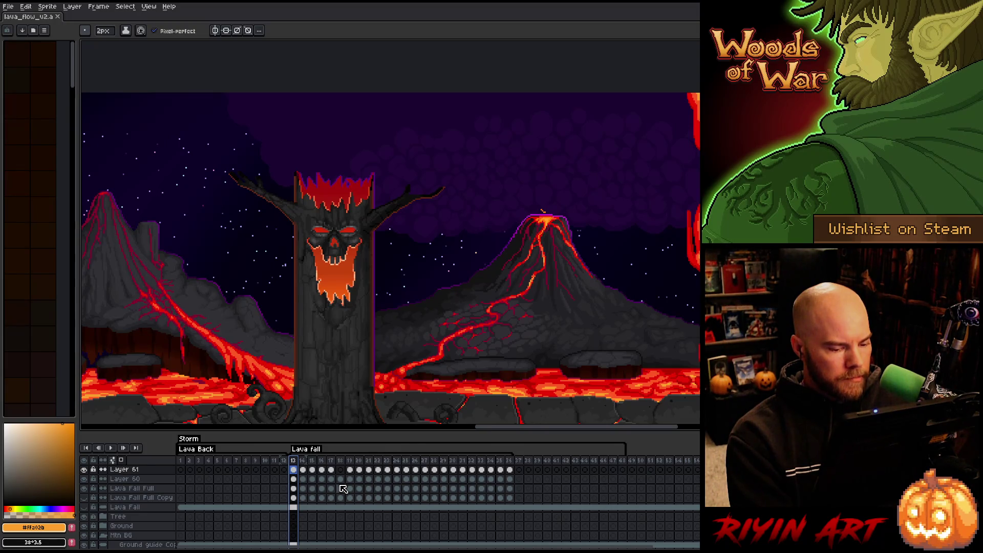
# Move the lava cels from frames 13–36 so they start at frame 1
pyautogui.moveTo(509, 469); pyautogui.dragTo(359, 498)
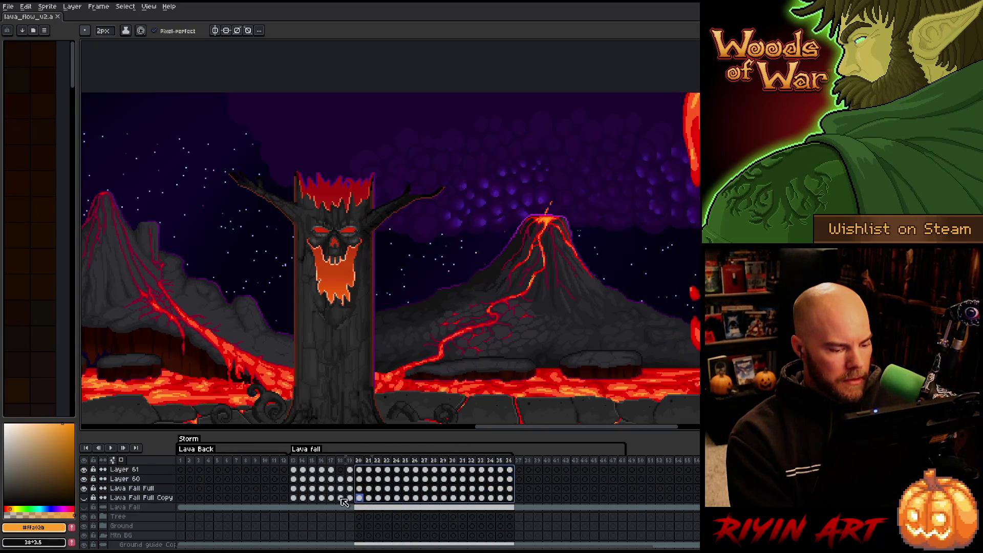
pyautogui.keyDown('shift'); pyautogui.click(293, 497); pyautogui.keyUp('shift')
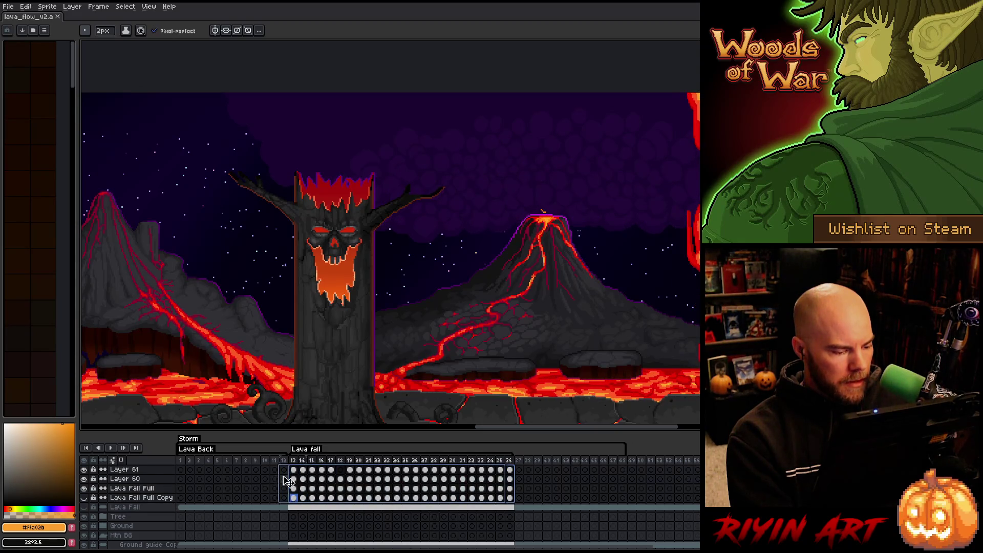
pyautogui.moveTo(288, 481); pyautogui.dragTo(181, 480)
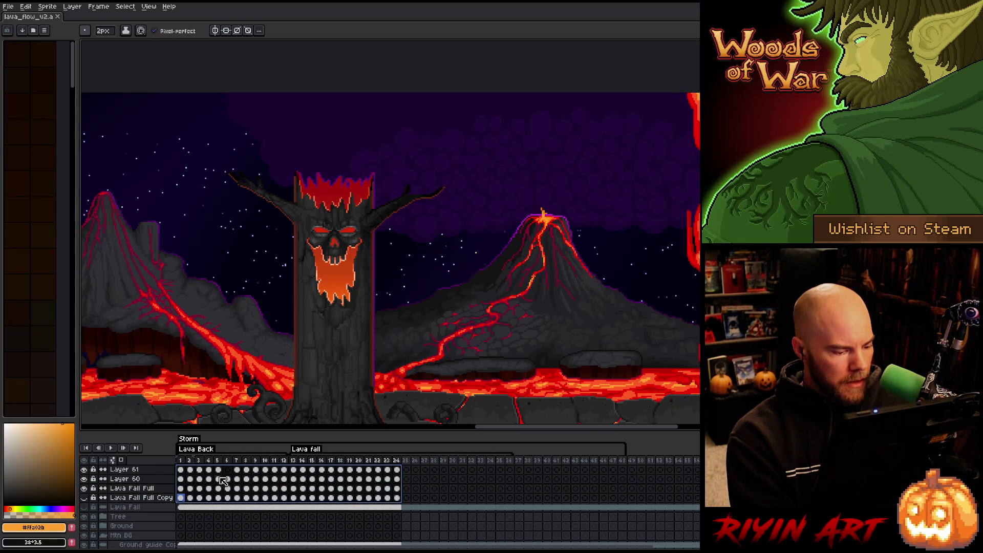
# Retime the Lava fall and Lava Back tags, paste the cels into frames 25–48, and save
pyautogui.click(407, 470)
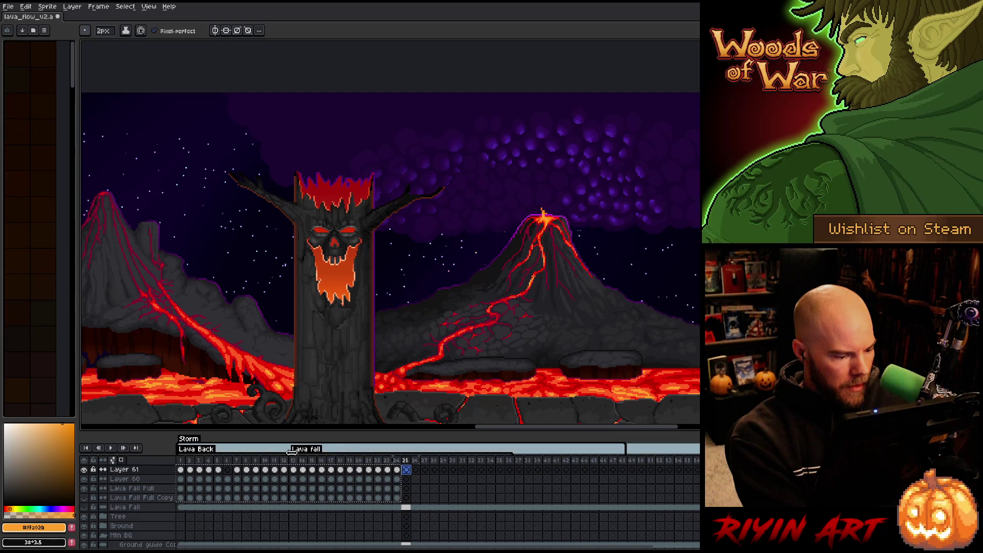
pyautogui.moveTo(290, 450); pyautogui.dragTo(179, 450)
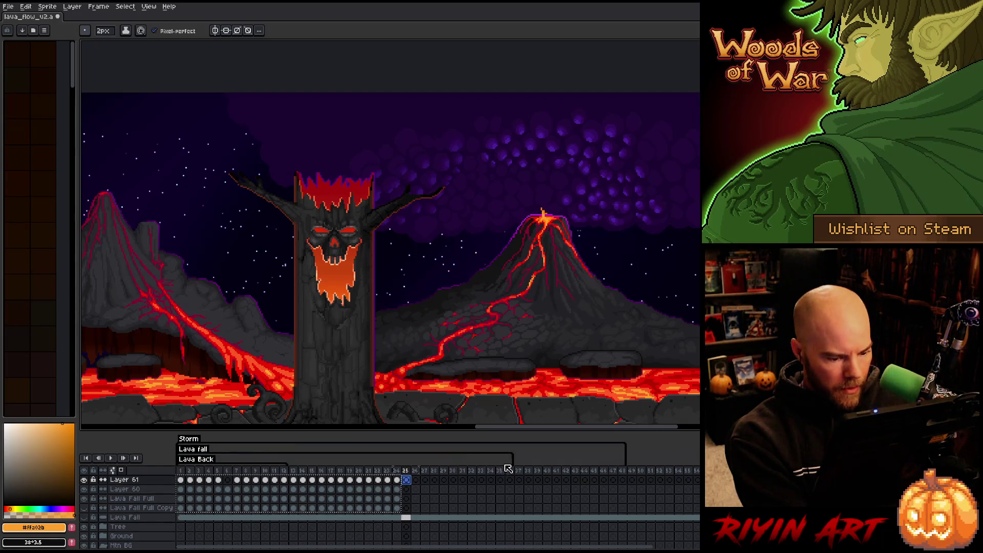
pyautogui.moveTo(511, 460); pyautogui.dragTo(401, 461)
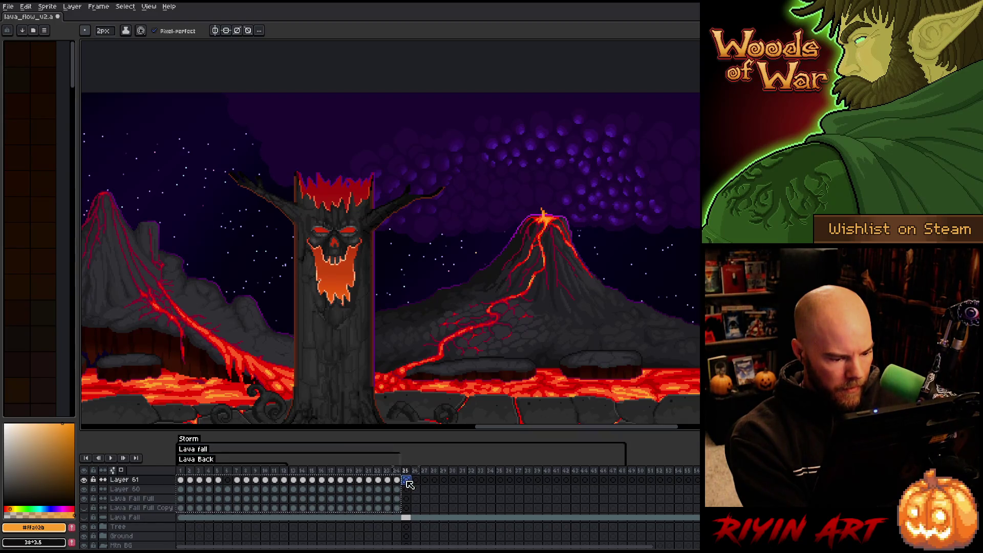
pyautogui.hotkey('ctrl', 'v')
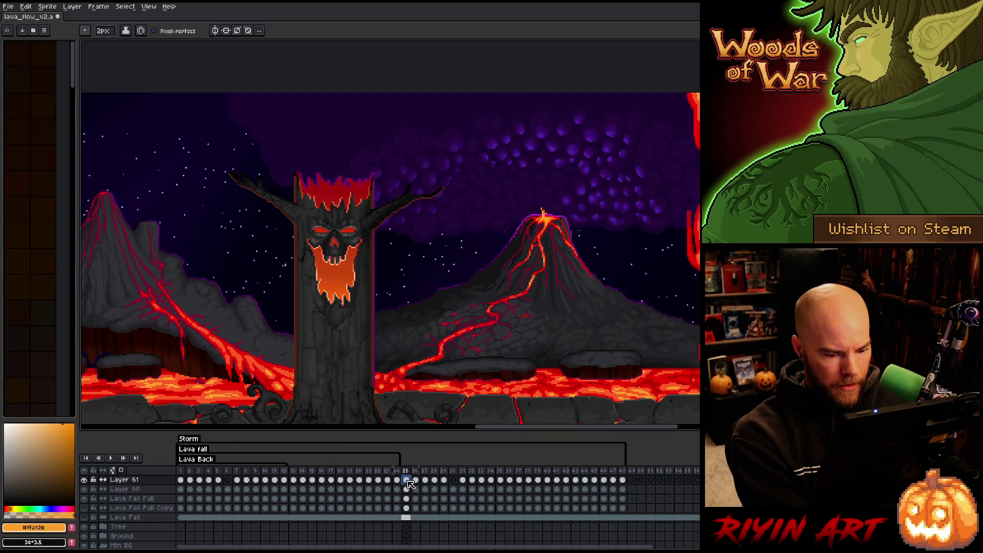
pyautogui.click(425, 478)
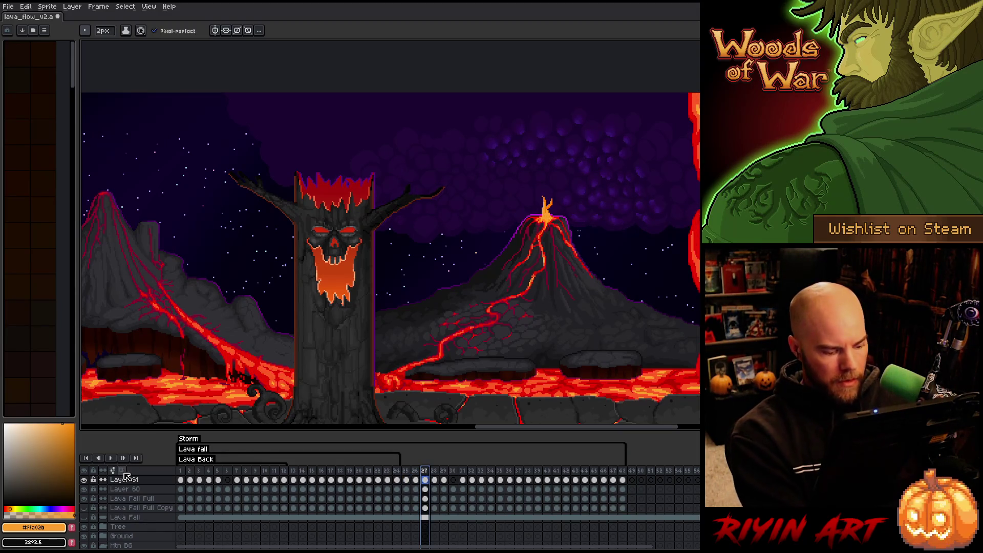
pyautogui.hotkey('ctrl', 's')
pyautogui.hotkey('ctrl', 'f')
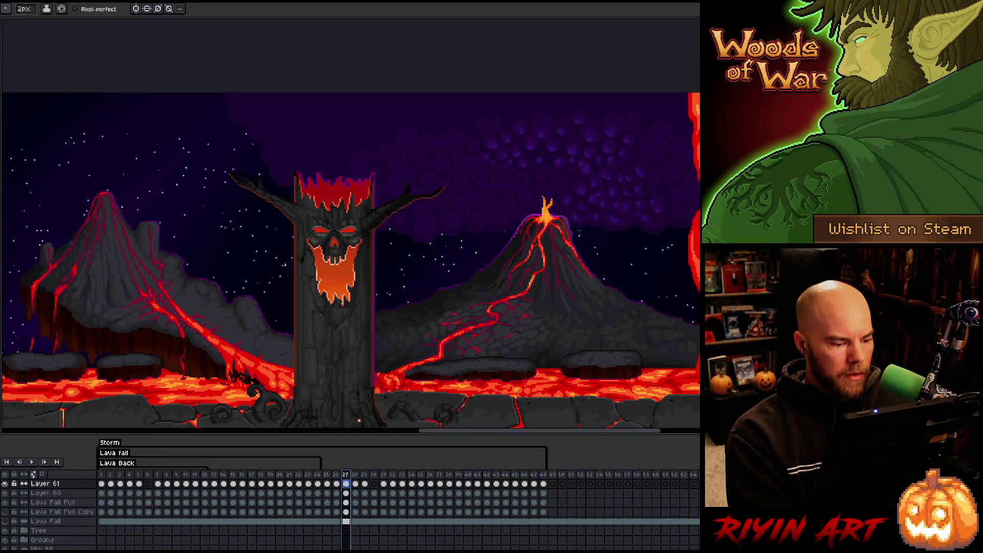
pyautogui.moveTo(378, 436)
pyautogui.mouseDown()
pyautogui.moveTo(369, 492)
pyautogui.moveTo(370, 465)
pyautogui.mouseUp()
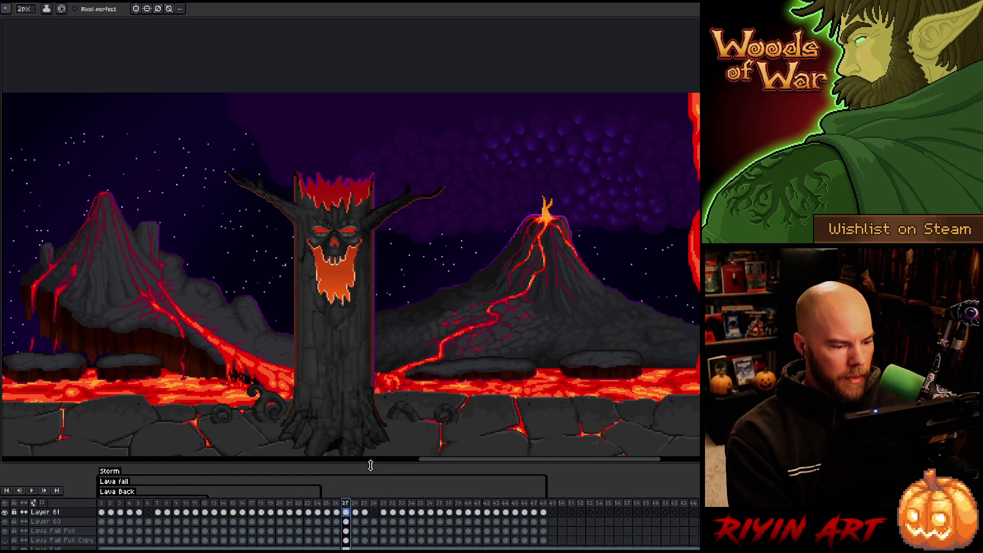
pyautogui.press('Tab')
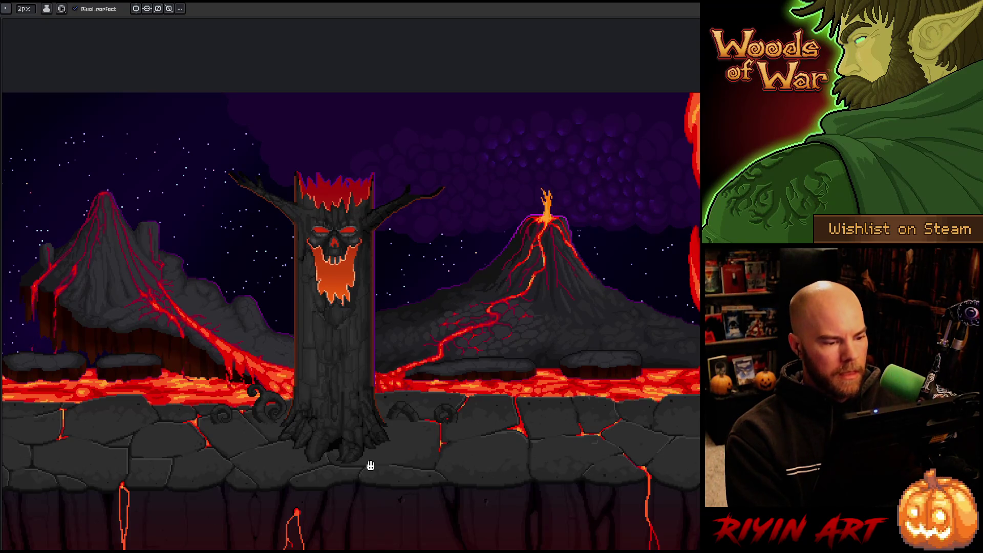
pyautogui.moveTo(291, 346); pyautogui.dragTo(308, 343)
pyautogui.moveTo(335, 339)
pyautogui.mouseDown()
pyautogui.moveTo(234, 342)
pyautogui.moveTo(294, 308)
pyautogui.mouseUp()
pyautogui.scroll(-1, 233, 342)
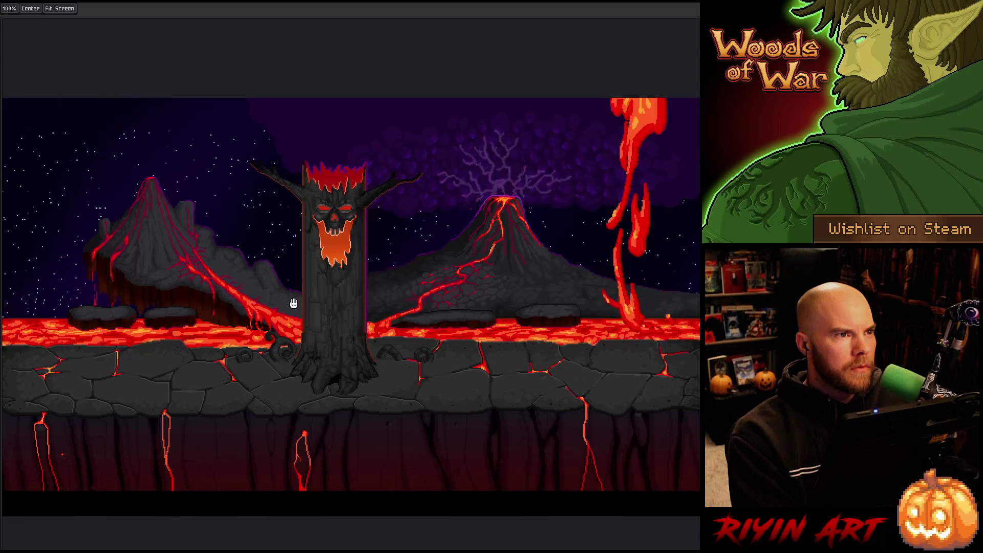
pyautogui.press('Escape')
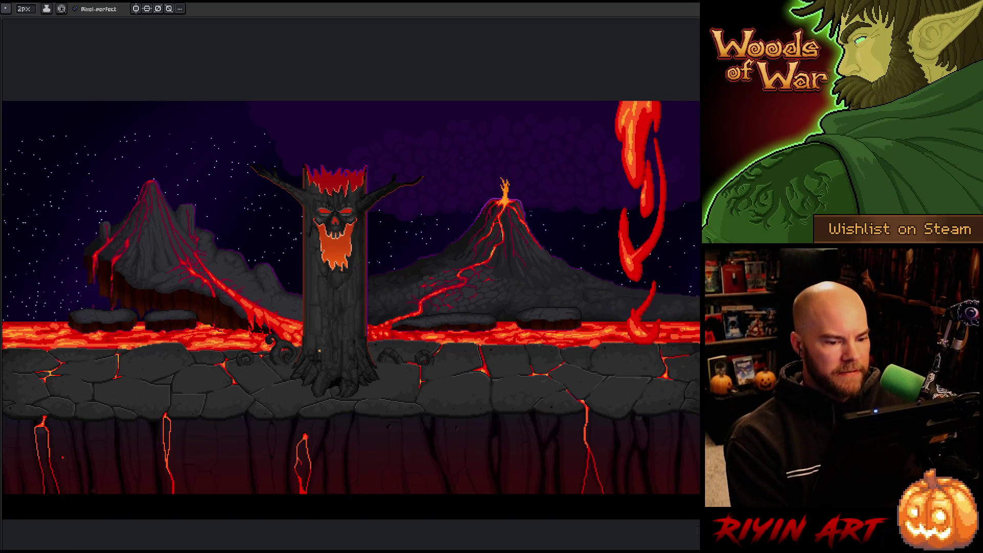
pyautogui.press('Tab')
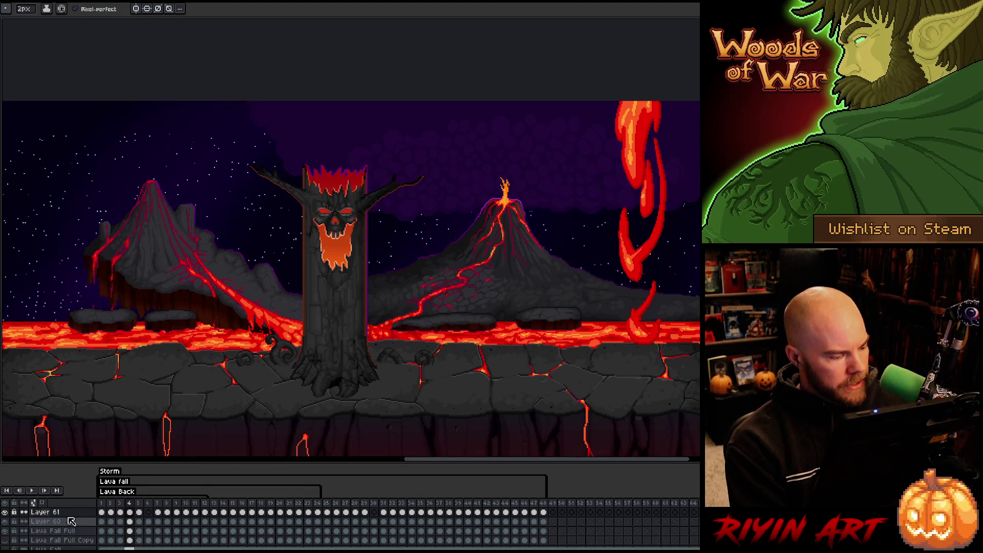
# Show the lava fall layers and put them into a new group named Rt Lava Fall
pyautogui.click(56, 514)
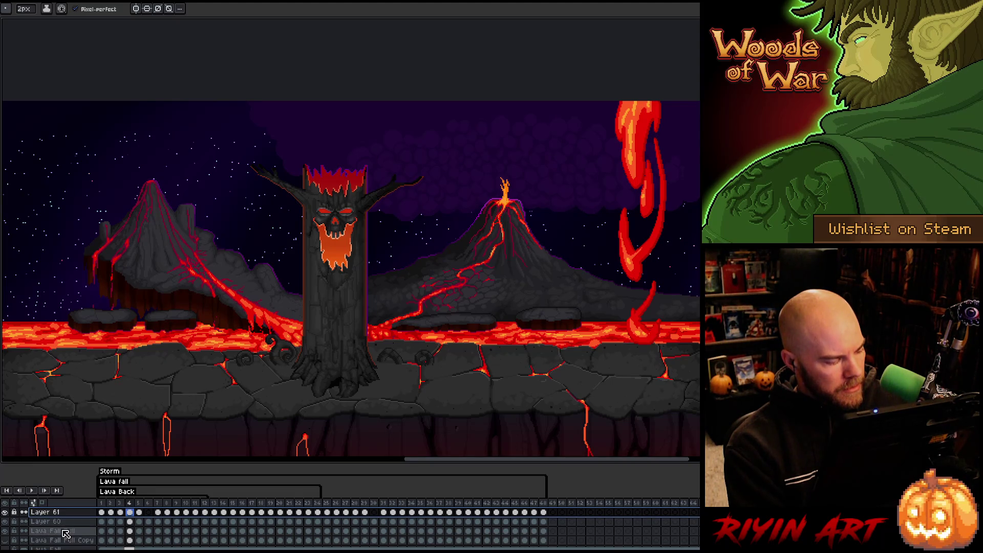
pyautogui.moveTo(4, 530); pyautogui.dragTo(5, 521)
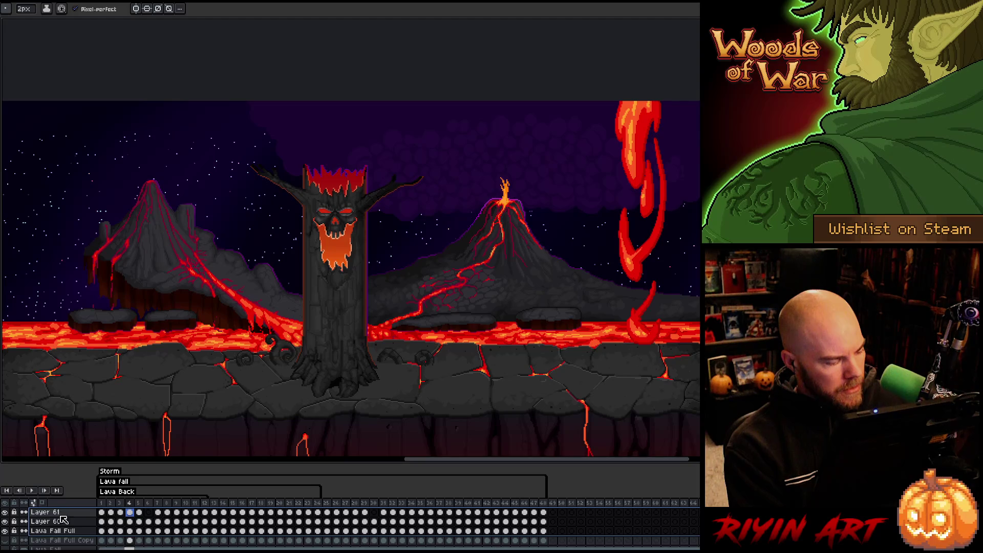
pyautogui.click(5, 540)
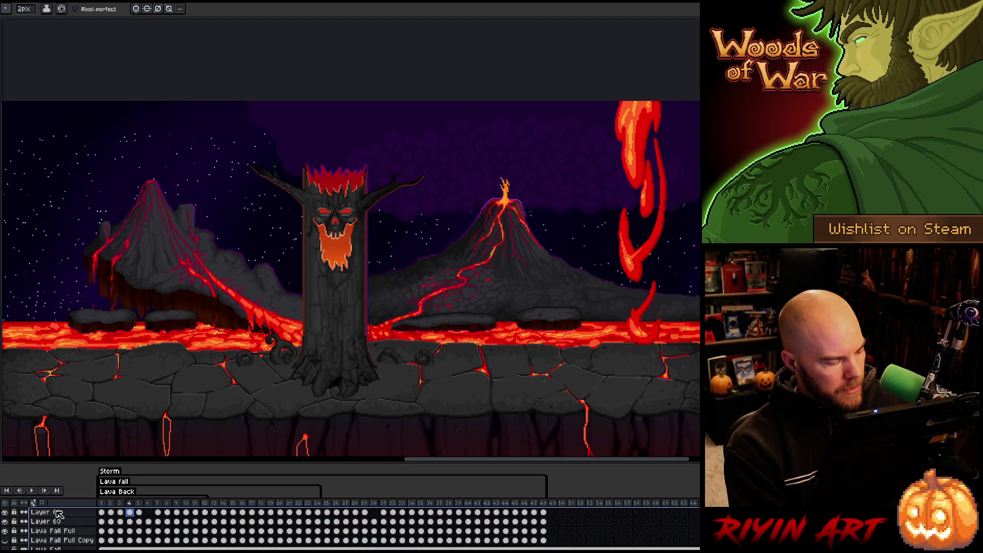
pyautogui.rightClick(59, 514)
pyautogui.moveTo(77, 507)
pyautogui.click(159, 508)
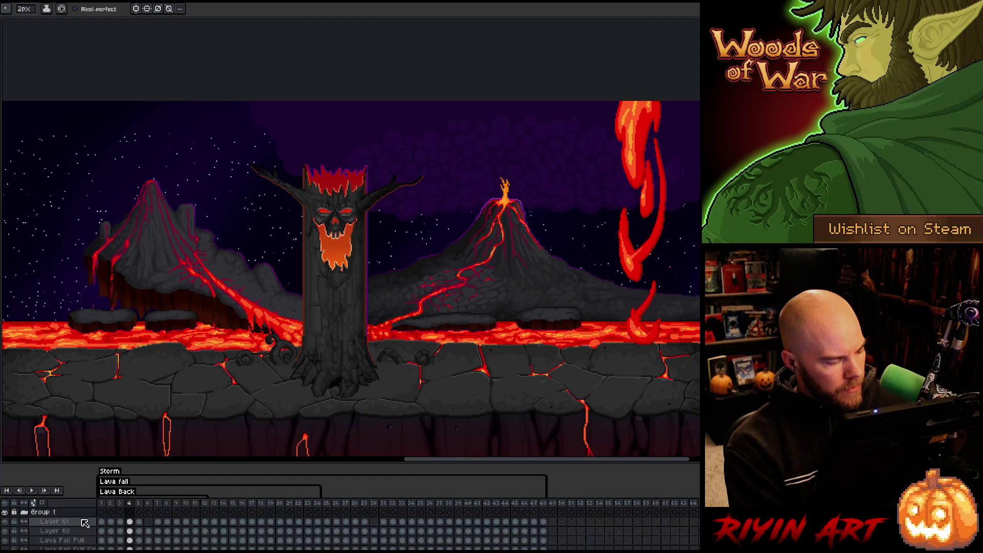
pyautogui.doubleClick(53, 512)
pyautogui.write('Rt')
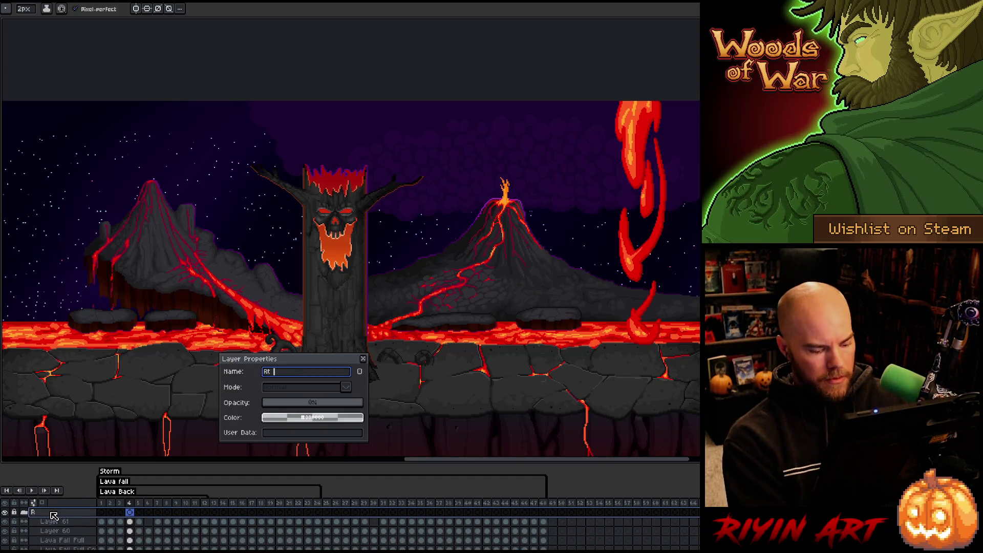
pyautogui.write('ll')
pyautogui.press('Return')
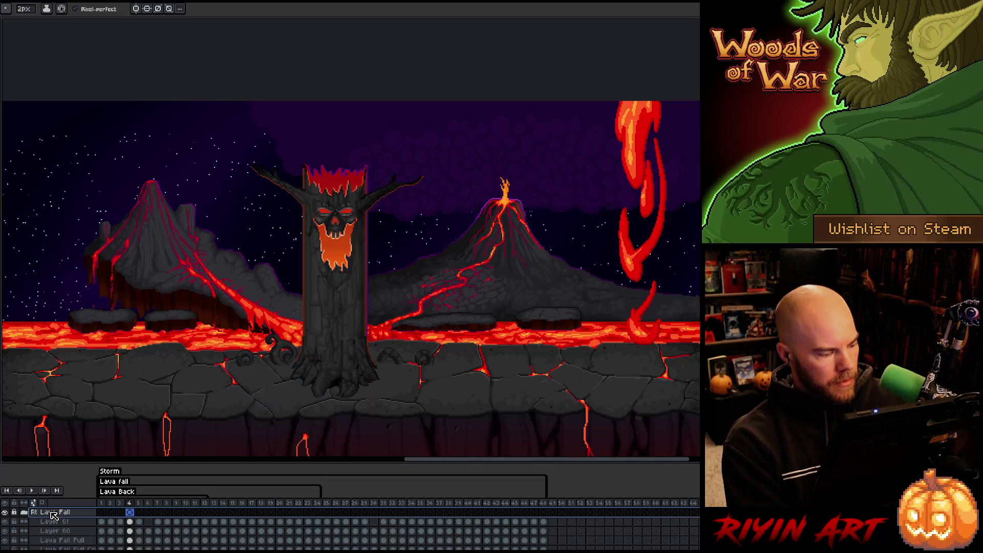
pyautogui.click(24, 512)
# Duplicate the Rt Lava Fall group and rename the copy Lft Lava Fall
pyautogui.rightClick(45, 513)
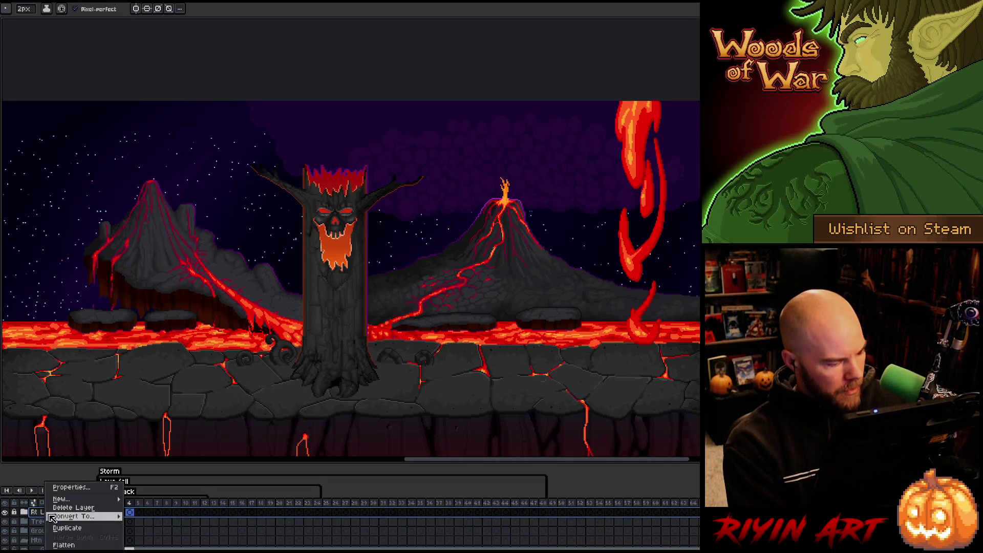
pyautogui.click(65, 528)
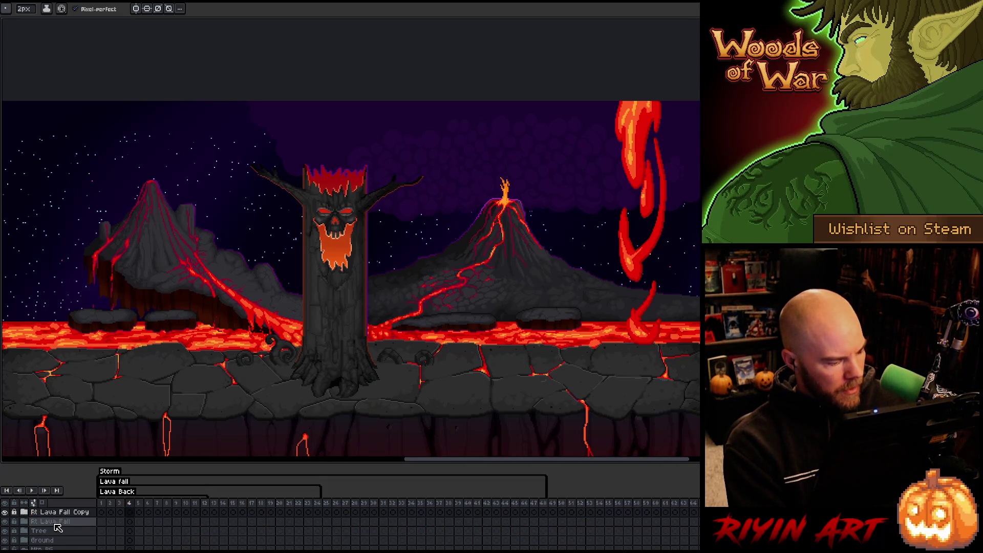
pyautogui.doubleClick(42, 513)
pyautogui.press('BackSpace')
pyautogui.press('BackSpace')
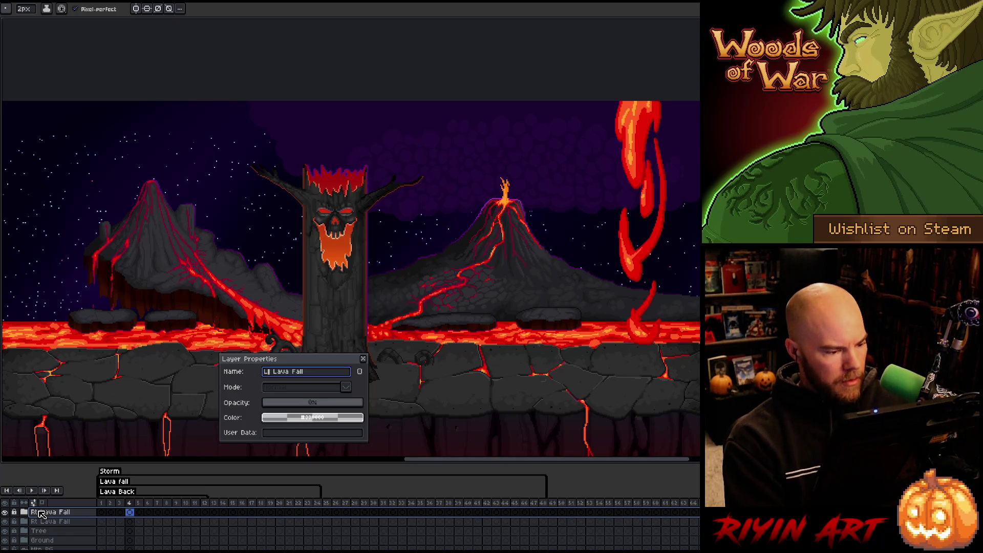
pyautogui.write('t')
pyautogui.press('Return')
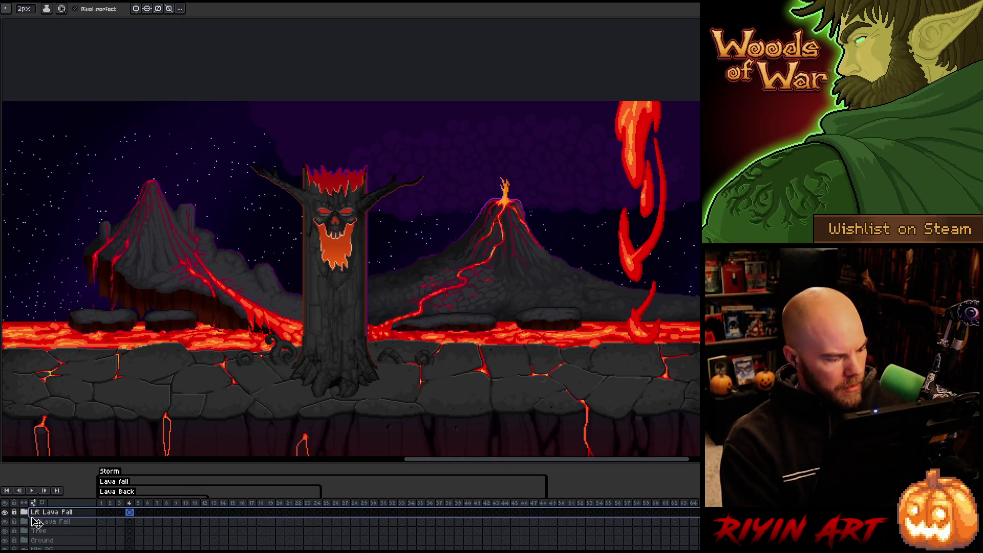
# Expand Lft Lava Fall and select frames 1–48 of its layers
pyautogui.click(26, 513)
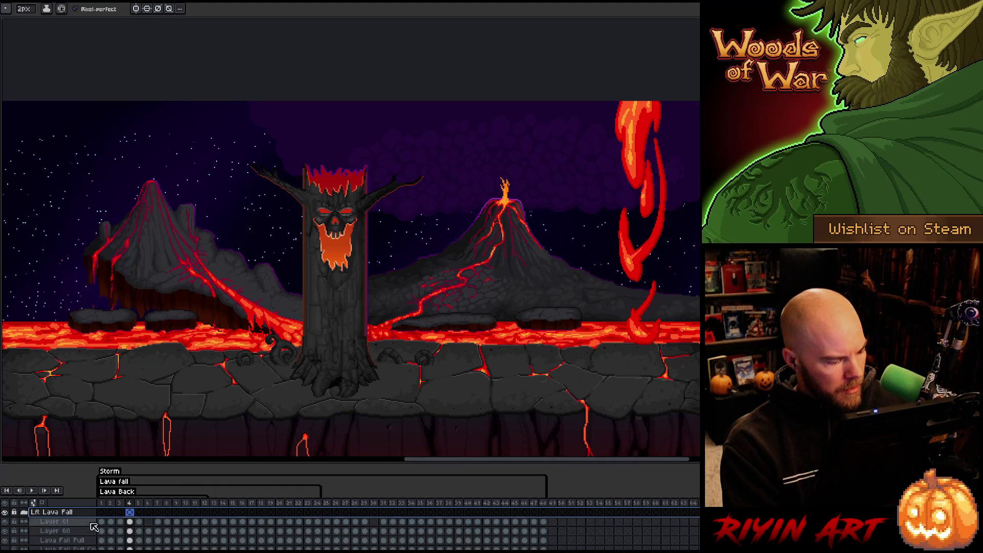
pyautogui.moveTo(142, 464); pyautogui.dragTo(142, 375)
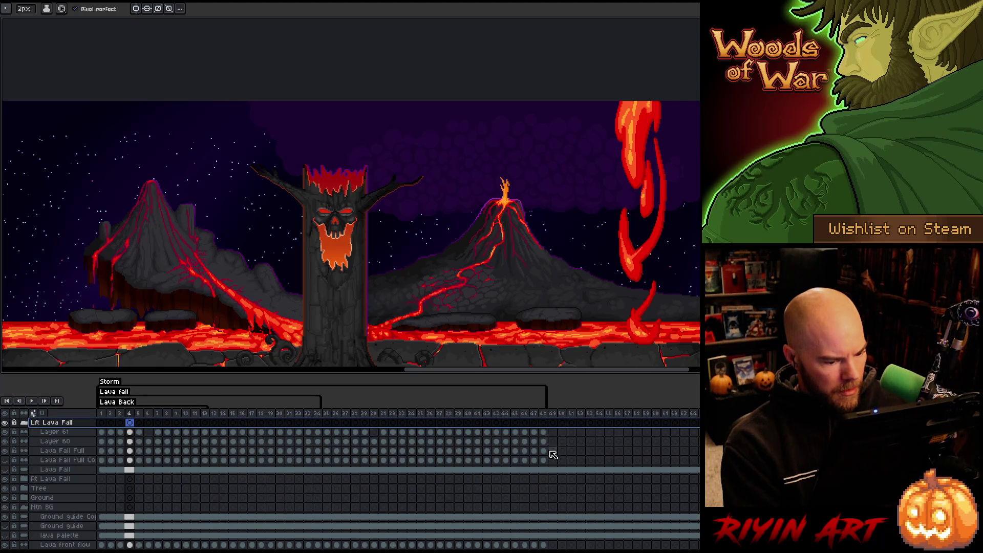
pyautogui.moveTo(544, 460); pyautogui.dragTo(101, 432)
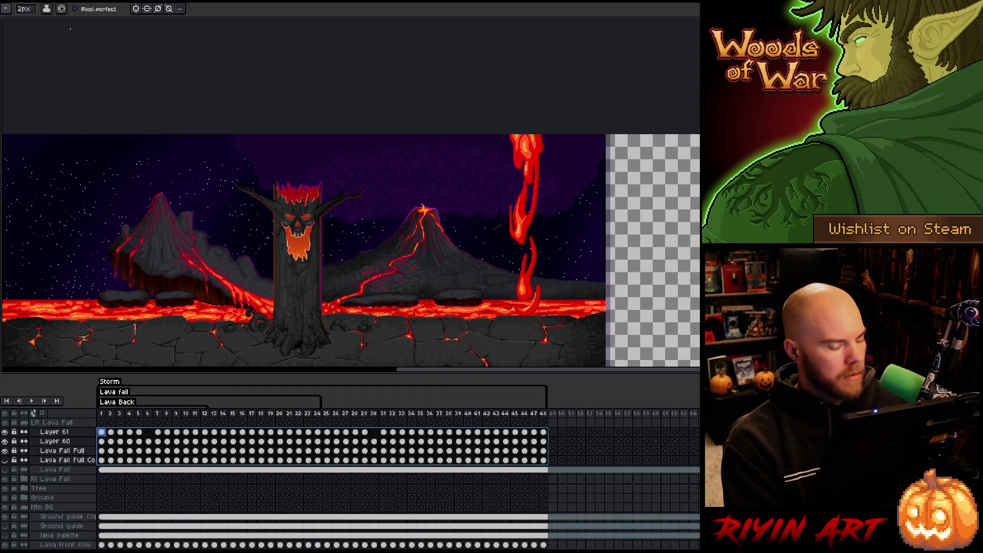
pyautogui.hotkey('ctrl', 'f')
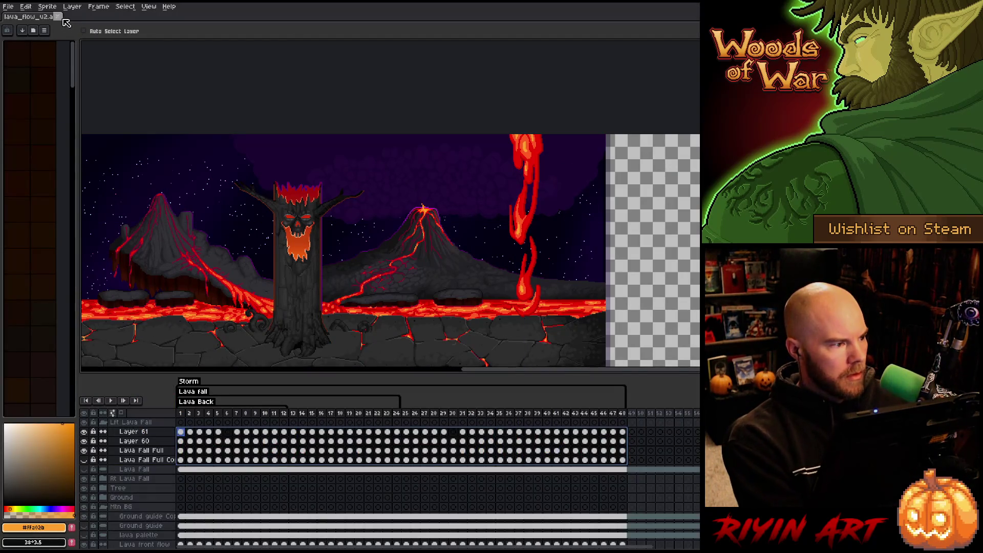
# Flip the selected Lft Lava Fall cels horizontally, collapse the group and view frame 26
pyautogui.click(46, 6)
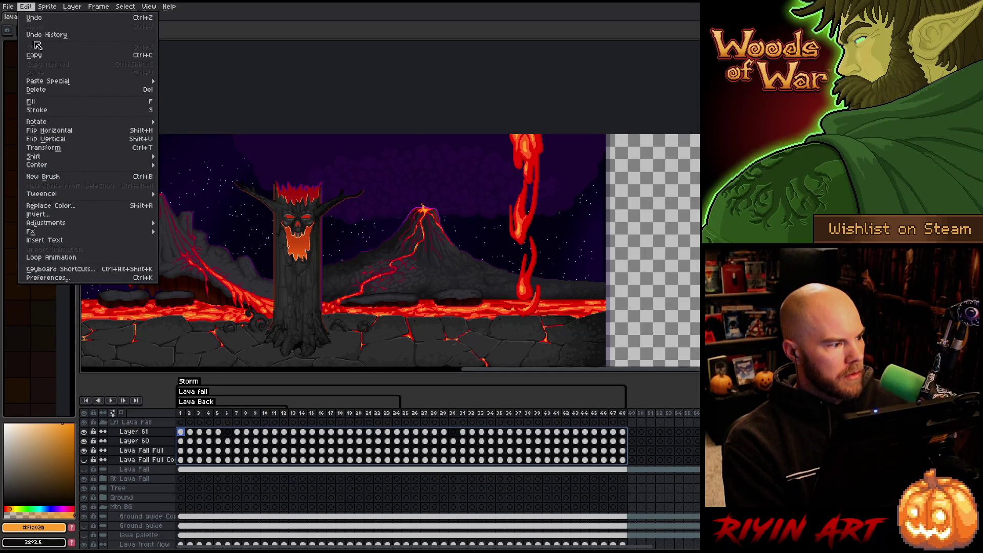
pyautogui.click(72, 131)
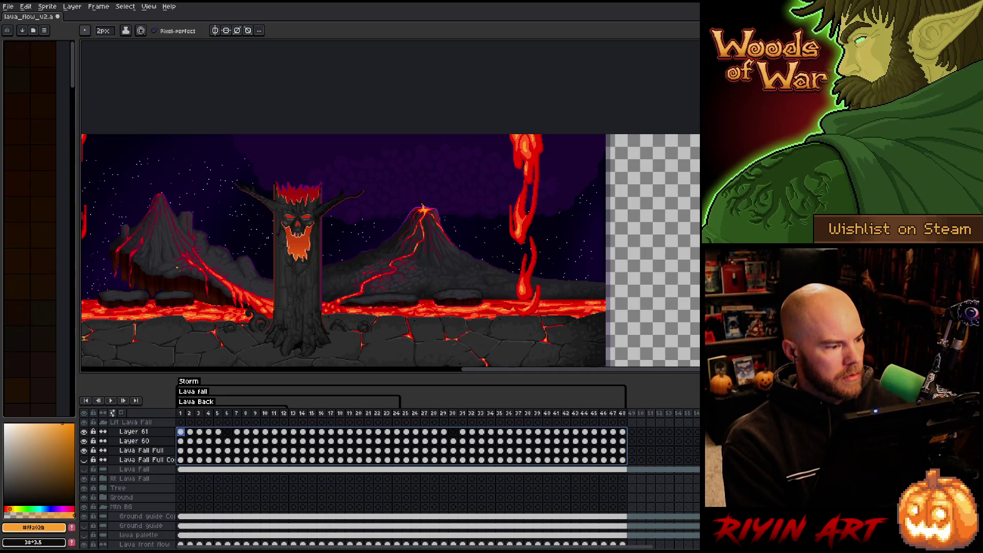
pyautogui.moveTo(498, 373); pyautogui.dragTo(445, 373)
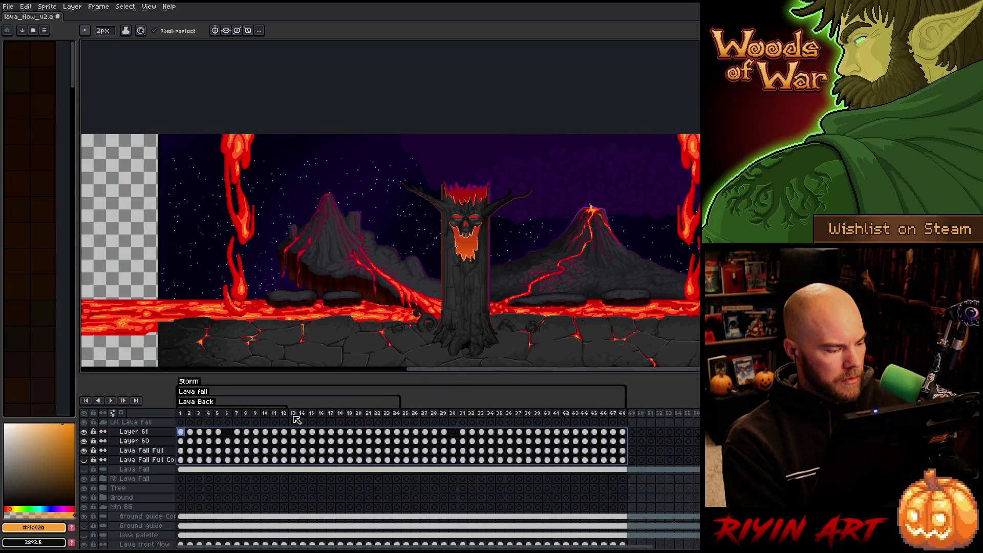
pyautogui.click(104, 425)
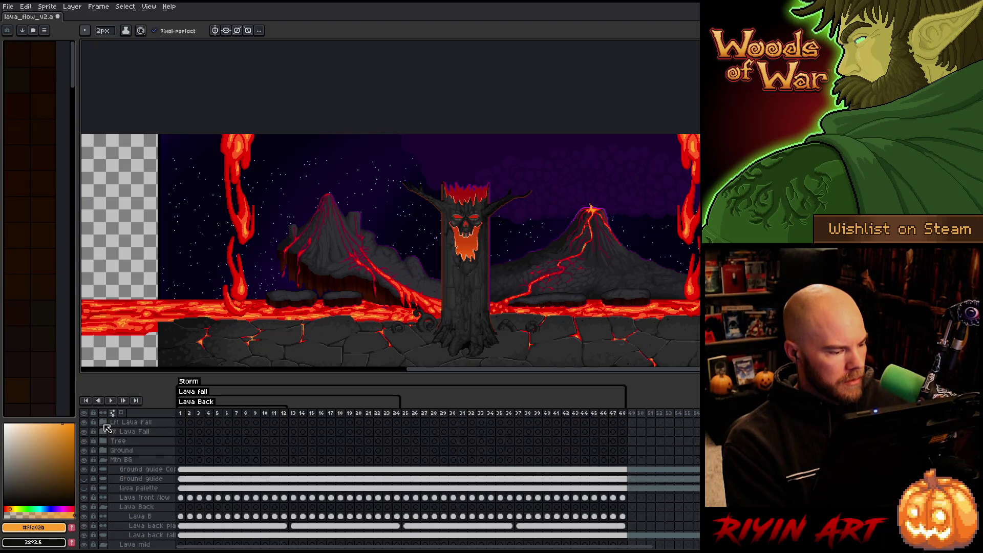
pyautogui.click(419, 413)
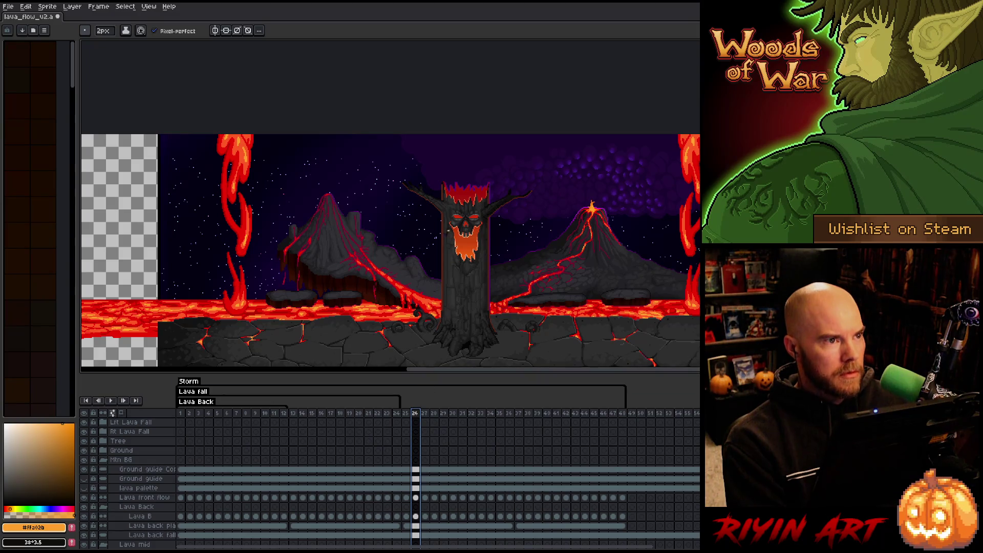
pyautogui.moveTo(552, 158); pyautogui.dragTo(487, 141)
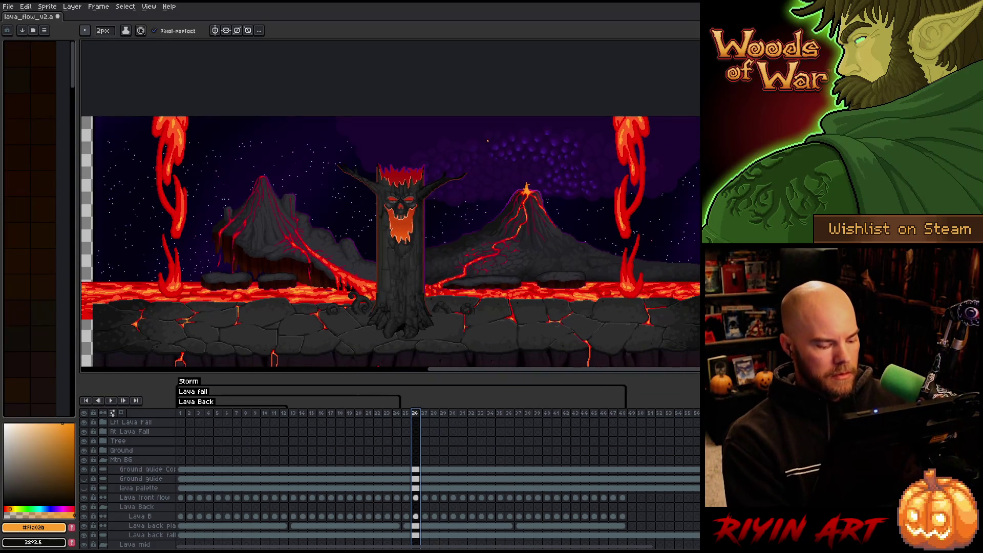
# Hide the menus and timeline, zoom in centred on the tree, and save with Ctrl+S
pyautogui.hotkey('ctrl', 'f')
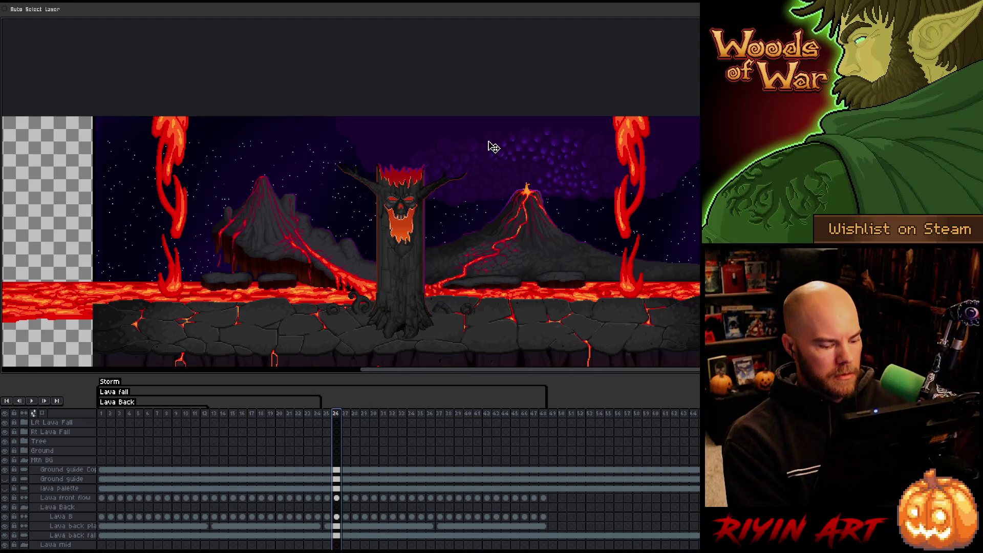
pyautogui.press('Tab')
pyautogui.press('b')
pyautogui.scroll(2, 450, 219)
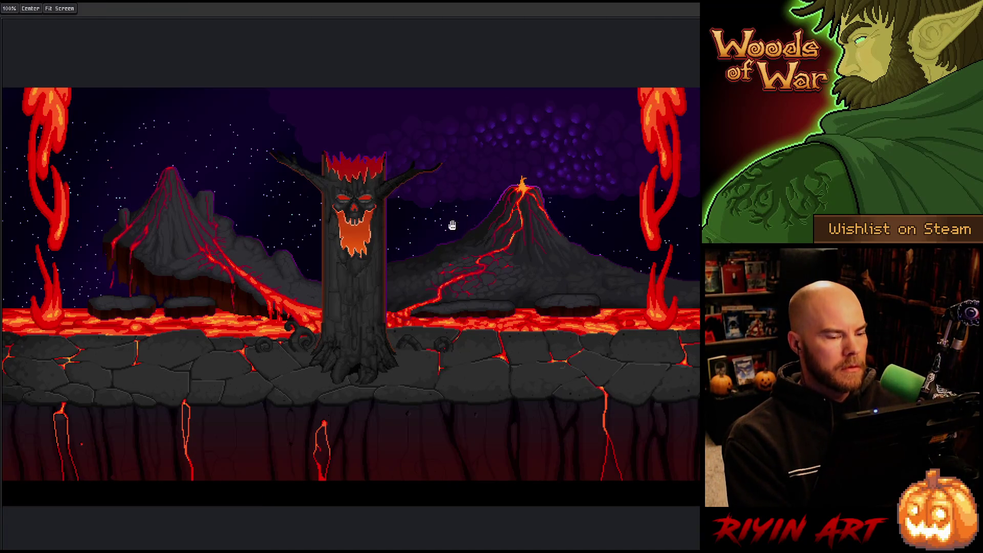
pyautogui.moveTo(450, 219)
pyautogui.mouseDown()
pyautogui.moveTo(454, 244)
pyautogui.moveTo(431, 244)
pyautogui.mouseUp()
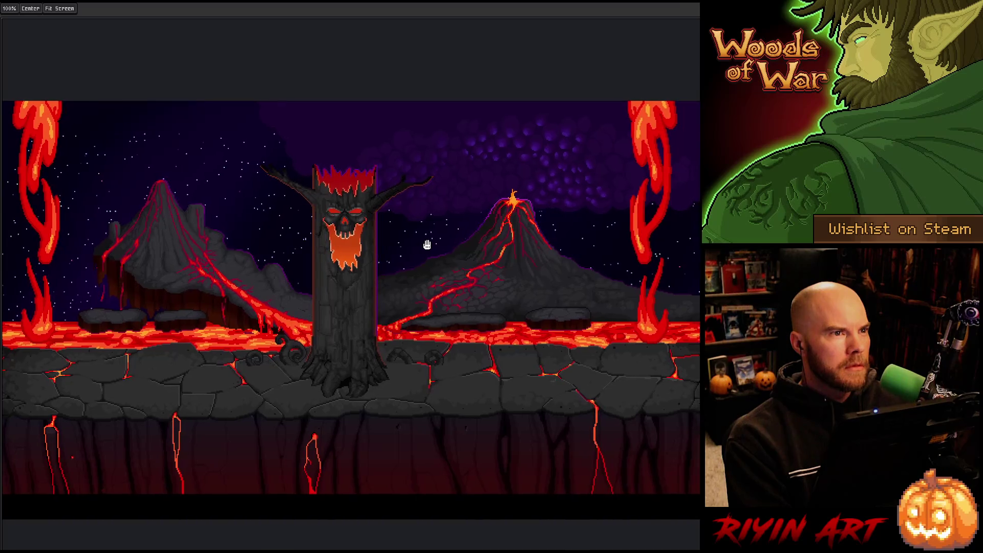
pyautogui.press('space')
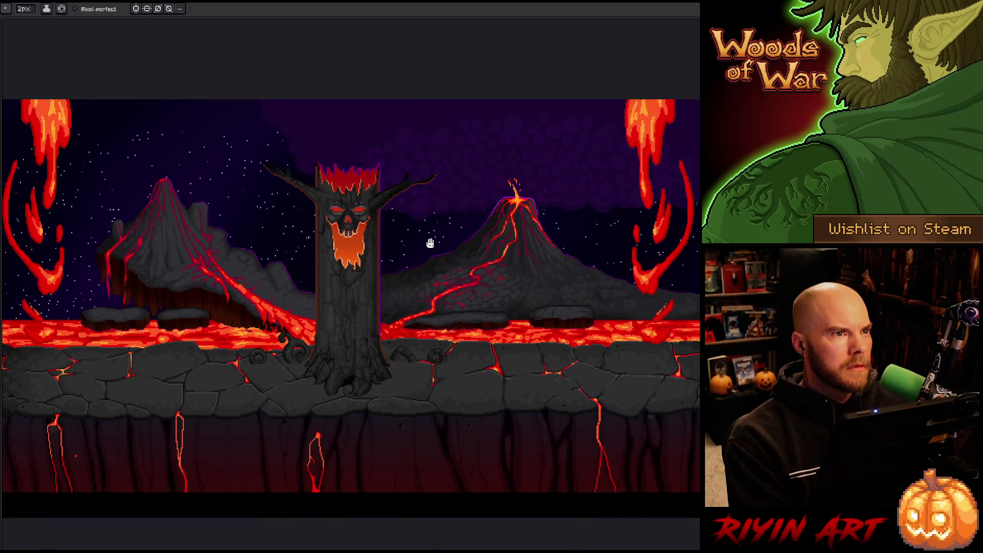
pyautogui.hotkey('ctrl', 's')
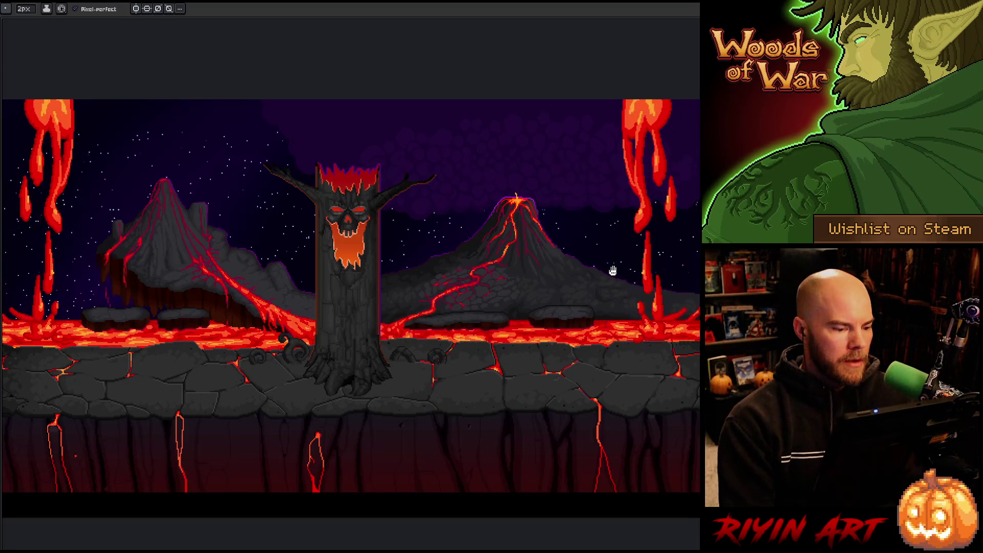
pyautogui.press('Tab')
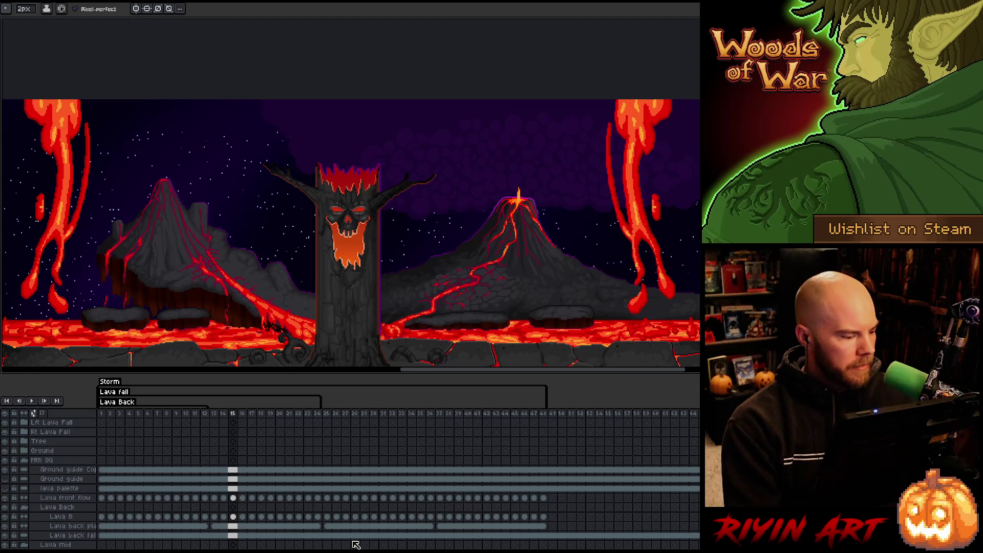
pyautogui.click(5, 441)
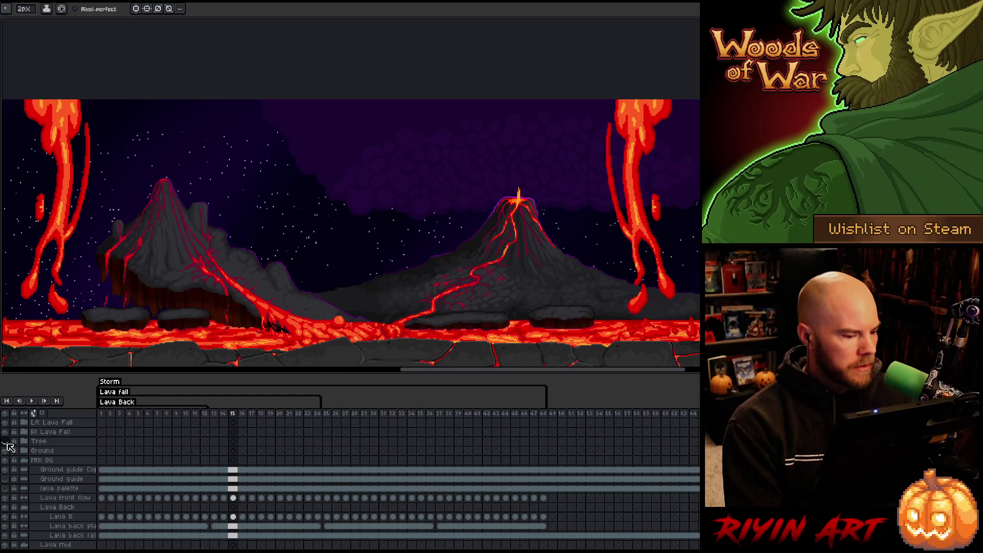
pyautogui.press('Tab')
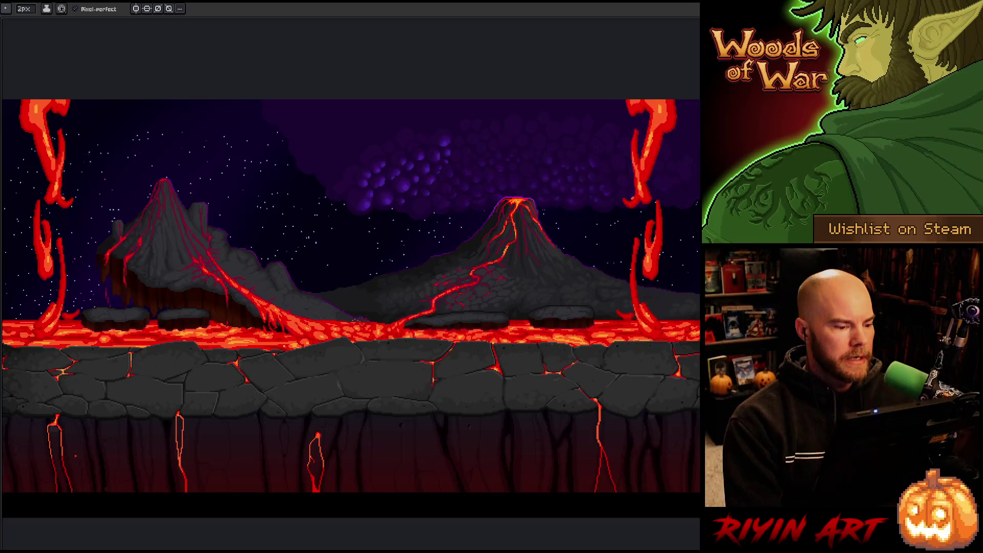
pyautogui.press('Tab')
pyautogui.click(355, 413)
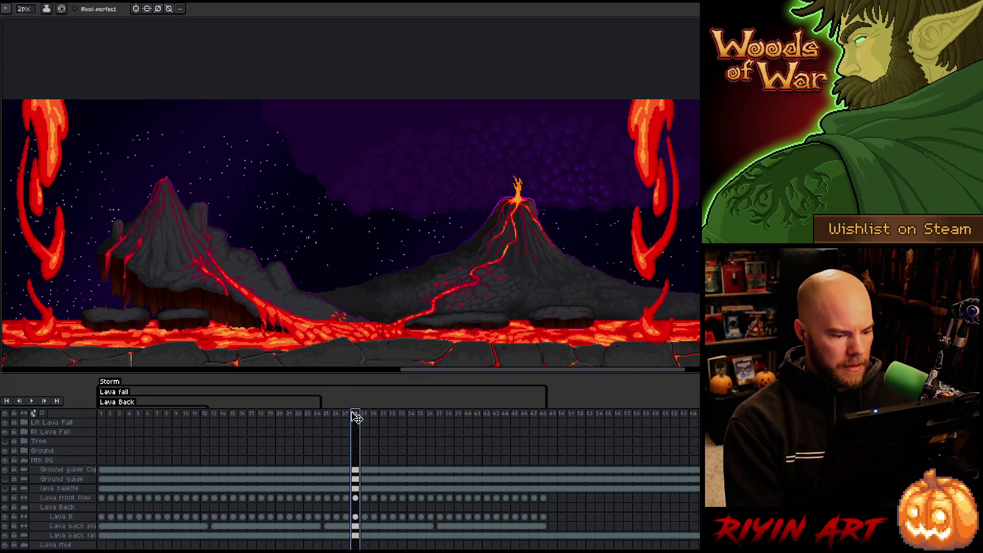
pyautogui.press('Tab')
pyautogui.scroll(3, 364, 358)
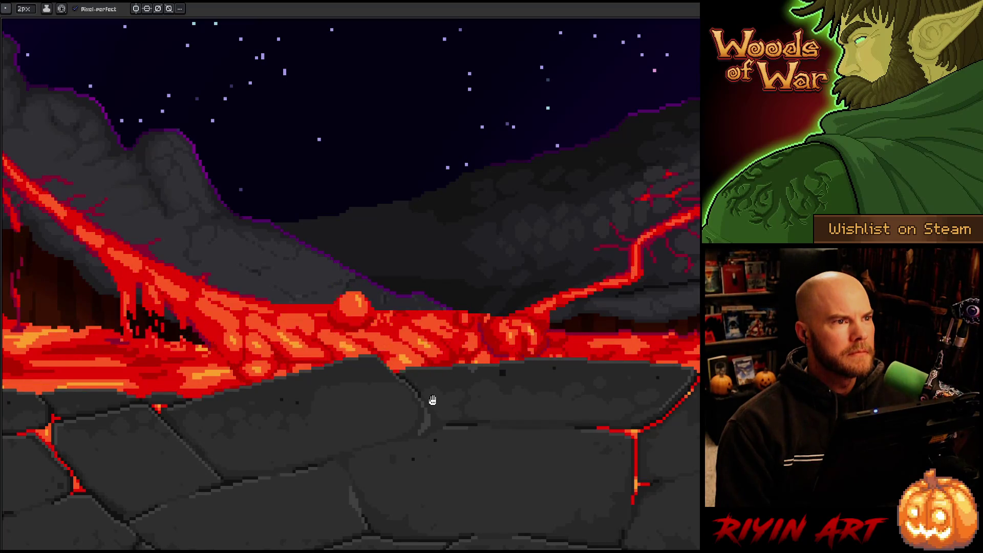
pyautogui.scroll(-2, 431, 400)
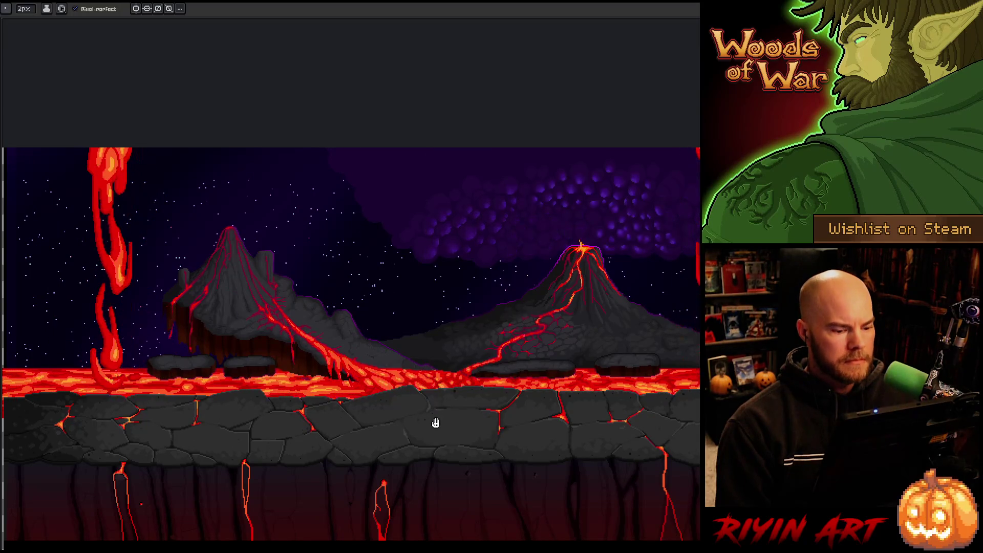
# Save the lava scene and play its animation, toggling the timeline off and back on
pyautogui.moveTo(432, 426)
pyautogui.mouseDown()
pyautogui.moveTo(376, 424)
pyautogui.moveTo(374, 366)
pyautogui.mouseUp()
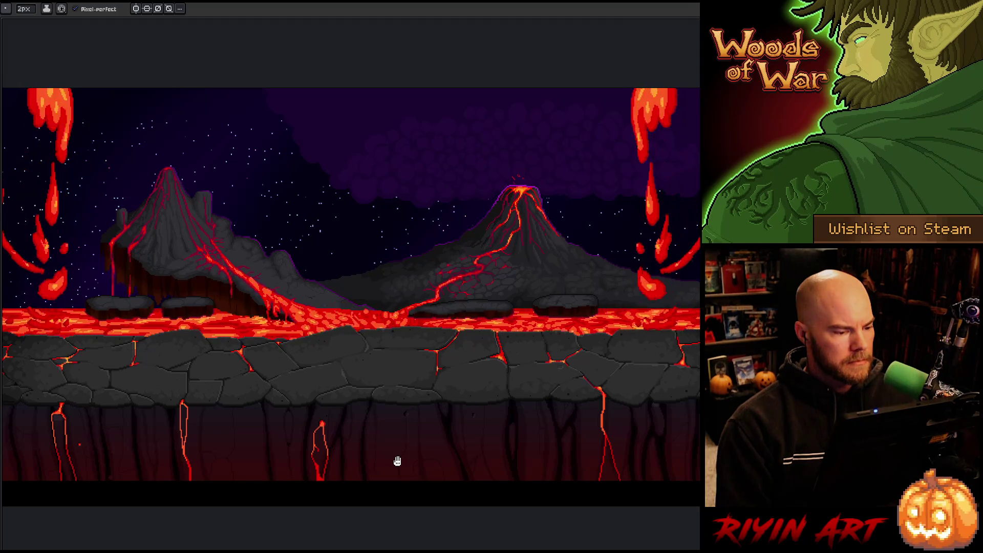
pyautogui.hotkey('ctrl', 's')
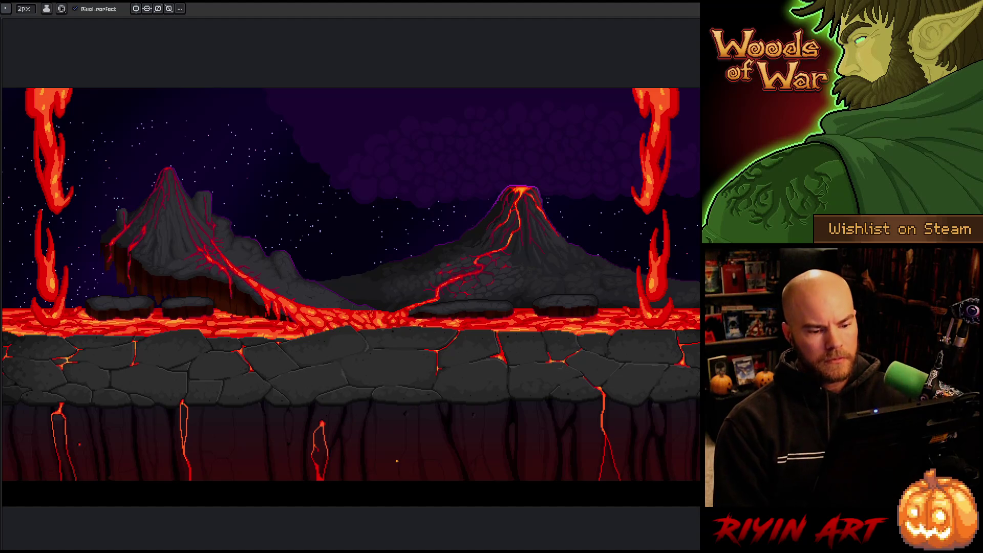
pyautogui.press('Tab')
pyautogui.press('Return')
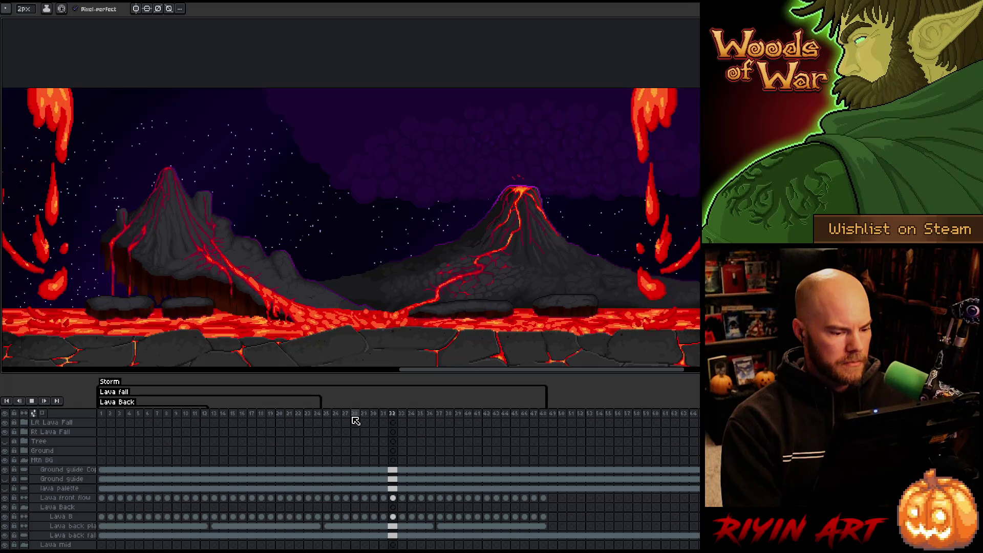
pyautogui.press('Tab')
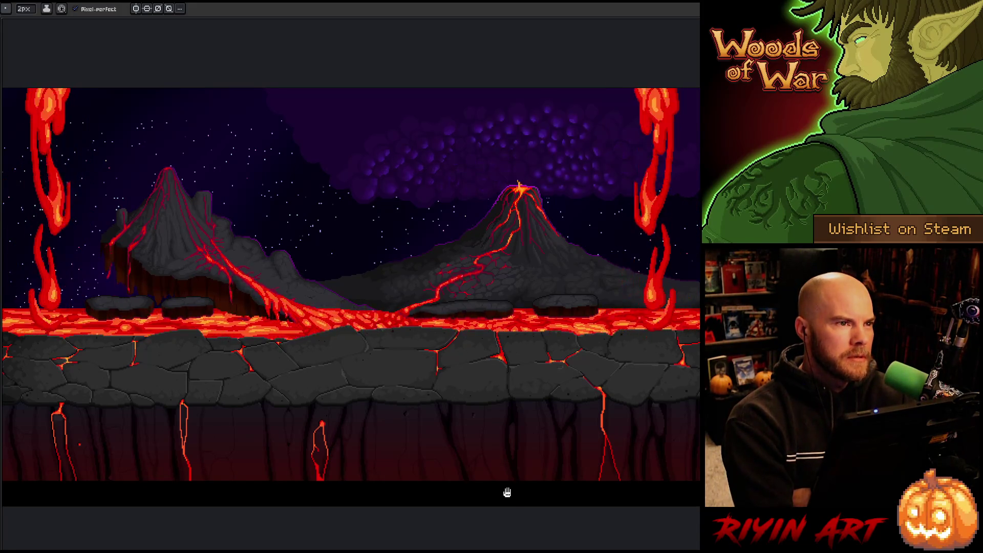
pyautogui.press('Tab')
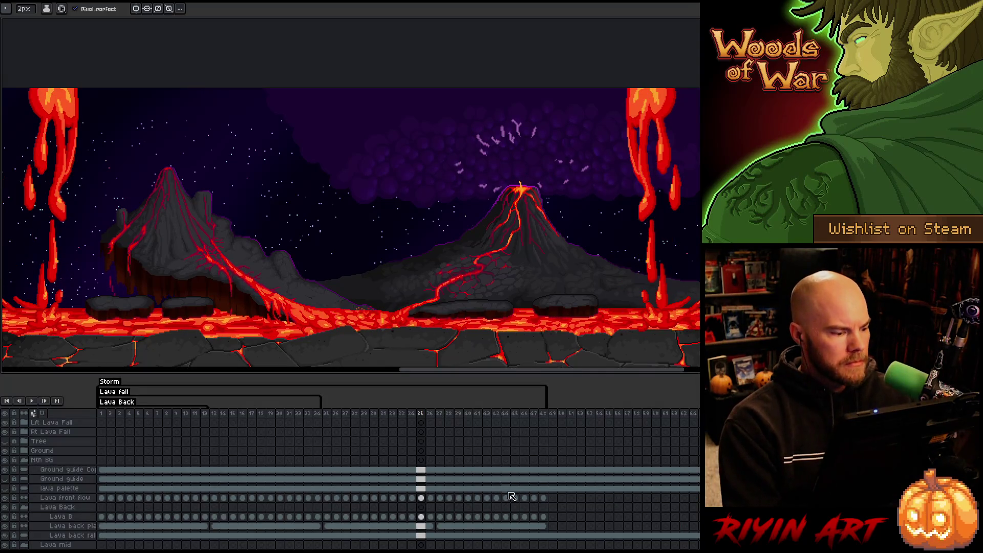
# Make the Tree layer visible, save the file, and restore the timeline and full interface
pyautogui.click(5, 441)
pyautogui.press('Tab')
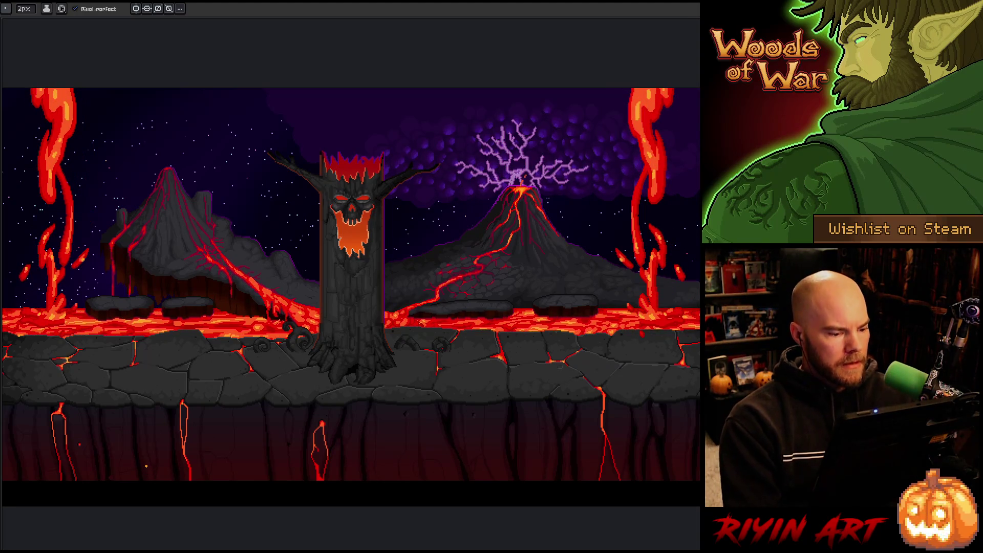
pyautogui.press('Tab')
pyautogui.press('Tab')
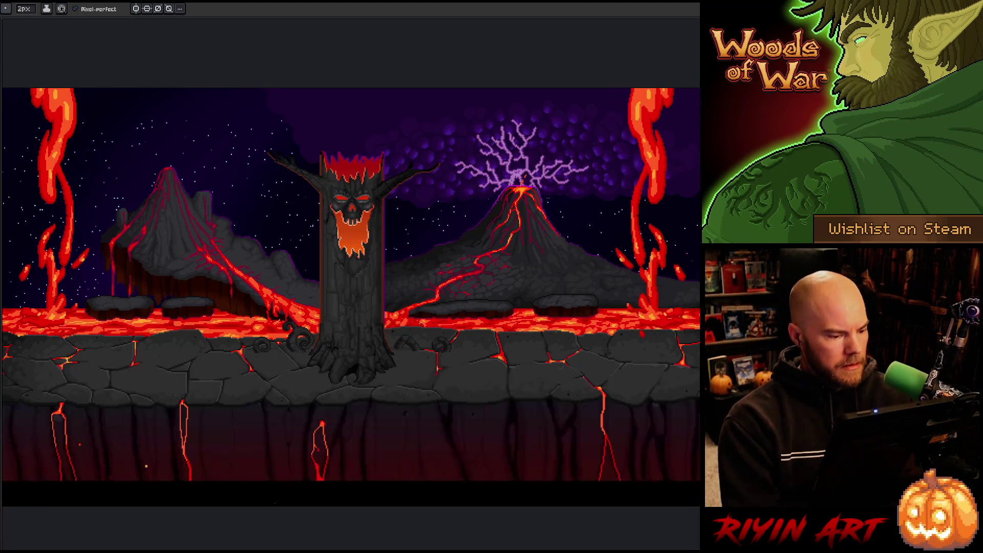
pyautogui.hotkey('ctrl', 's')
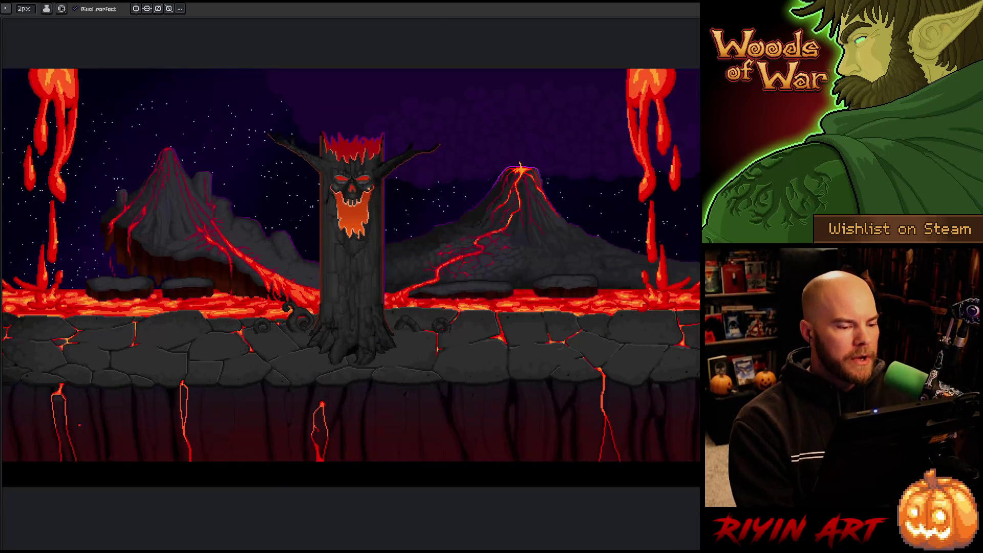
pyautogui.press('Tab')
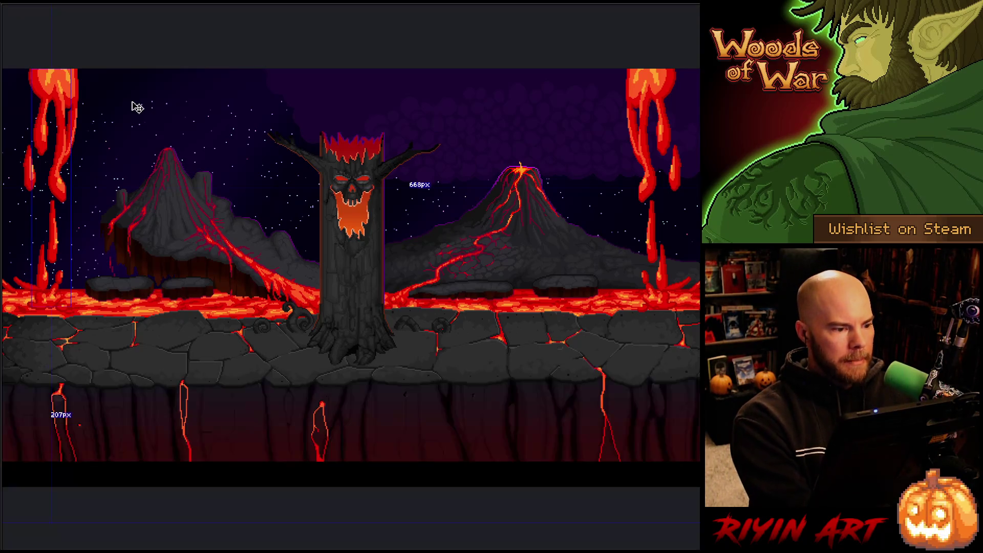
pyautogui.hotkey('ctrl', 'f')
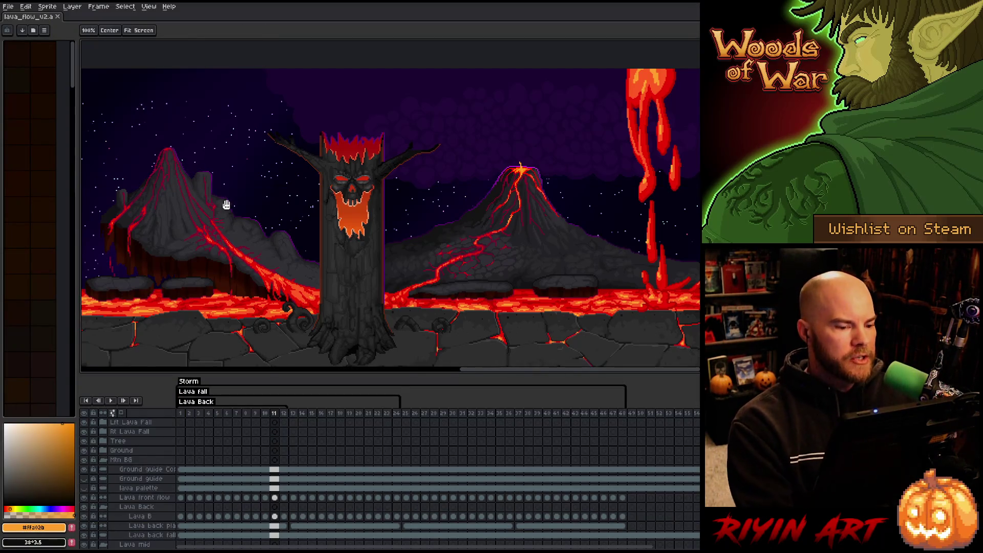
# Nudge the canvas up and display the File > Open Recent list
pyautogui.moveTo(235, 212)
pyautogui.mouseDown()
pyautogui.moveTo(253, 200)
pyautogui.moveTo(241, 201)
pyautogui.mouseUp()
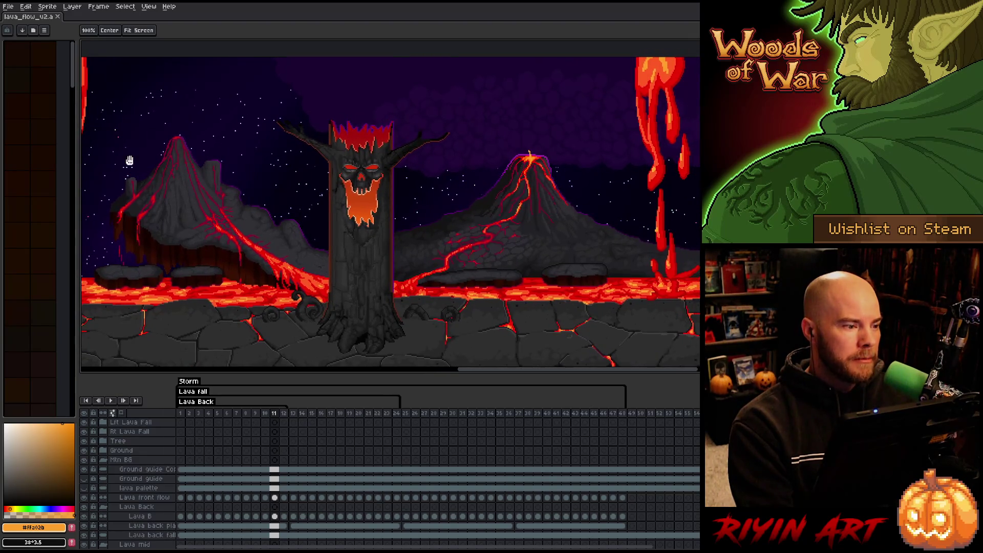
pyautogui.click(10, 8)
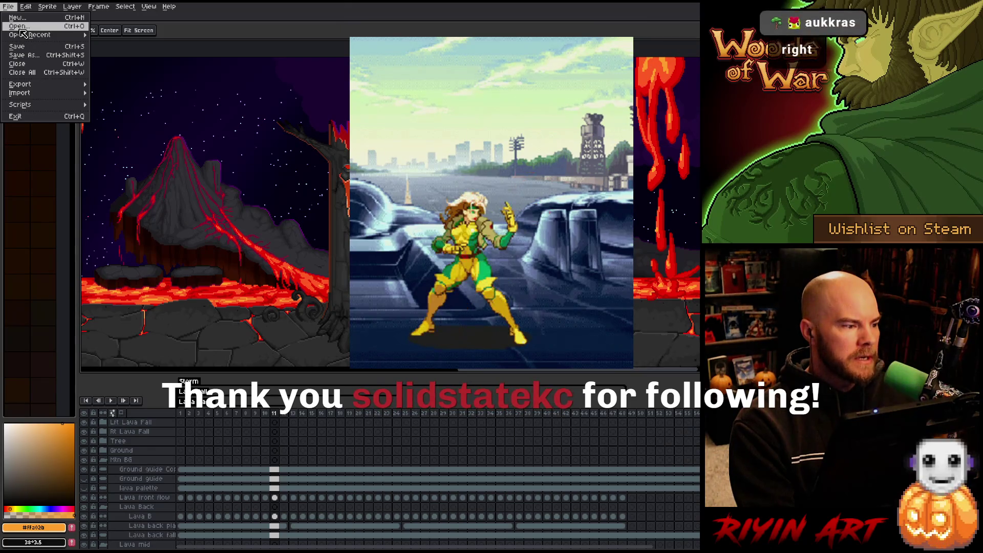
pyautogui.moveTo(23, 34)
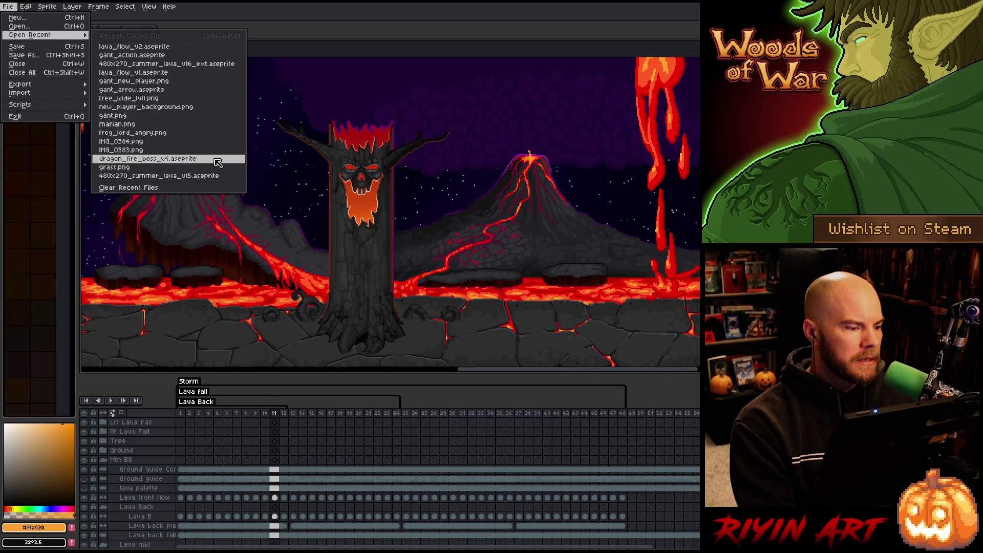
# Open dragon_fire_boss_v4.aseprite from recent files, zoom to the dragon, and play its animation
pyautogui.click(147, 158)
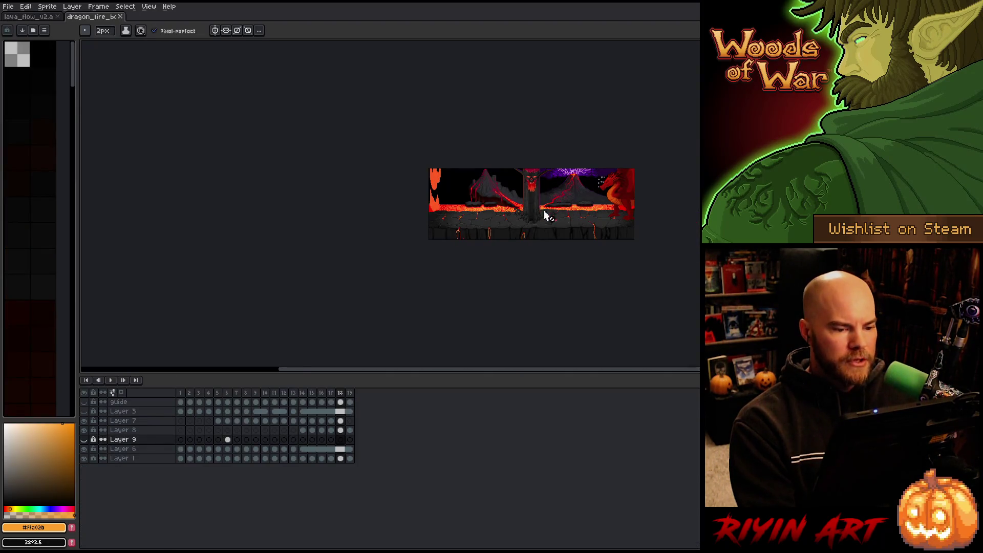
pyautogui.scroll(4, 544, 213)
pyautogui.moveTo(622, 202); pyautogui.dragTo(404, 240)
pyautogui.scroll(2, 438, 220)
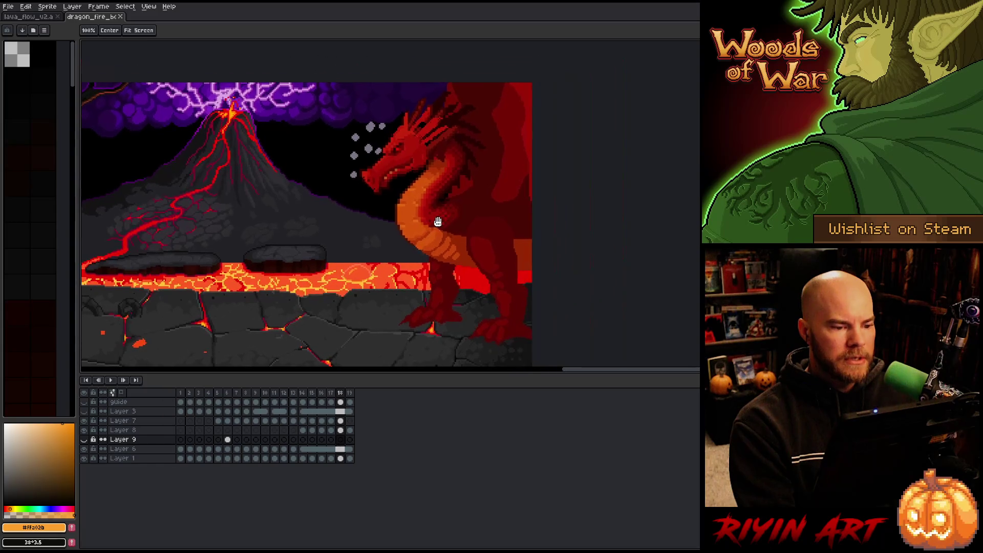
pyautogui.press('Return')
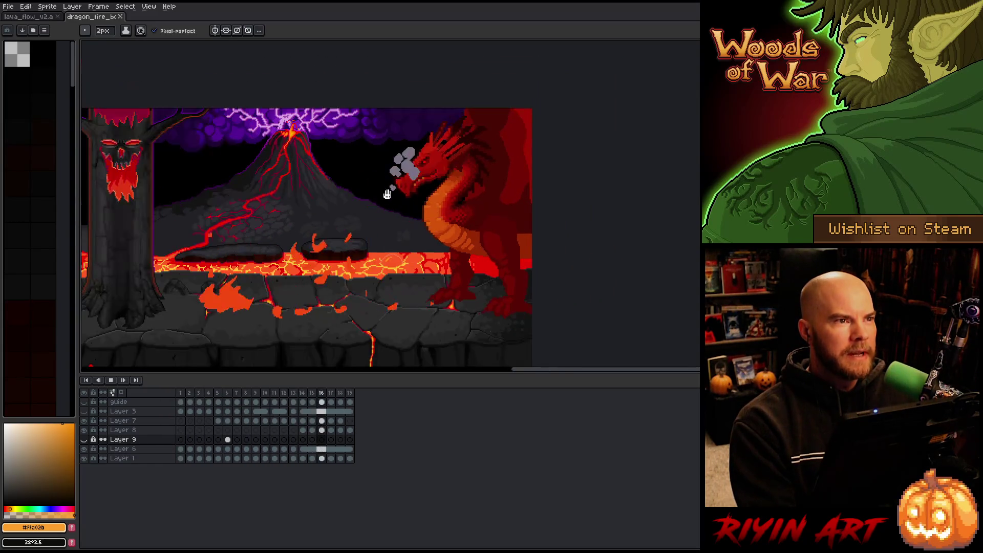
pyautogui.moveTo(233, 208)
pyautogui.mouseDown()
pyautogui.moveTo(447, 235)
pyautogui.moveTo(347, 219)
pyautogui.mouseUp()
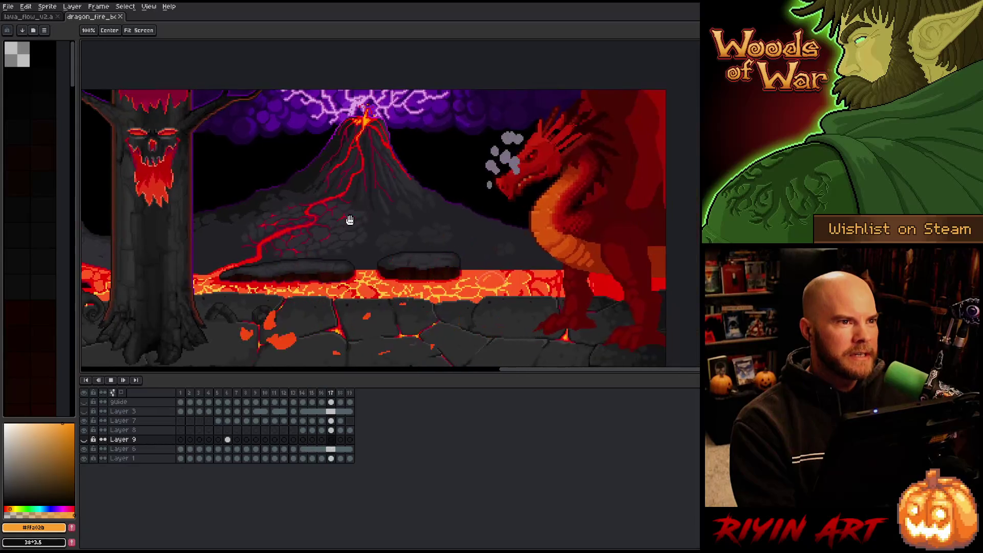
pyautogui.scroll(-1, 447, 267)
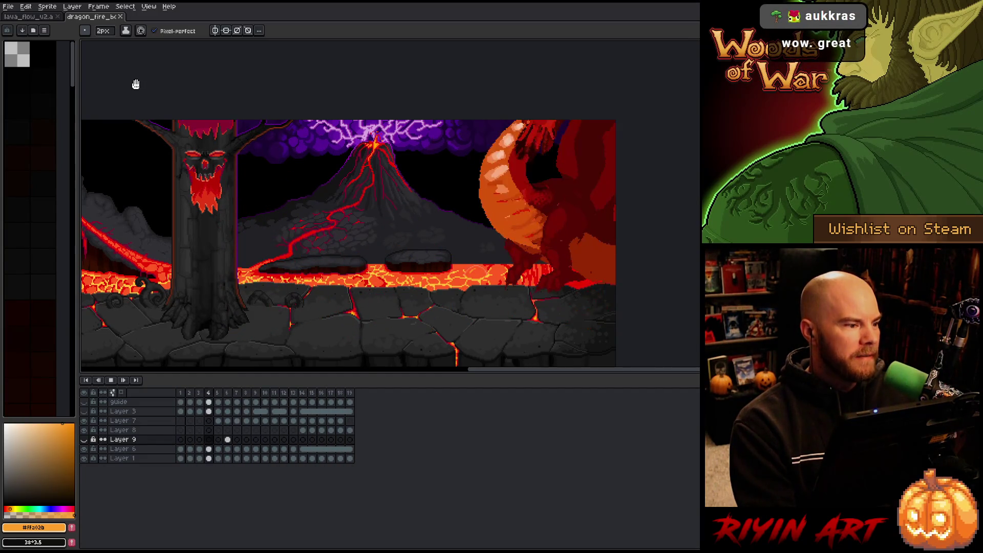
# Open lava_flow_v2.aseprite through the File > Open dialog
pyautogui.click(8, 7)
pyautogui.click(19, 27)
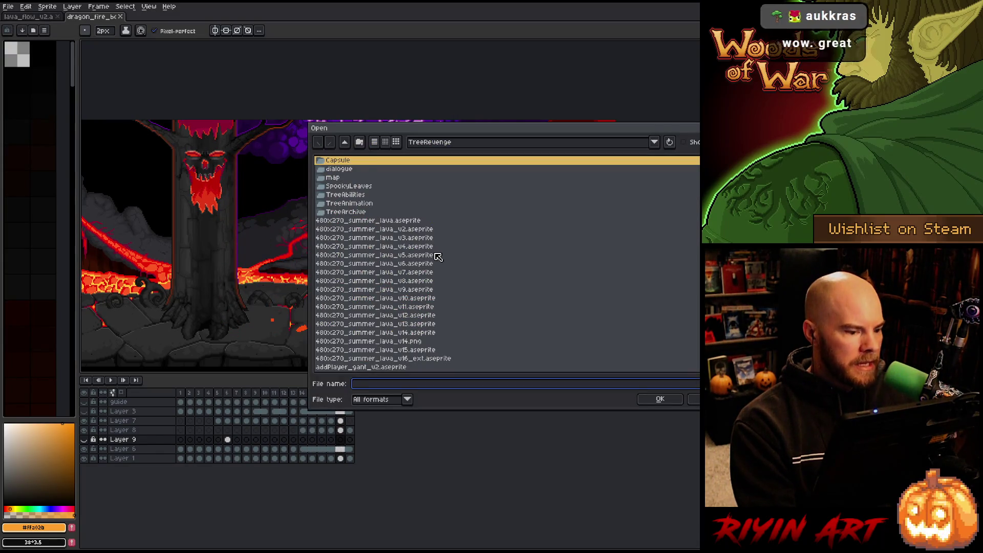
pyautogui.scroll(-2, 359, 276)
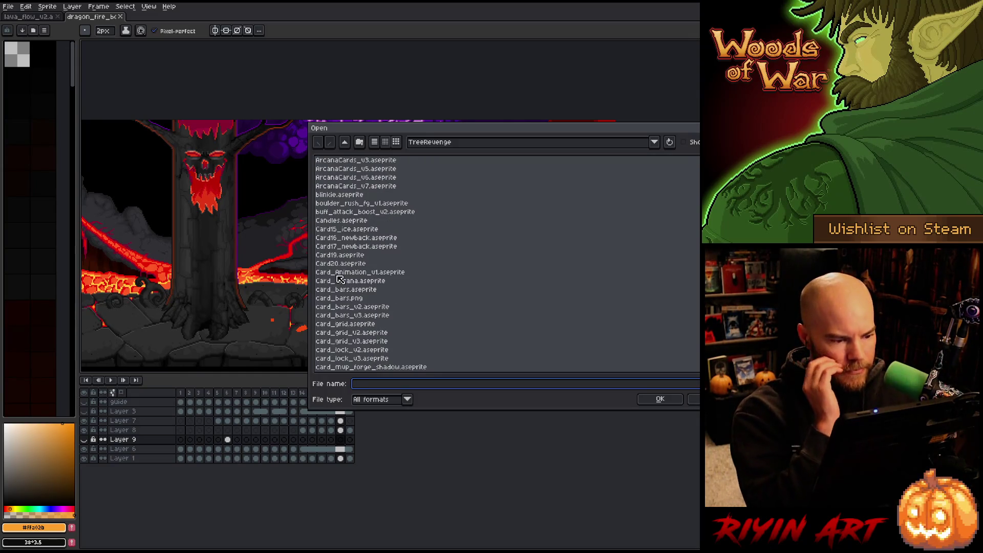
pyautogui.click(343, 273)
pyautogui.press('l')
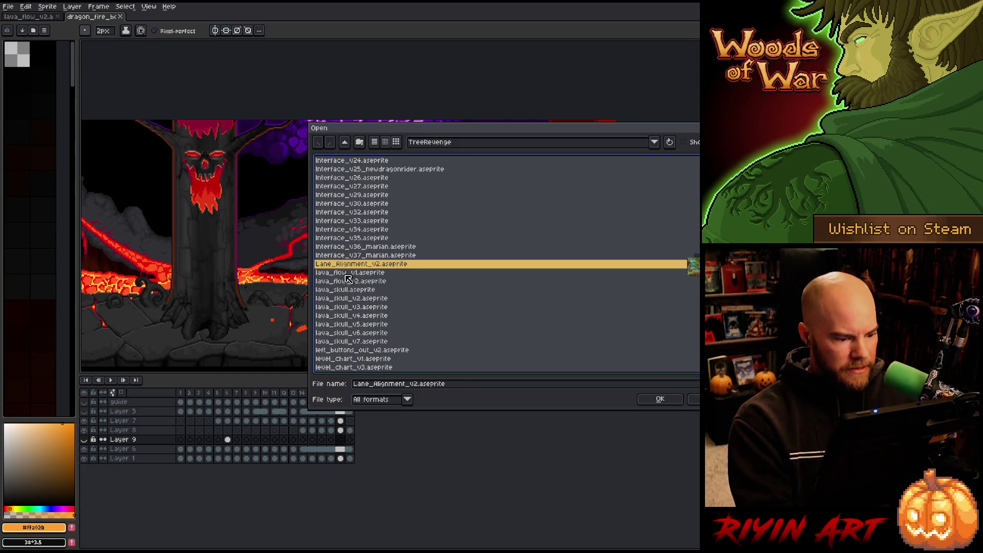
pyautogui.click(385, 281)
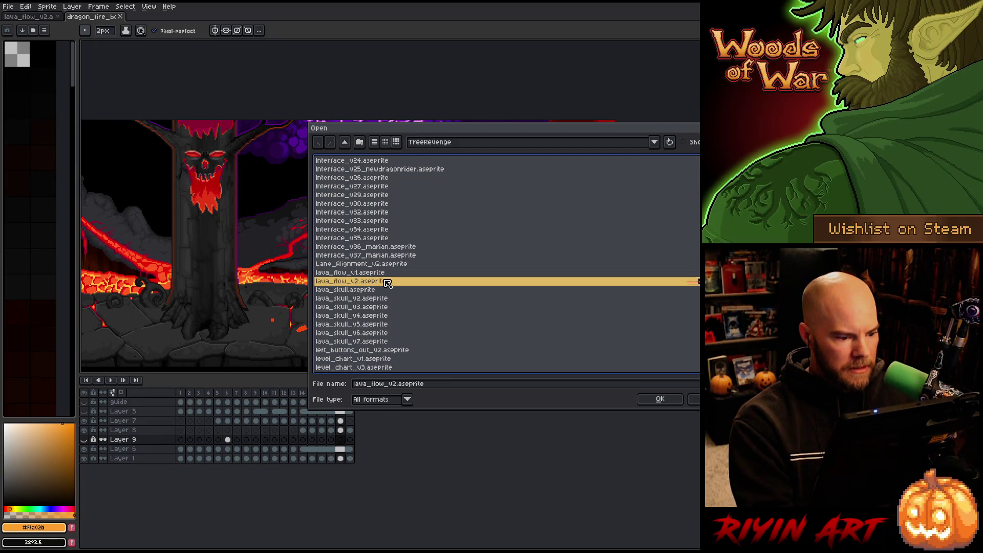
pyautogui.doubleClick(386, 281)
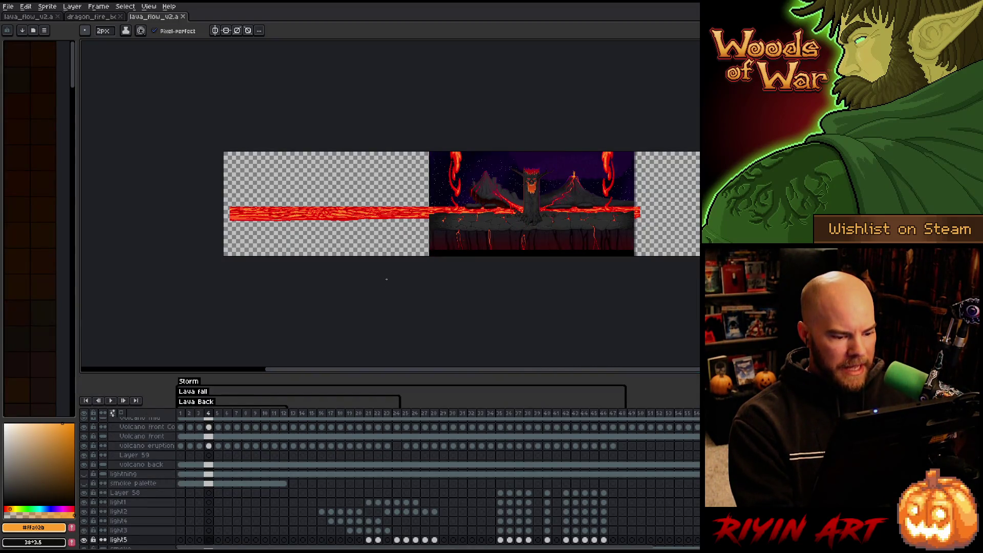
# Close the extra lava_flow_v2 tab and open lava_skull_v7.aseprite instead
pyautogui.click(184, 17)
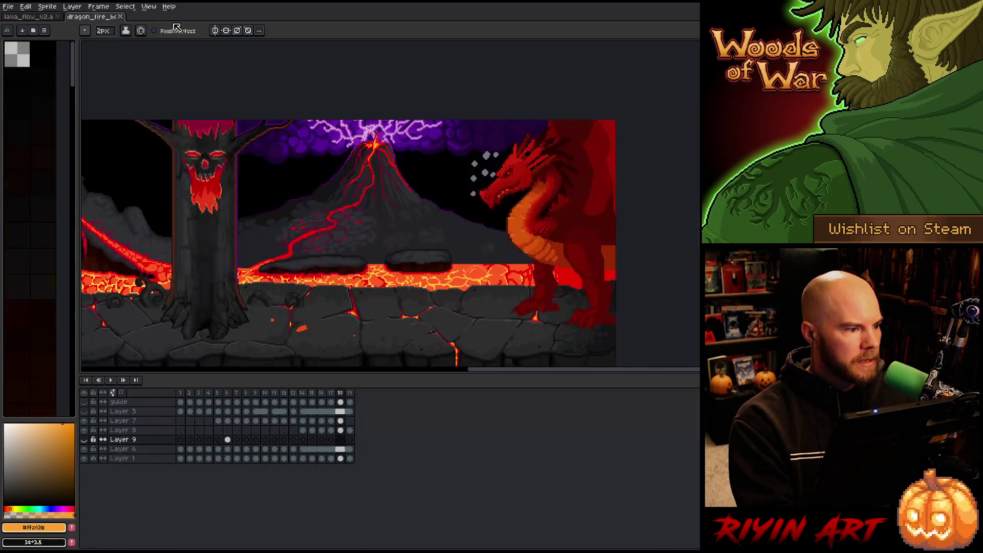
pyautogui.click(8, 6)
pyautogui.click(24, 28)
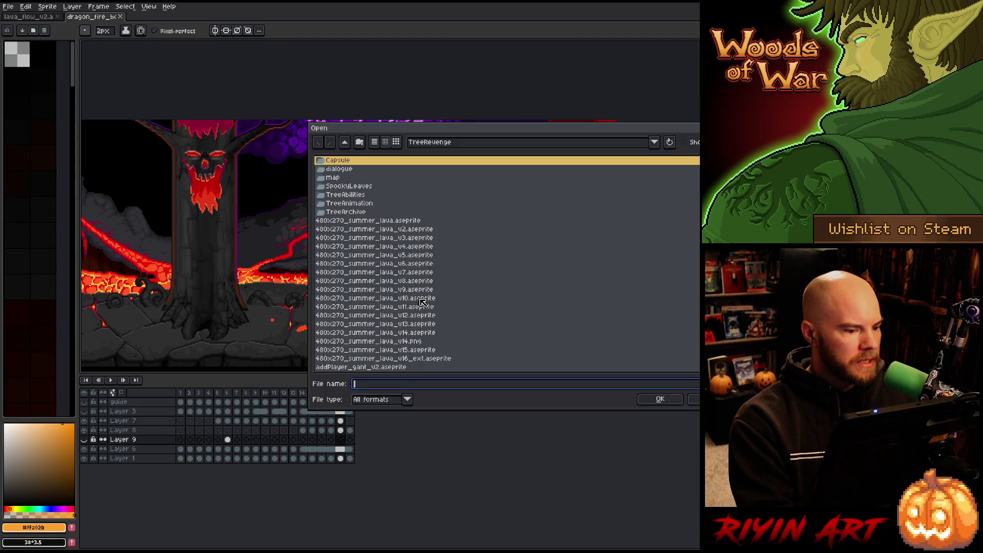
pyautogui.write('Lane_Alignment_v2.aseprite')
pyautogui.scroll(-1, 424, 302)
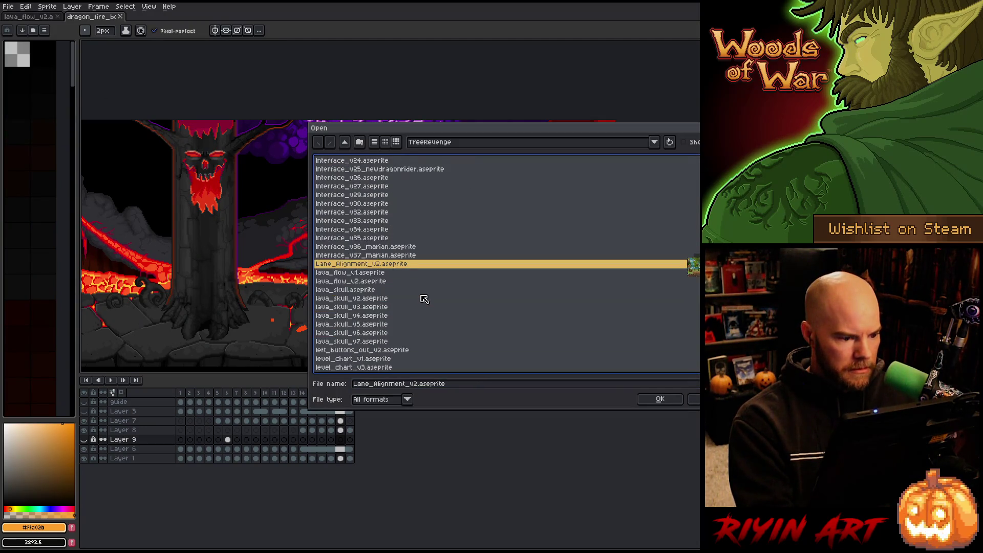
pyautogui.doubleClick(380, 344)
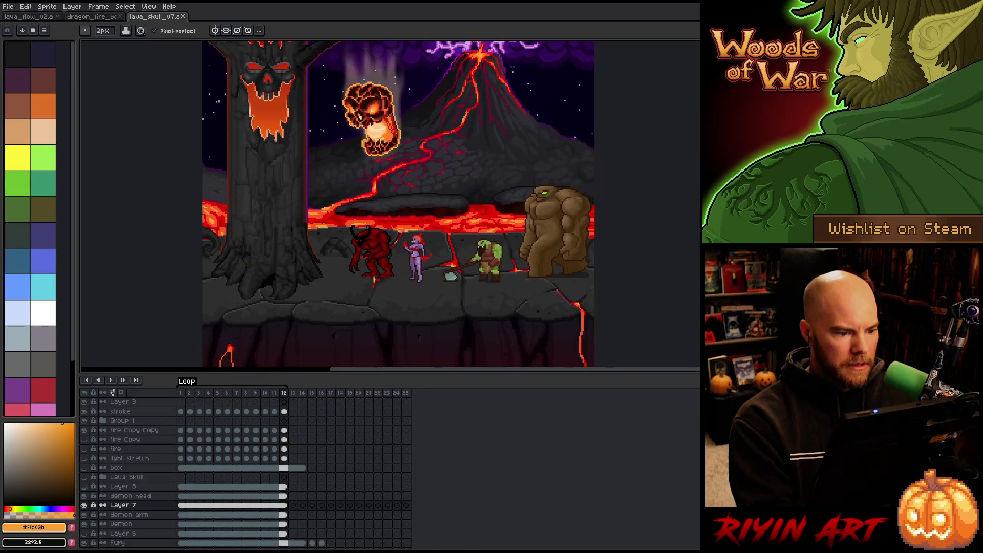
pyautogui.press('Tab')
pyautogui.scroll(2, 440, 287)
pyautogui.moveTo(441, 286)
pyautogui.mouseDown()
pyautogui.moveTo(445, 309)
pyautogui.moveTo(395, 329)
pyautogui.moveTo(386, 315)
pyautogui.mouseUp()
pyautogui.scroll(-3, 386, 315)
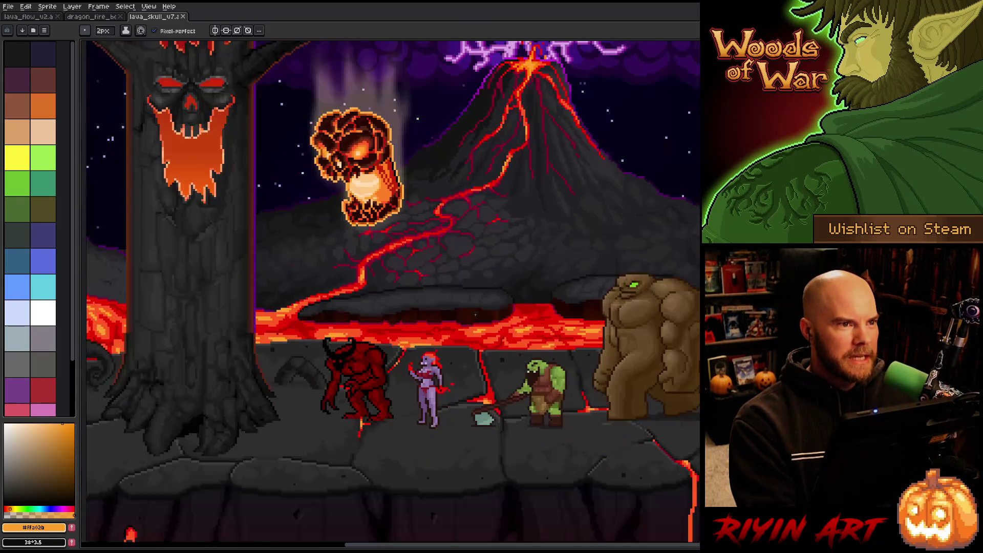
pyautogui.press('b')
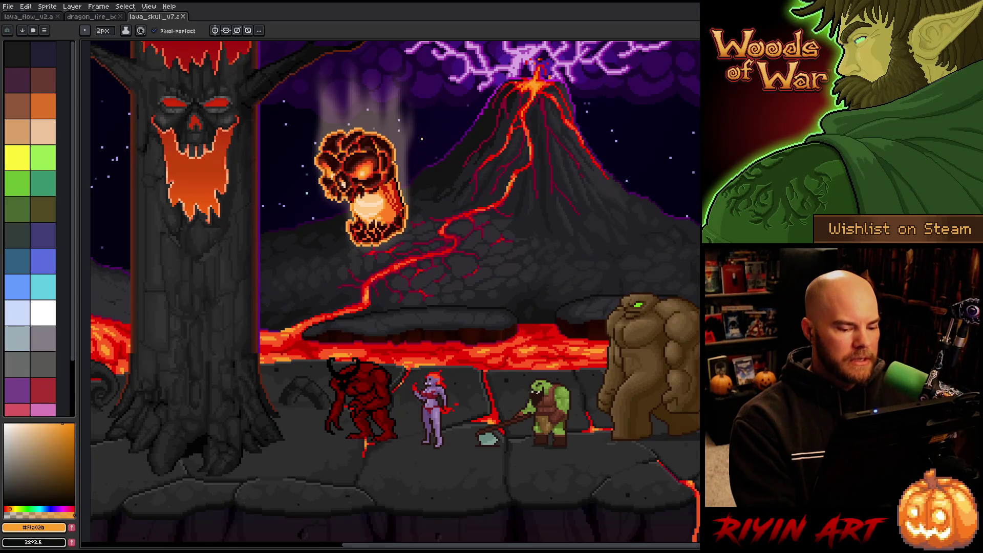
pyautogui.press('space')
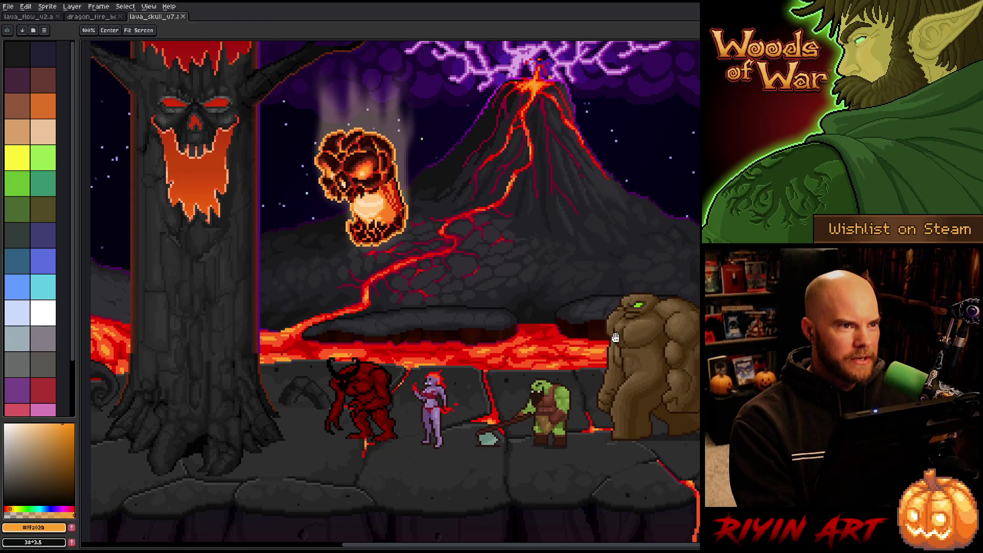
pyautogui.scroll(2, 387, 386)
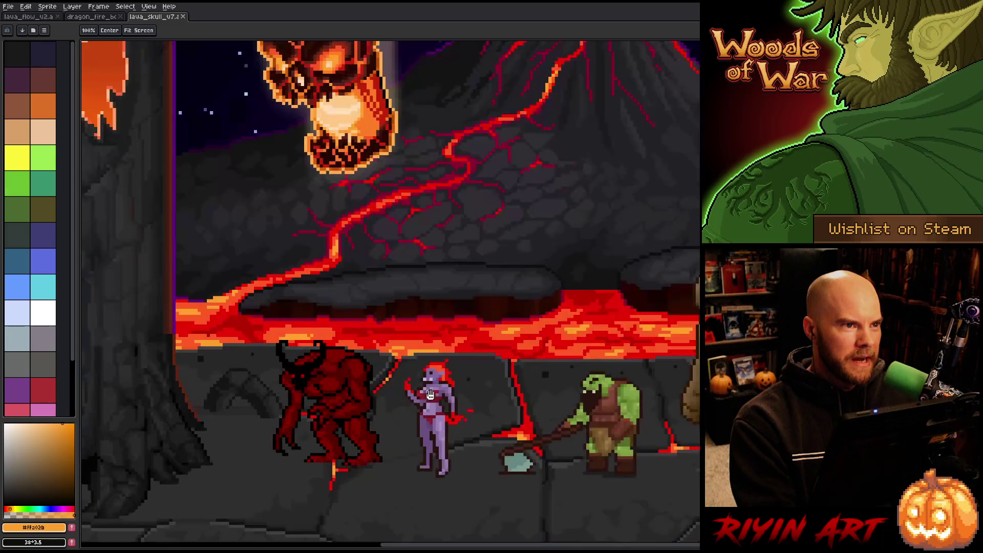
pyautogui.scroll(2, 319, 395)
pyautogui.moveTo(286, 376)
pyautogui.mouseDown()
pyautogui.moveTo(318, 378)
pyautogui.moveTo(360, 331)
pyautogui.mouseUp()
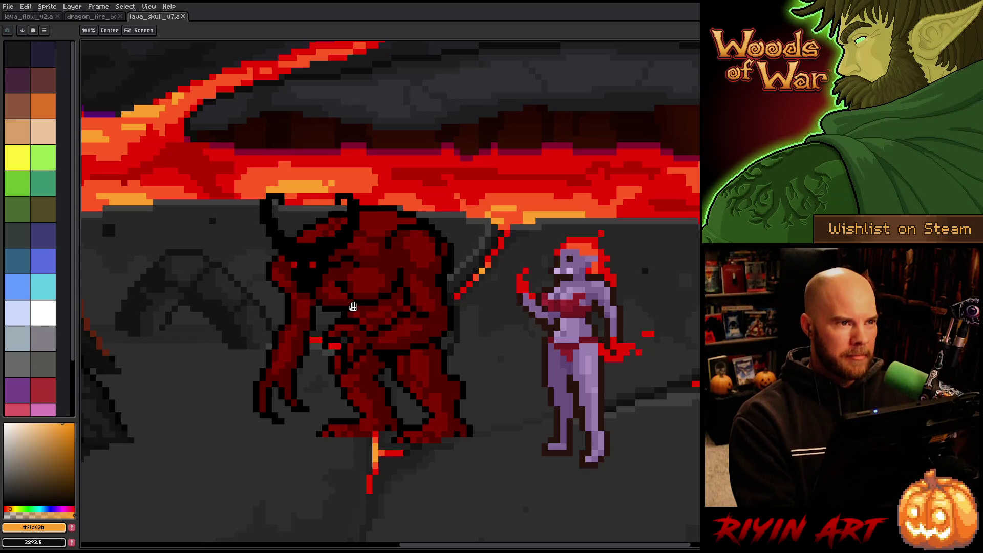
pyautogui.moveTo(570, 310); pyautogui.dragTo(463, 315)
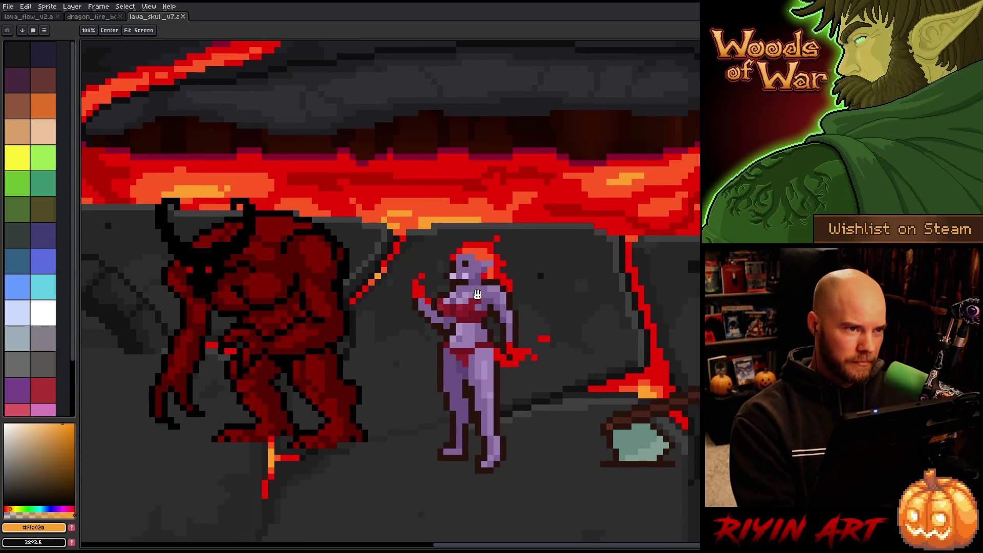
pyautogui.scroll(-1, 453, 316)
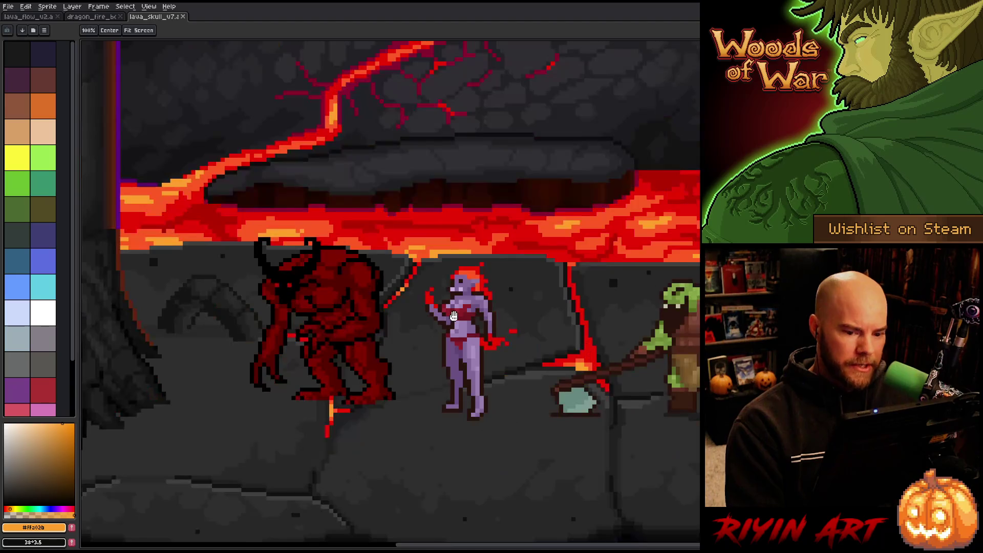
pyautogui.moveTo(683, 340); pyautogui.dragTo(580, 337)
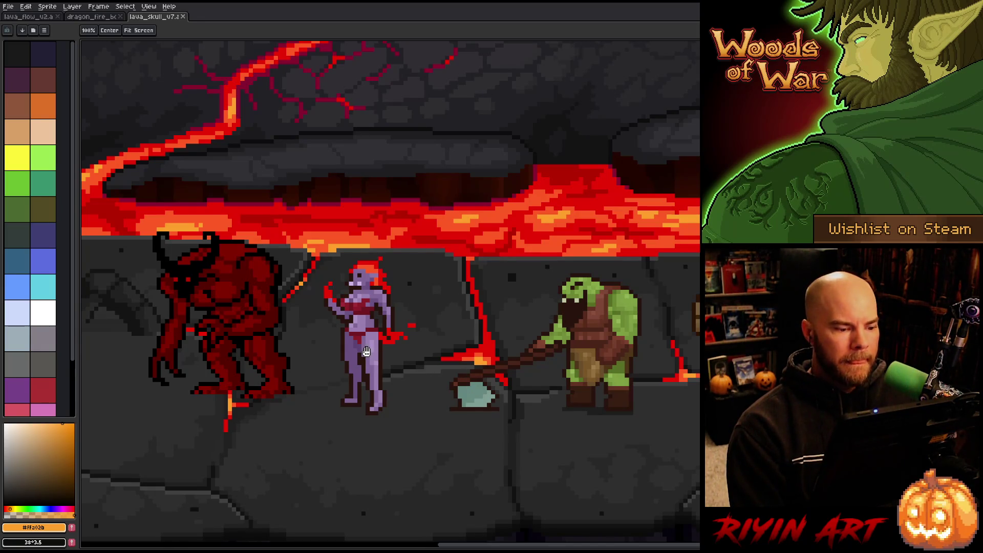
pyautogui.scroll(-3, 366, 352)
pyautogui.moveTo(275, 183)
pyautogui.mouseDown()
pyautogui.moveTo(358, 226)
pyautogui.moveTo(402, 222)
pyautogui.mouseUp()
pyautogui.scroll(1, 422, 339)
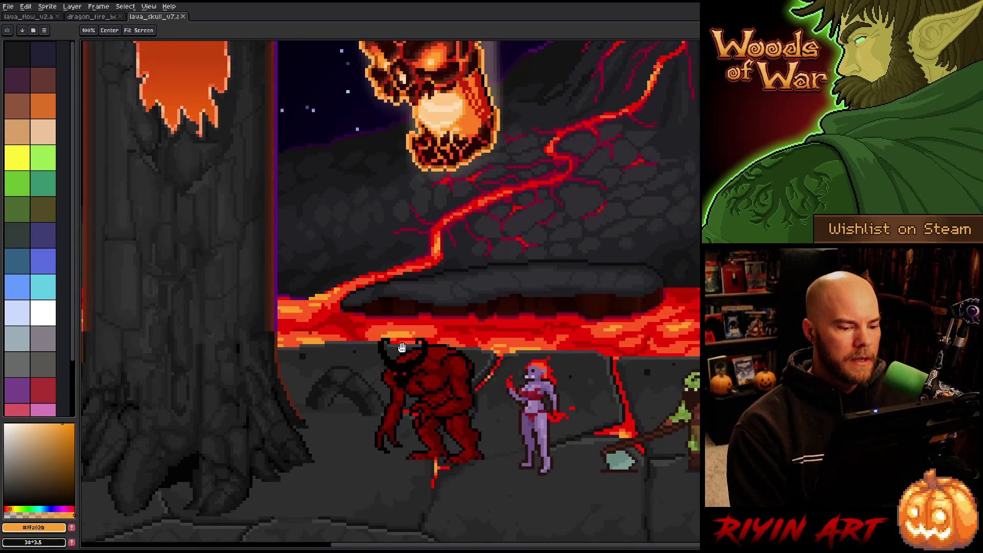
pyautogui.moveTo(422, 339)
pyautogui.mouseDown()
pyautogui.moveTo(426, 287)
pyautogui.moveTo(326, 272)
pyautogui.mouseUp()
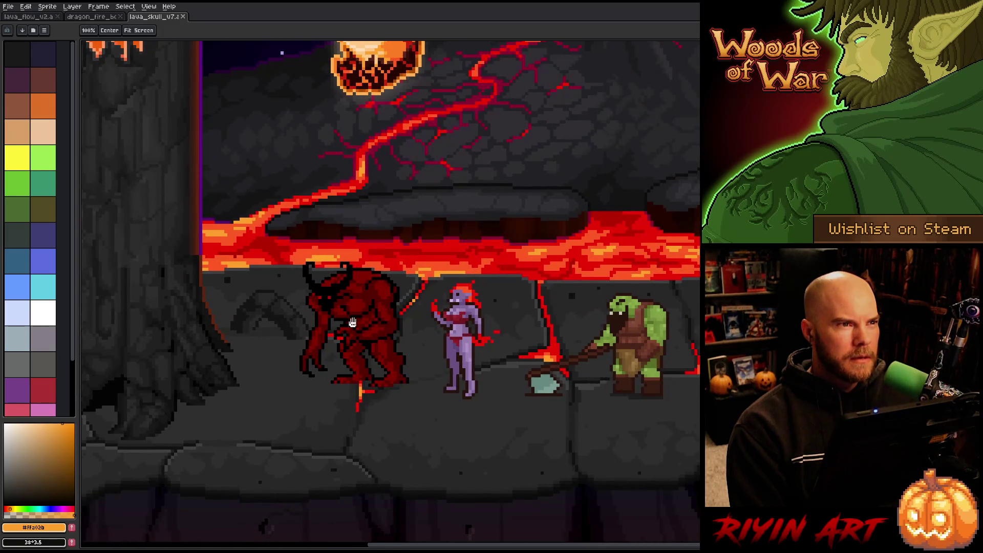
pyautogui.scroll(2, 359, 331)
pyautogui.scroll(-1, 359, 330)
pyautogui.scroll(-1, 445, 332)
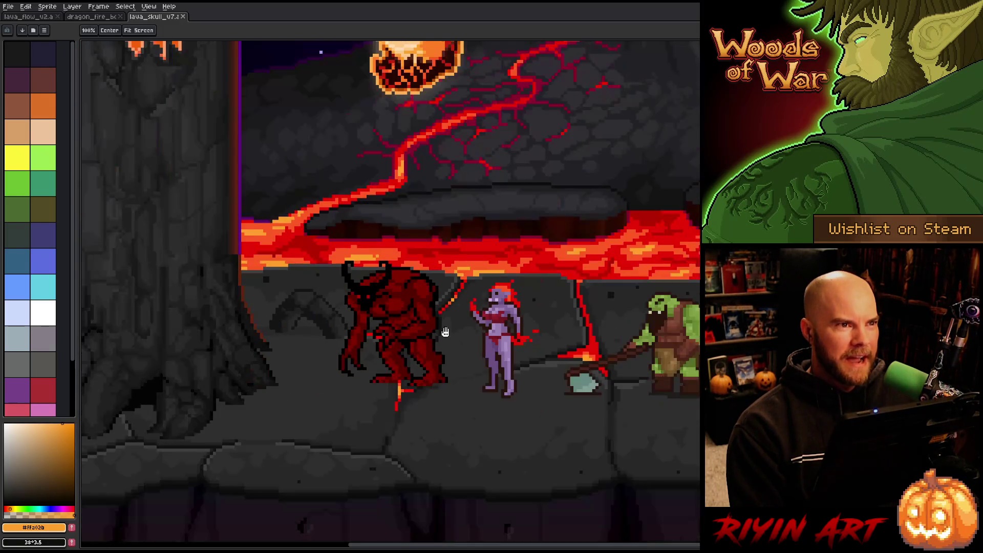
pyautogui.scroll(1, 474, 332)
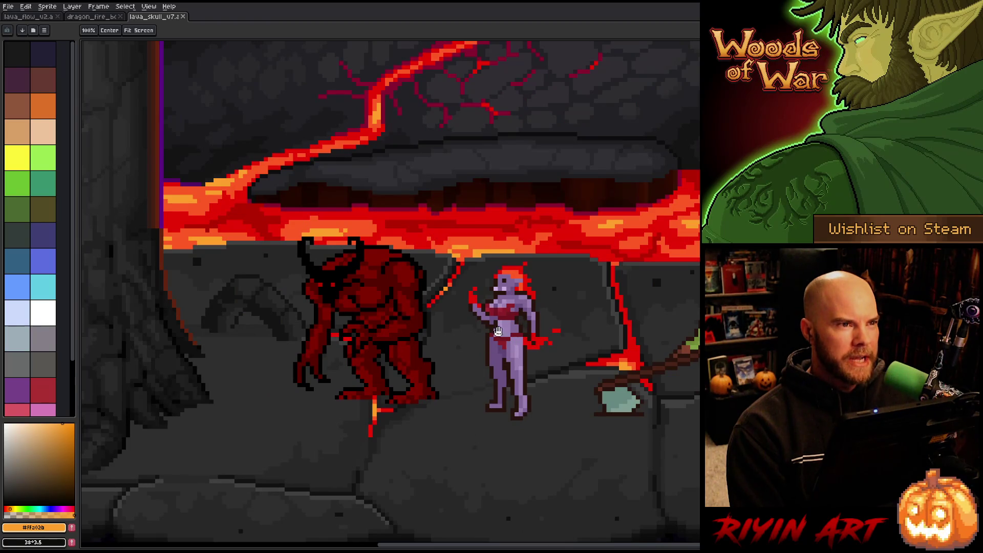
pyautogui.scroll(1, 413, 330)
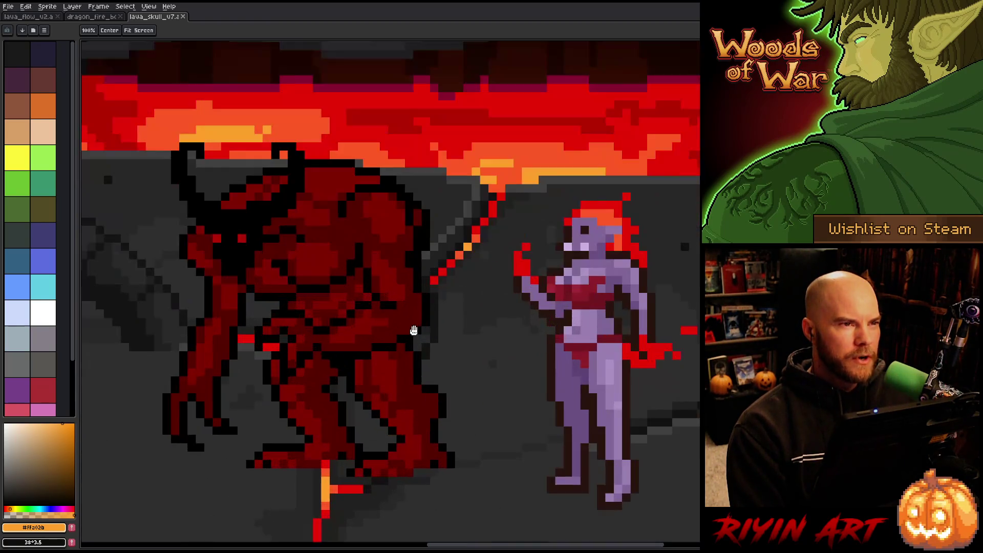
pyautogui.scroll(-1, 415, 330)
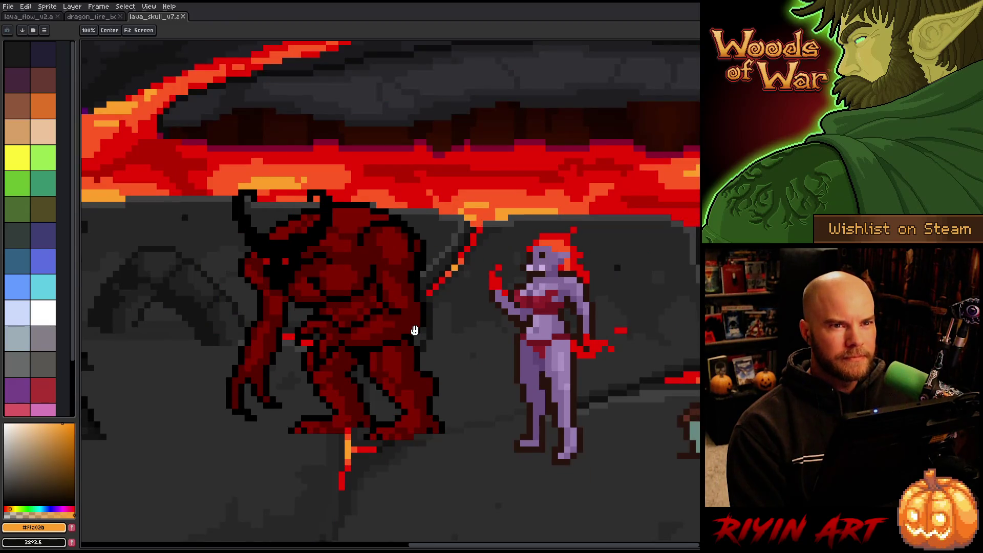
pyautogui.scroll(-3, 415, 330)
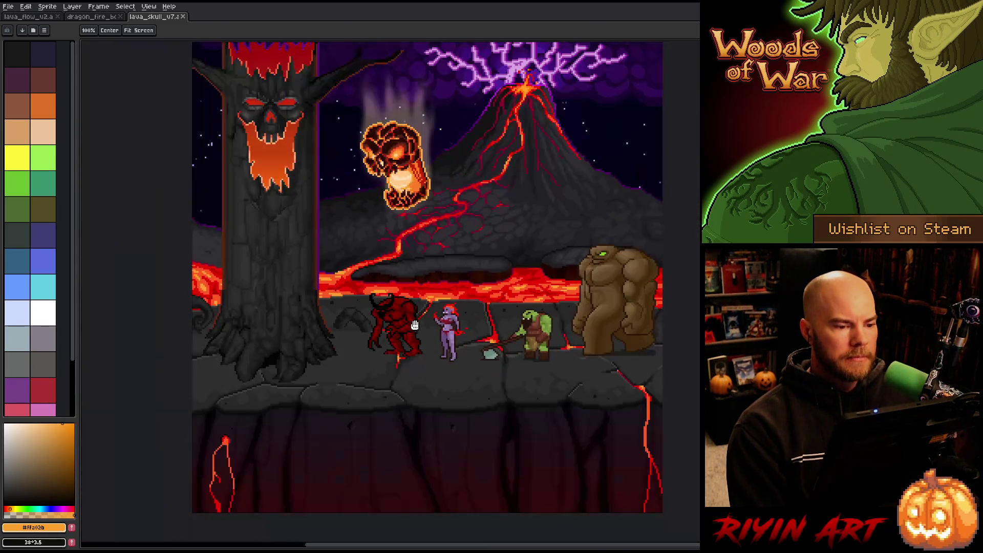
pyautogui.scroll(1, 408, 315)
pyautogui.moveTo(404, 237); pyautogui.dragTo(387, 296)
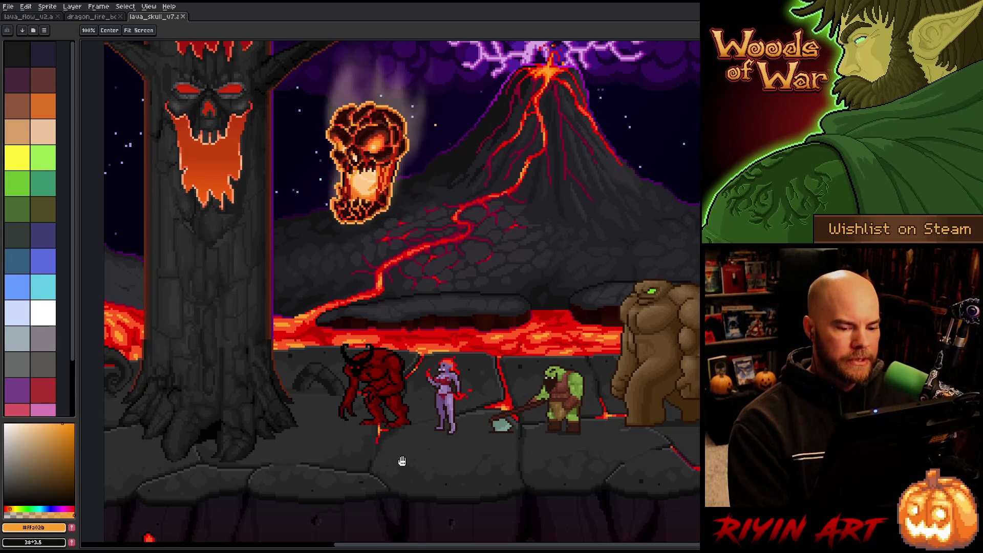
pyautogui.scroll(1, 364, 405)
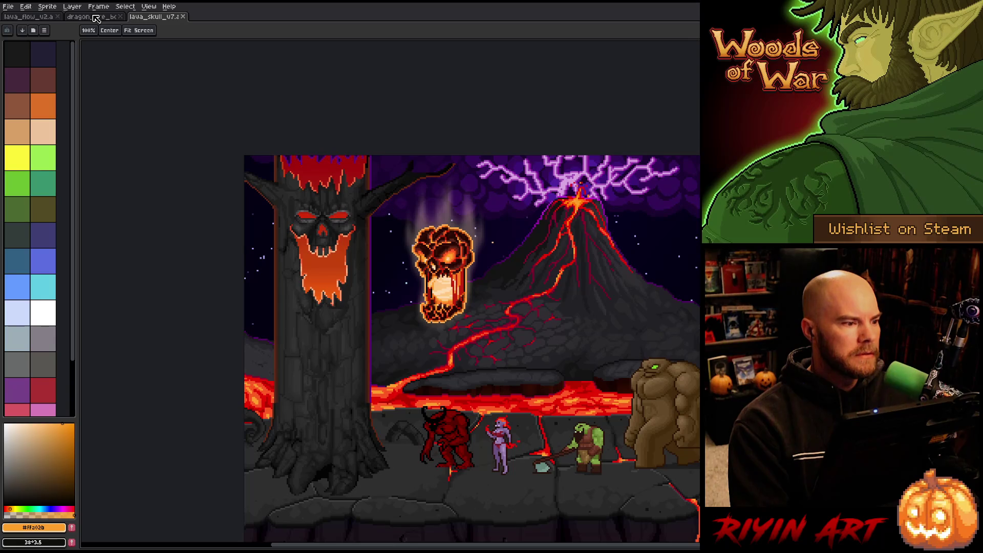
pyautogui.click(97, 18)
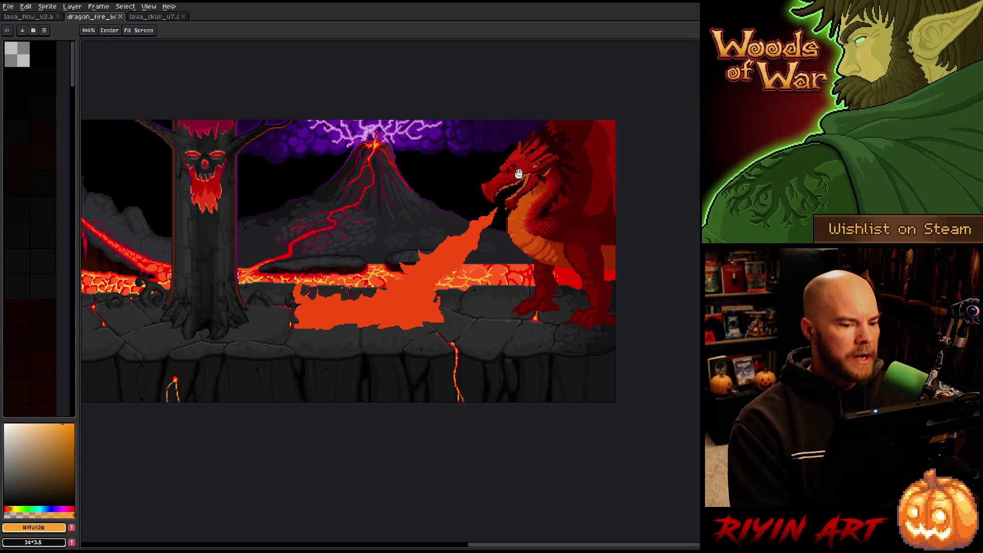
pyautogui.click(157, 18)
pyautogui.scroll(2, 487, 441)
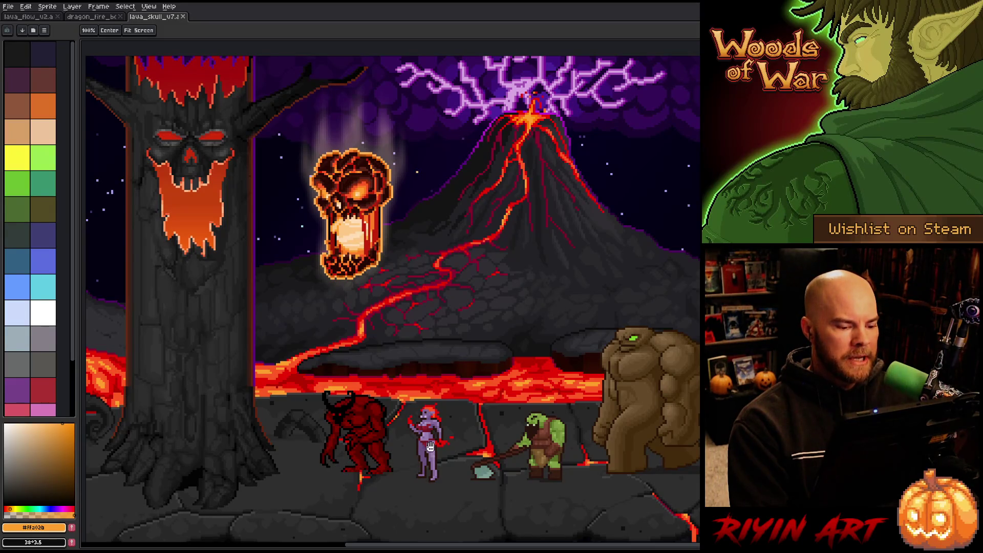
pyautogui.moveTo(430, 447)
pyautogui.mouseDown()
pyautogui.moveTo(406, 431)
pyautogui.moveTo(397, 398)
pyautogui.mouseUp()
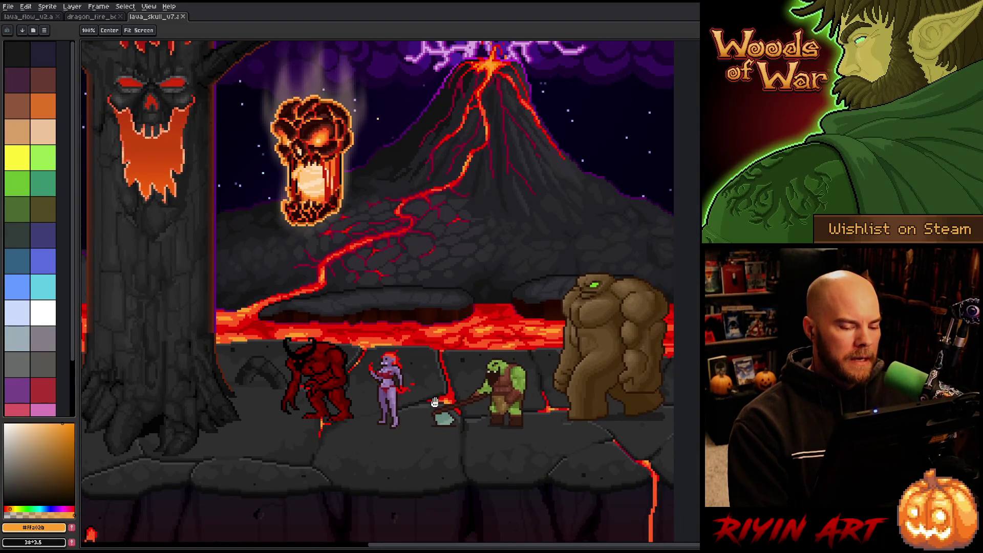
pyautogui.scroll(1, 529, 409)
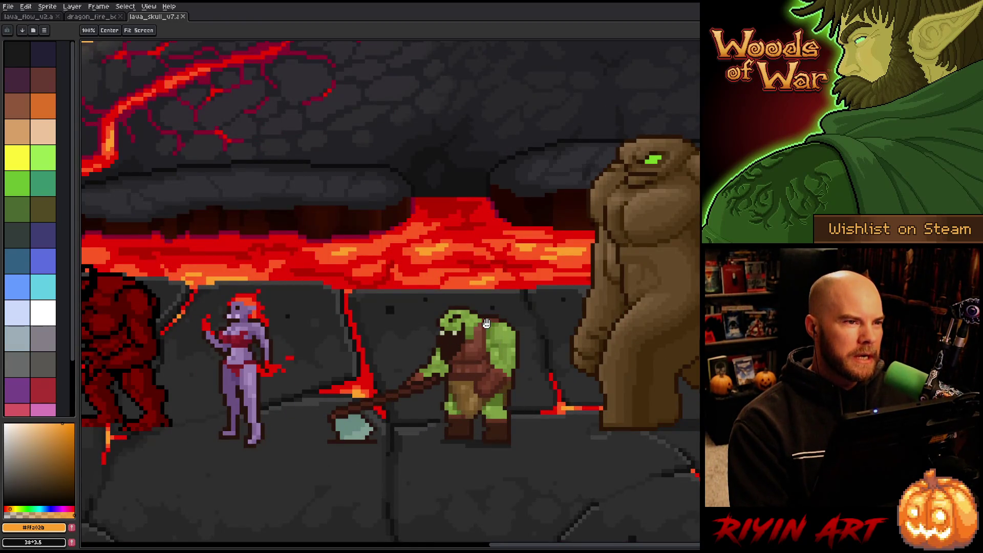
pyautogui.scroll(-1, 480, 347)
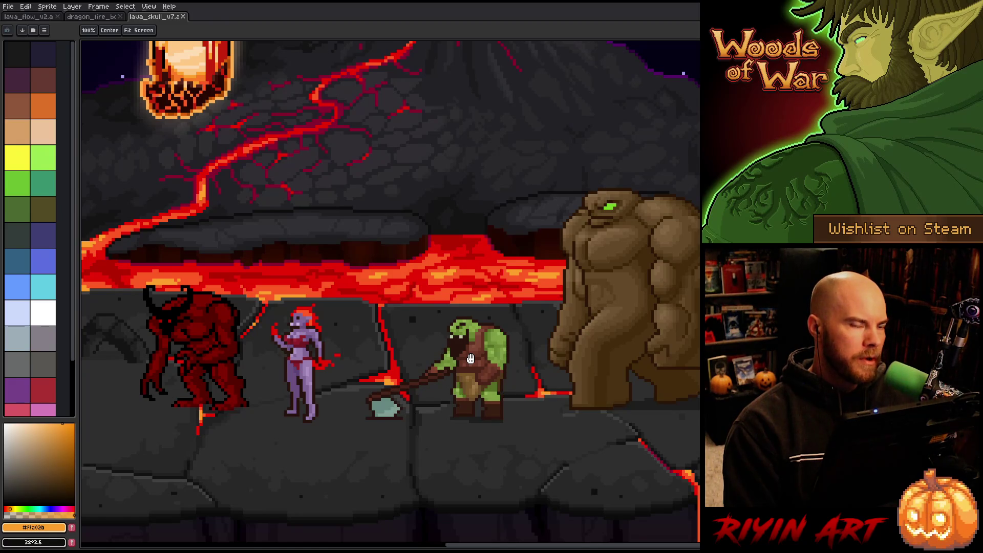
pyautogui.scroll(-2, 470, 359)
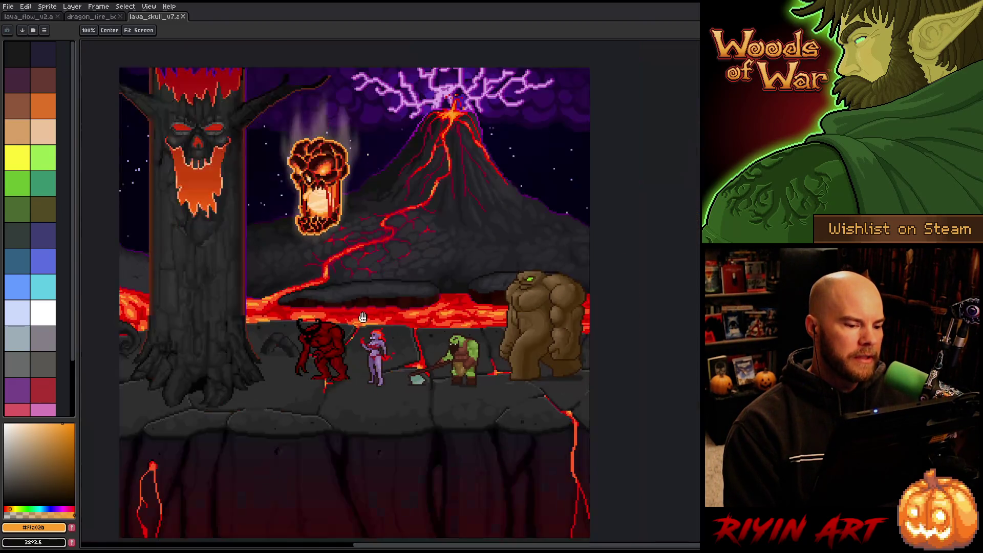
pyautogui.scroll(1, 215, 220)
pyautogui.hscroll(2, 369, 308)
pyautogui.scroll(-1, 369, 307)
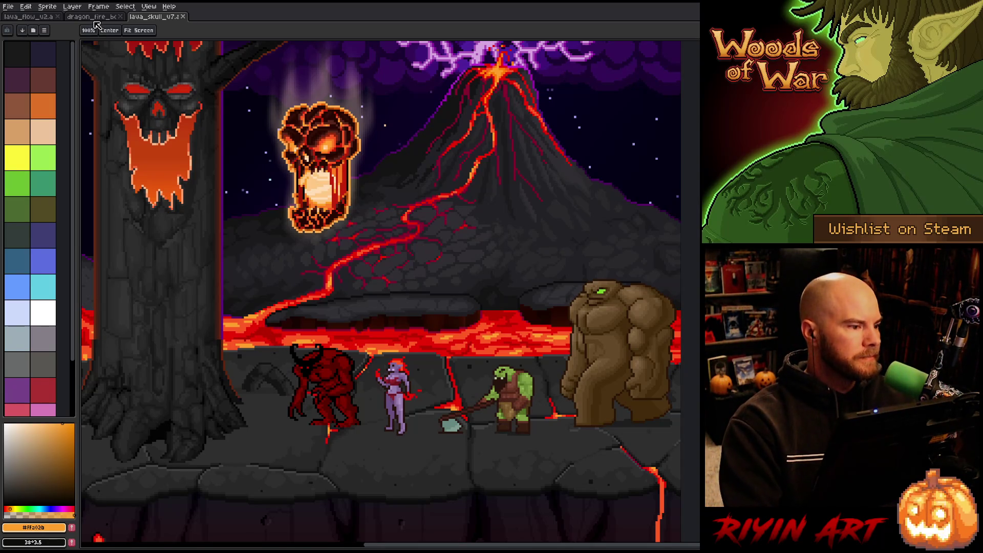
# Switch to the lava_flow_v2 tab, go full screen with F11, and pick another animation frame
pyautogui.click(34, 17)
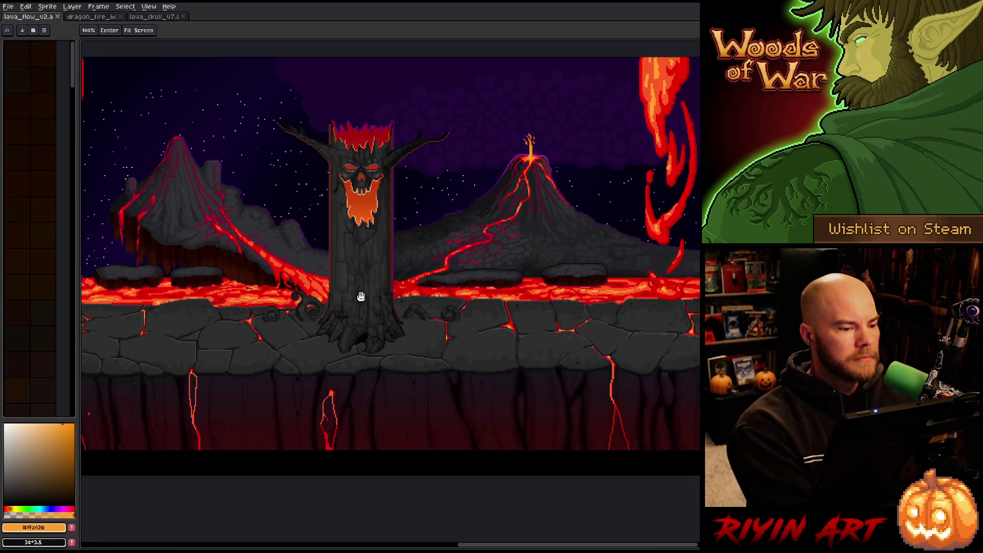
pyautogui.press('F11')
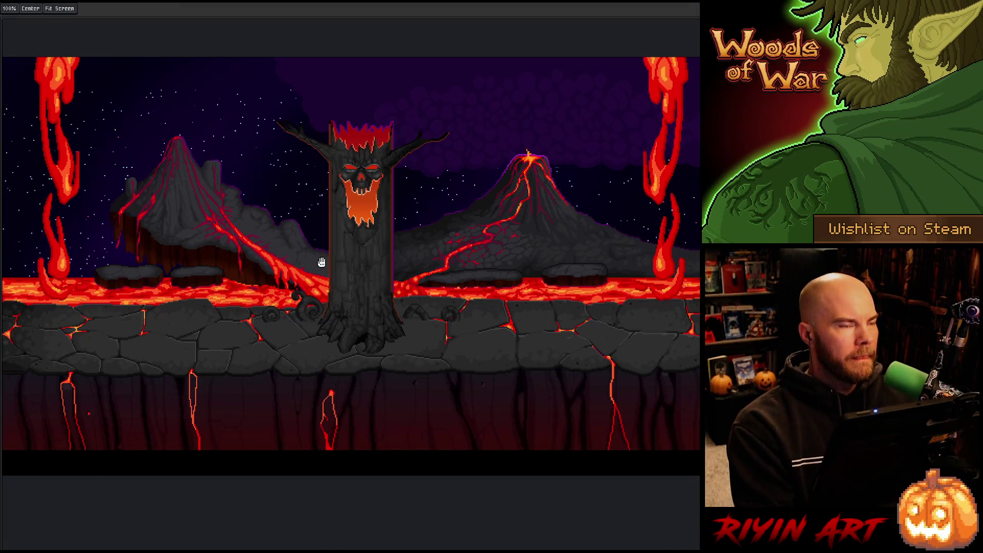
pyautogui.moveTo(318, 233); pyautogui.dragTo(317, 246)
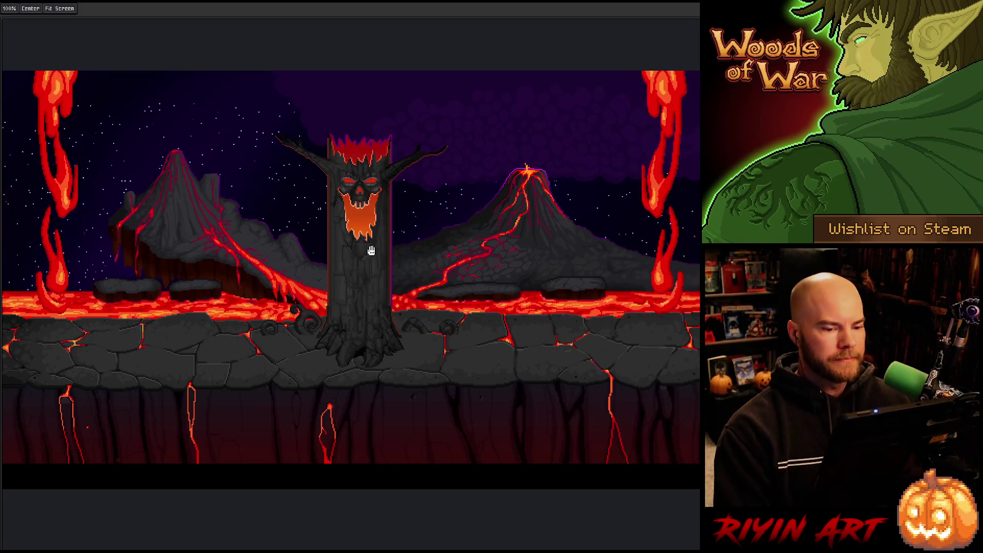
pyautogui.press('Tab')
pyautogui.click(337, 416)
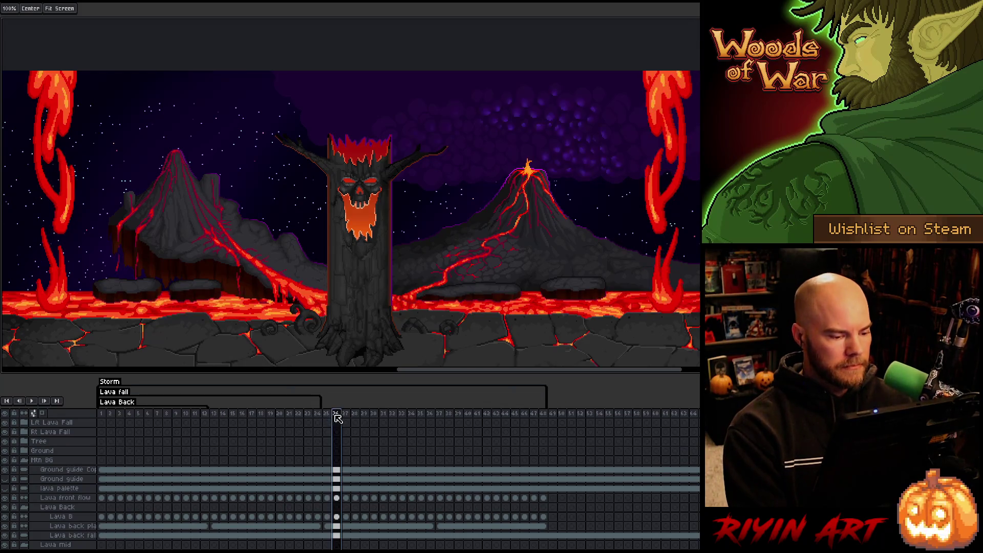
pyautogui.press('Tab')
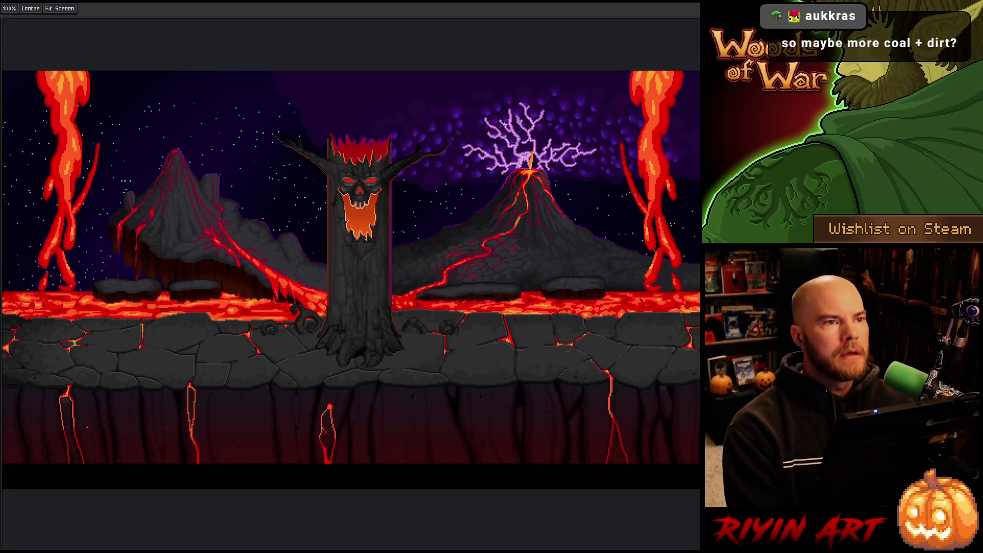